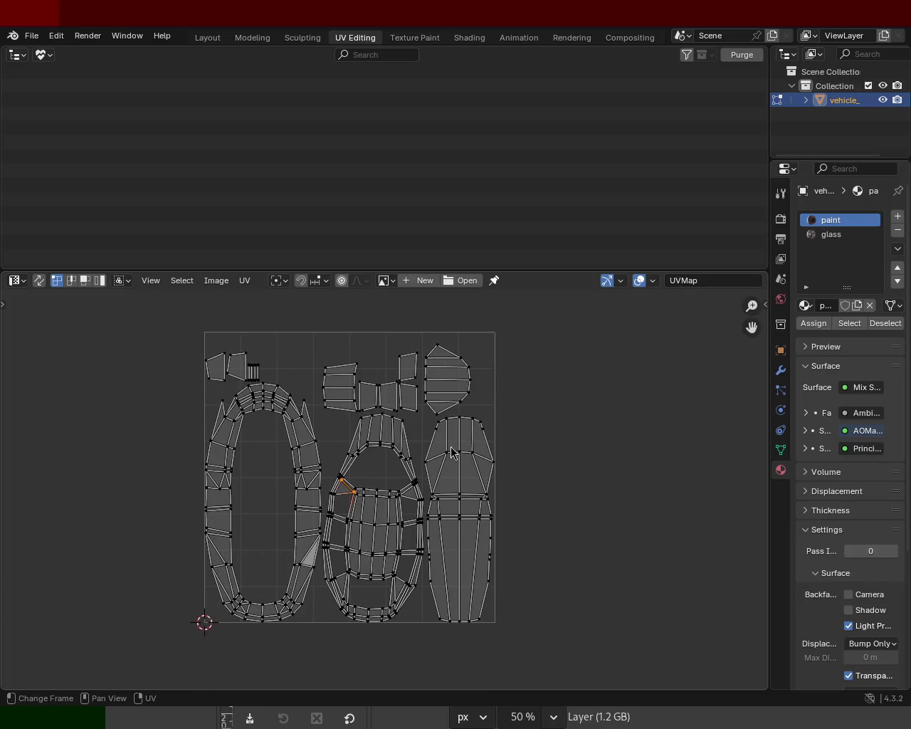
# Zoom into the vehicle's UV layout and open the UV menu.
pyautogui.keyDown('ctrl'); pyautogui.moveTo(347, 513); pyautogui.dragTo(309, 444, button='middle'); pyautogui.keyUp('ctrl')
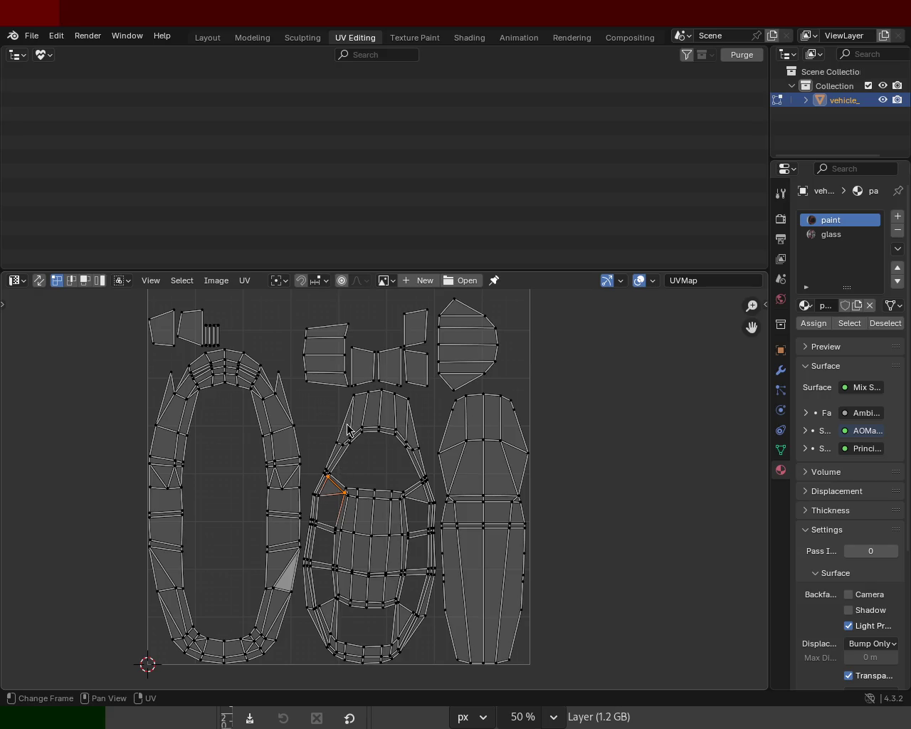
pyautogui.click(245, 281)
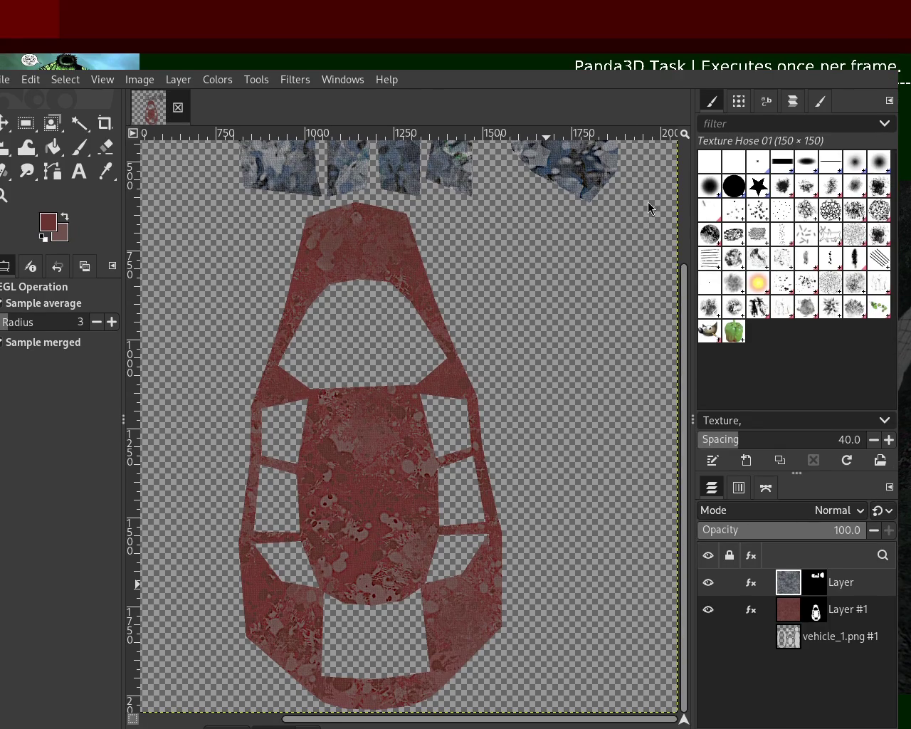
# Delete the old vehicle_1.png #1 layer in GIMP.
pyautogui.click(797, 635)
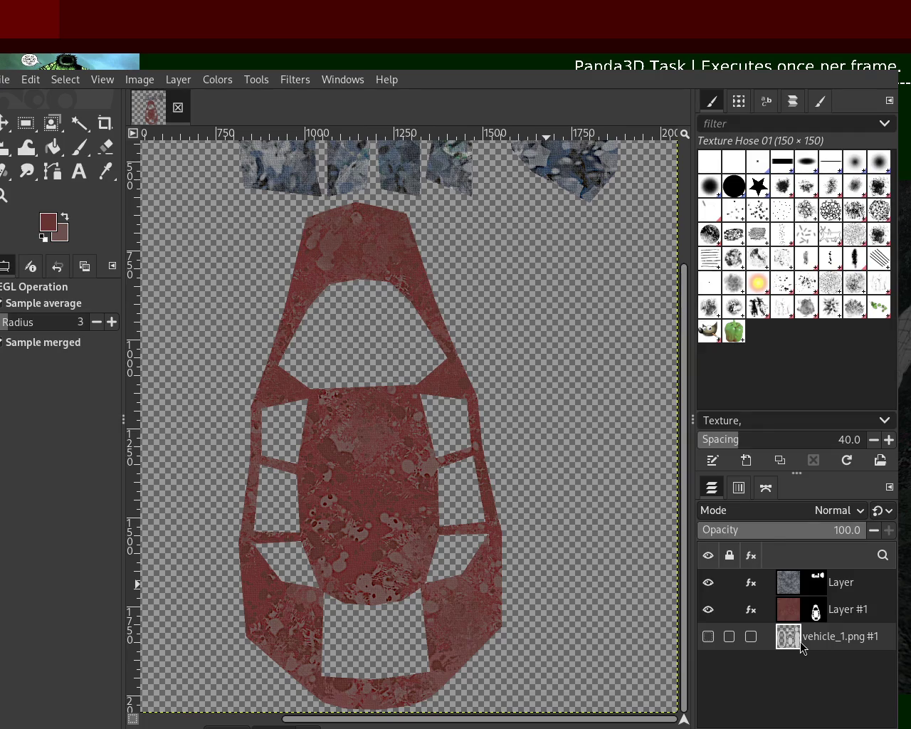
pyautogui.press('Delete')
pyautogui.click(883, 726)
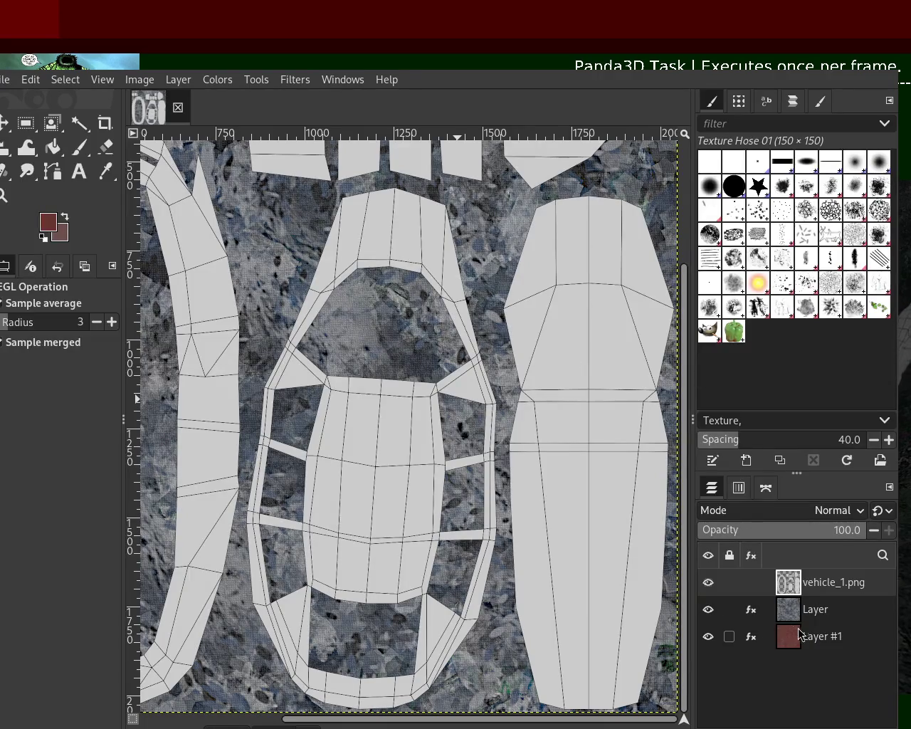
# Move the vehicle_1.png layout to the bottom of the stack and hide Layer and Layer #1.
pyautogui.moveTo(781, 641); pyautogui.dragTo(789, 704)
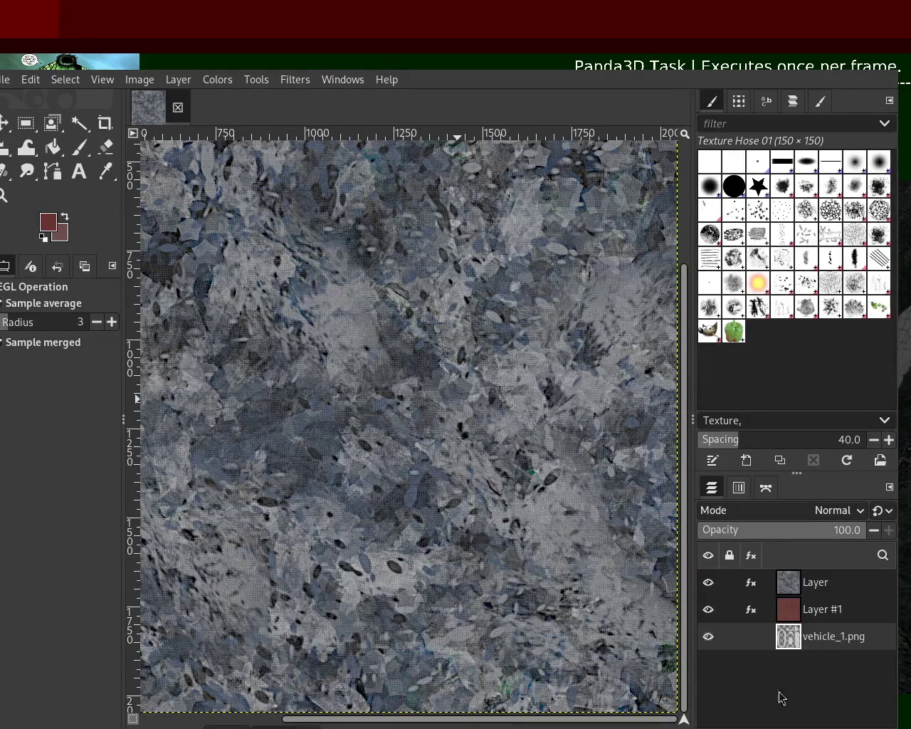
pyautogui.click(708, 609)
pyautogui.click(709, 582)
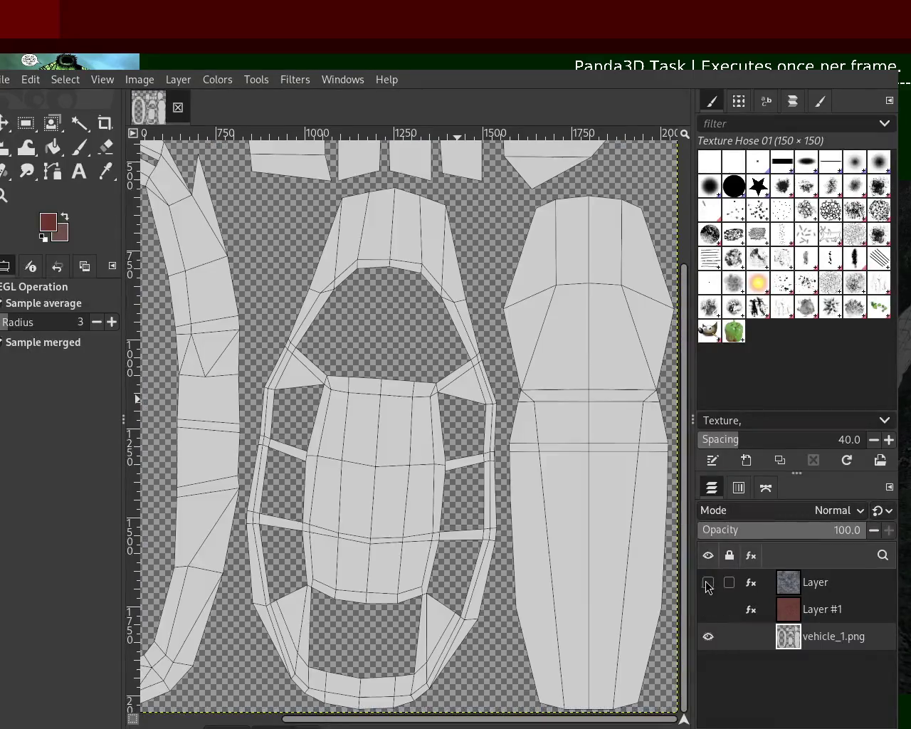
pyautogui.click(81, 124)
# Mask red Layer #1 to the central car-body UV island, clear the selection, and hide it.
pyautogui.click(385, 486)
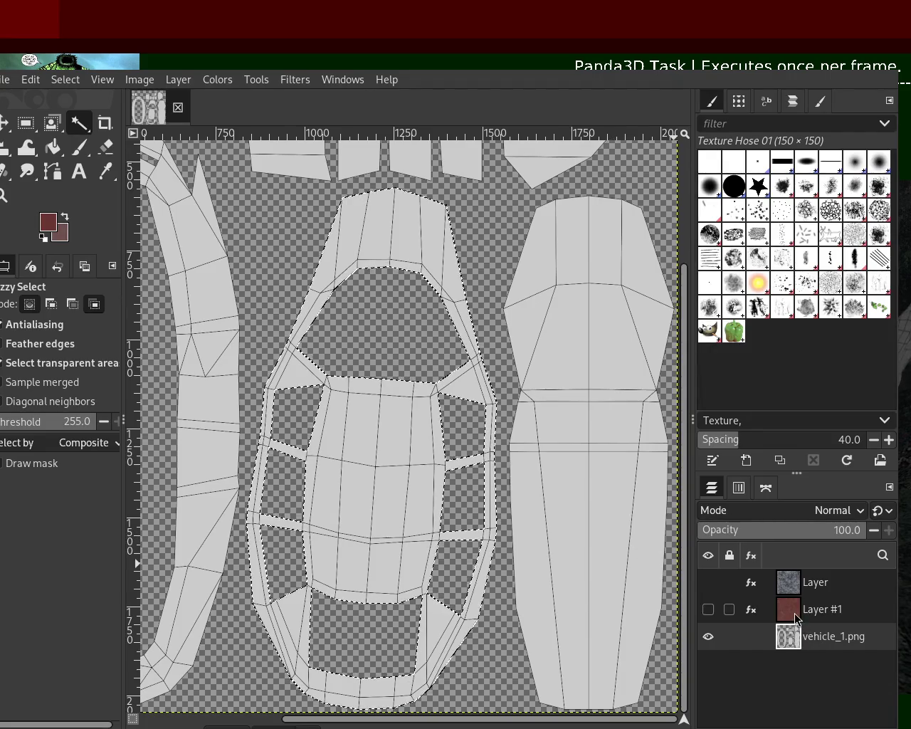
pyautogui.click(819, 609)
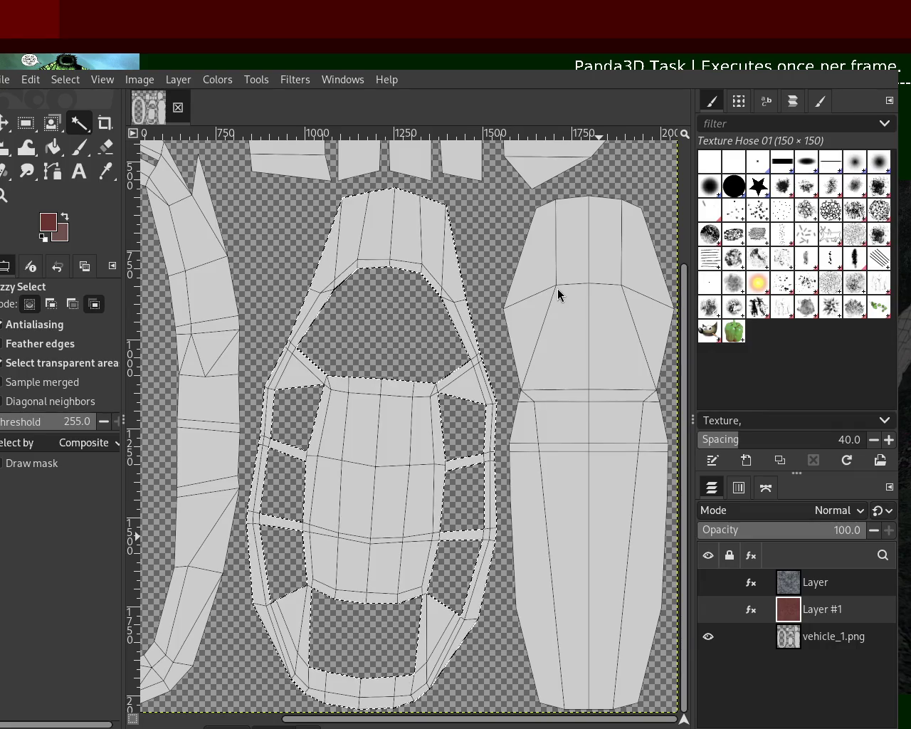
pyautogui.hotkey('ctrl', 'm')
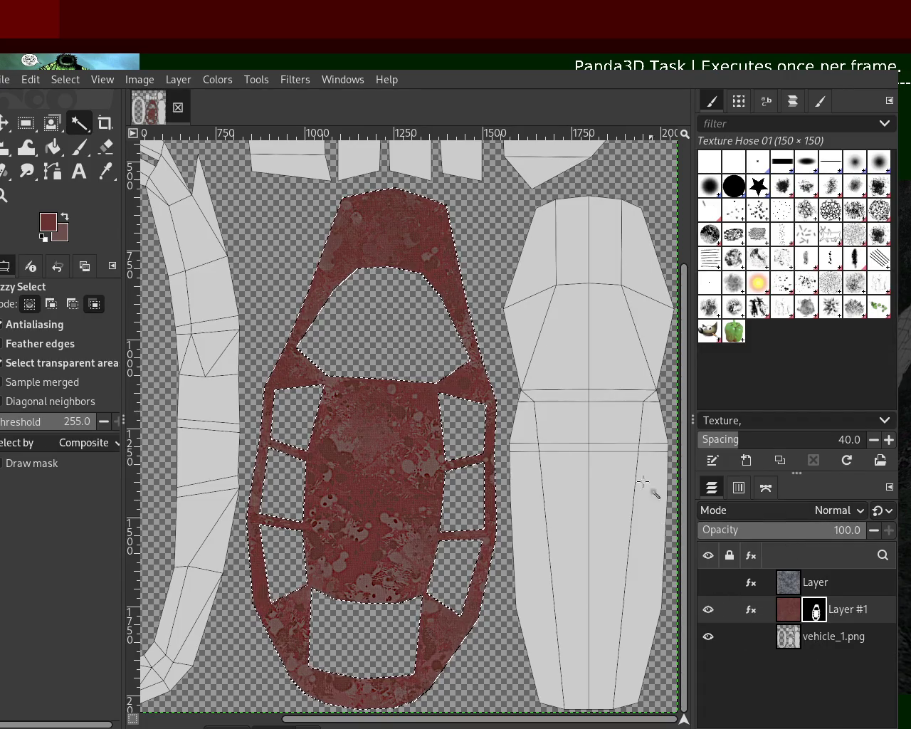
pyautogui.hotkey('shift', 'ctrl', 'a')
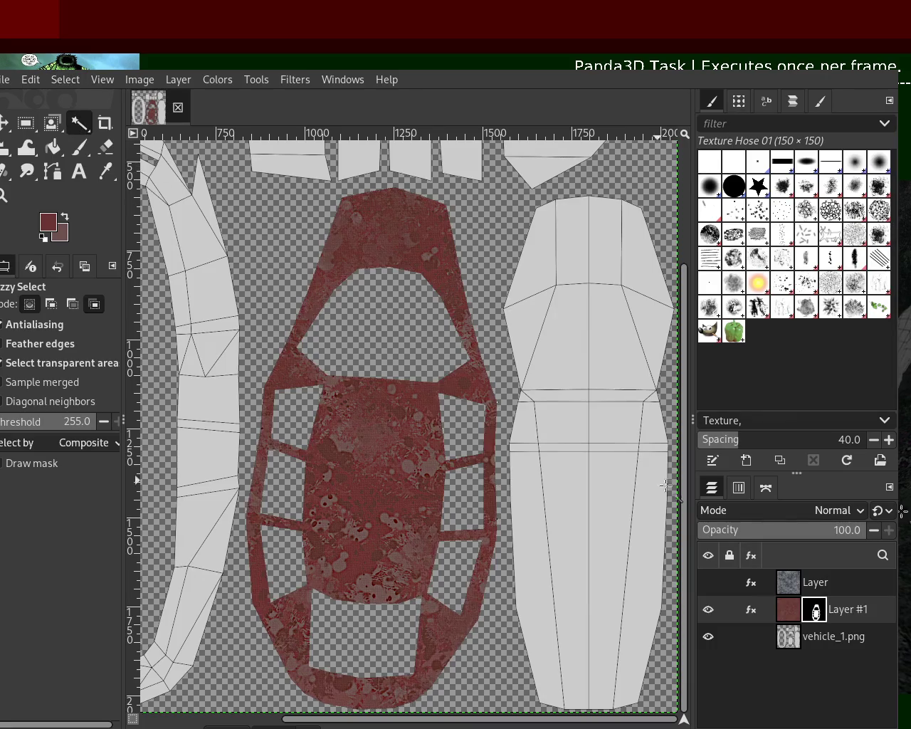
pyautogui.click(709, 610)
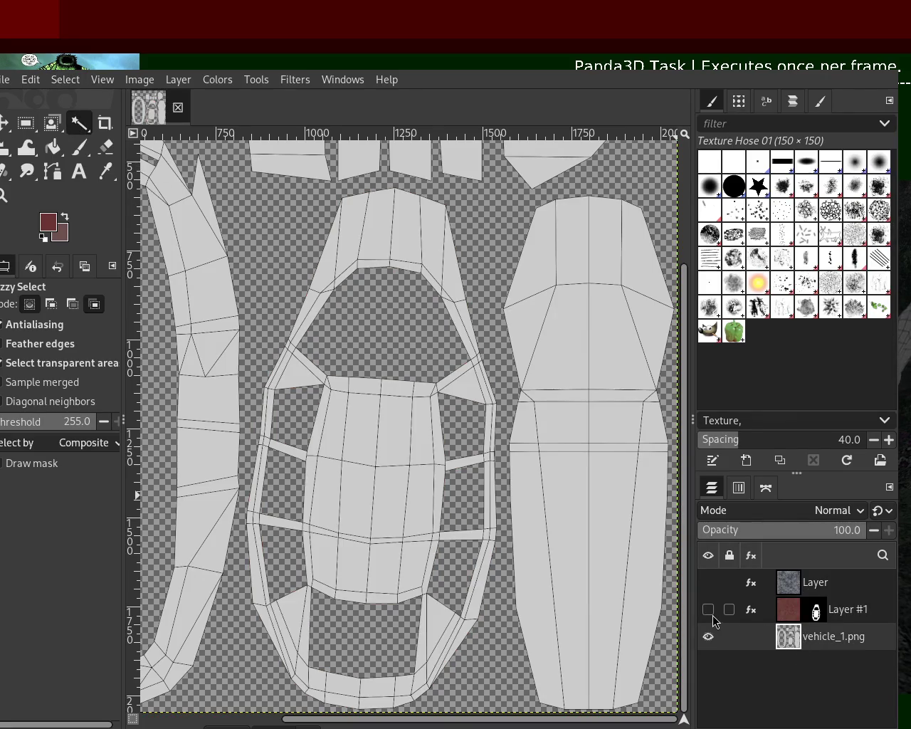
# Zoom the canvas to frame the small UV pieces along the top.
pyautogui.click(4, 195)
pyautogui.click(476, 385)
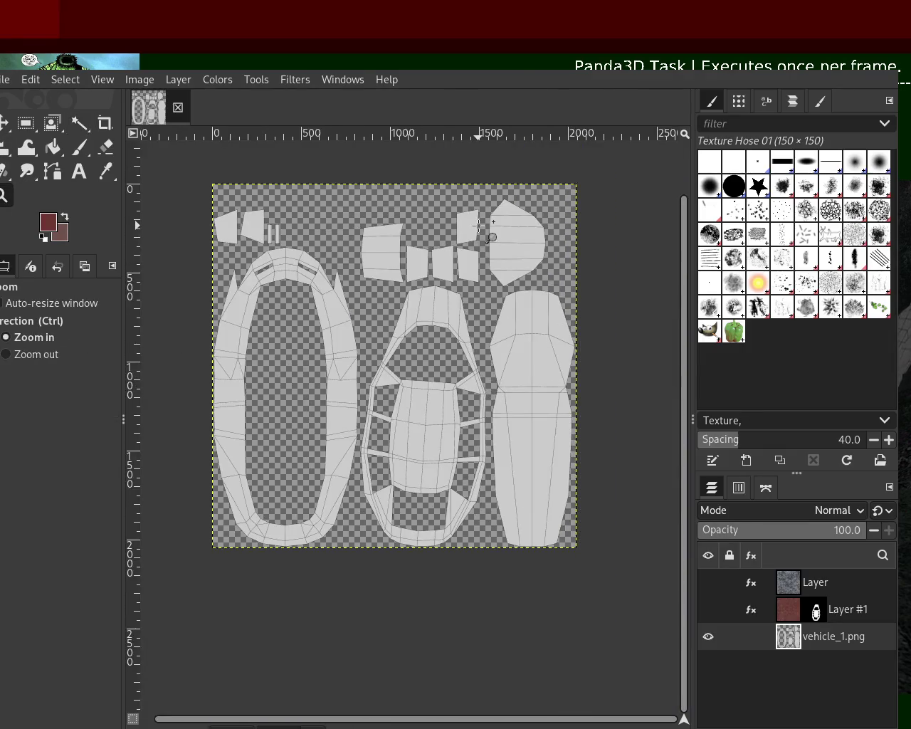
pyautogui.keyDown('ctrl'); pyautogui.click(492, 240); pyautogui.keyUp('ctrl')
pyautogui.click(511, 464)
pyautogui.moveTo(494, 403)
pyautogui.mouseDown()
pyautogui.moveTo(474, 448)
pyautogui.moveTo(490, 380)
pyautogui.moveTo(413, 311)
pyautogui.mouseUp()
pyautogui.keyDown('ctrl'); pyautogui.click(516, 451); pyautogui.keyUp('ctrl')
pyautogui.keyDown('ctrl'); pyautogui.click(392, 217); pyautogui.keyUp('ctrl')
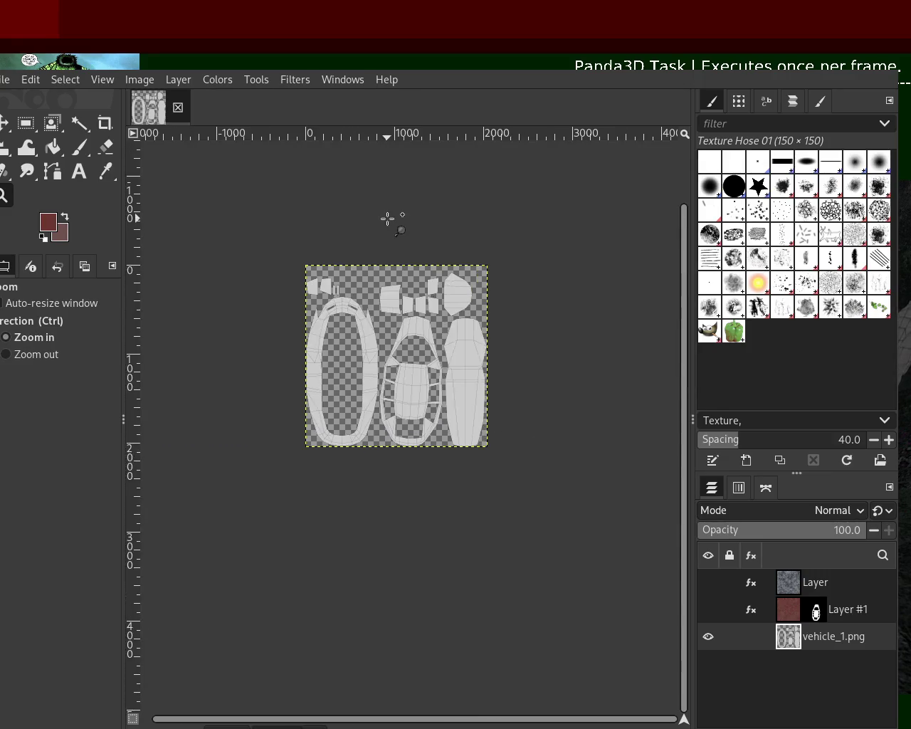
pyautogui.click(427, 303)
pyautogui.click(402, 301)
pyautogui.click(402, 301)
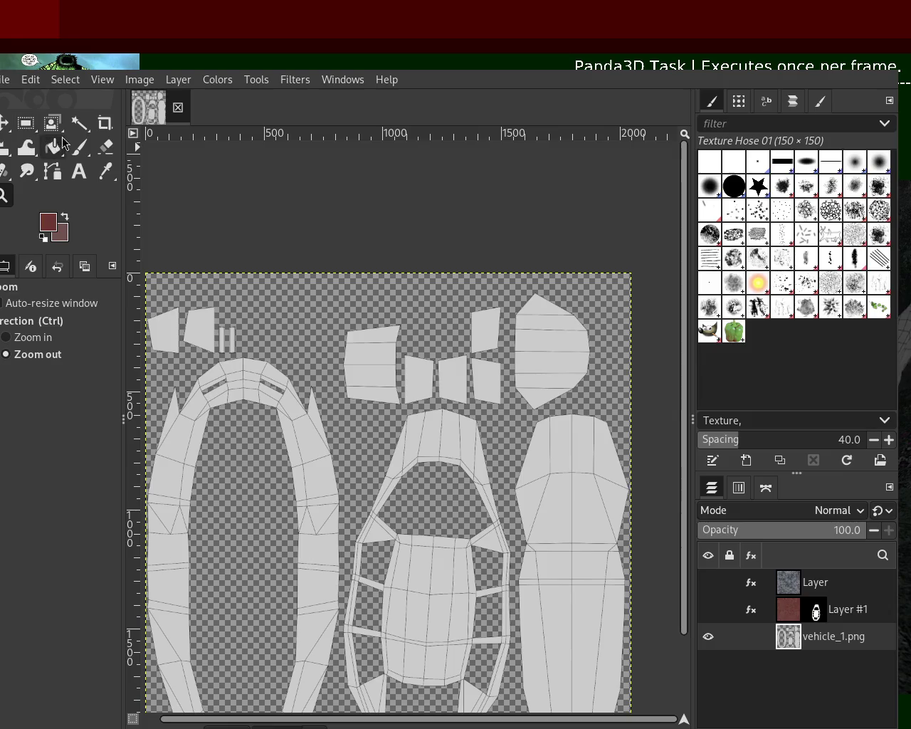
# Fuzzy Select the hexagonal piece and the other small top UV pieces in Add mode.
pyautogui.click(79, 124)
pyautogui.click(523, 336)
pyautogui.keyDown('shift'); pyautogui.click(485, 329); pyautogui.keyUp('shift')
pyautogui.keyDown('shift'); pyautogui.click(486, 381); pyautogui.keyUp('shift')
pyautogui.keyDown('shift'); pyautogui.click(452, 381); pyautogui.keyUp('shift')
pyautogui.keyDown('shift'); pyautogui.click(427, 383); pyautogui.keyUp('shift')
pyautogui.keyDown('shift'); pyautogui.click(370, 365); pyautogui.keyUp('shift')
pyautogui.keyDown('shift'); pyautogui.click(199, 328); pyautogui.keyUp('shift')
pyautogui.keyDown('shift'); pyautogui.click(163, 329); pyautogui.keyUp('shift')
# Mask the stone-texture Layer to the selected pieces, show Layer #1, and clear the selection.
pyautogui.click(796, 570)
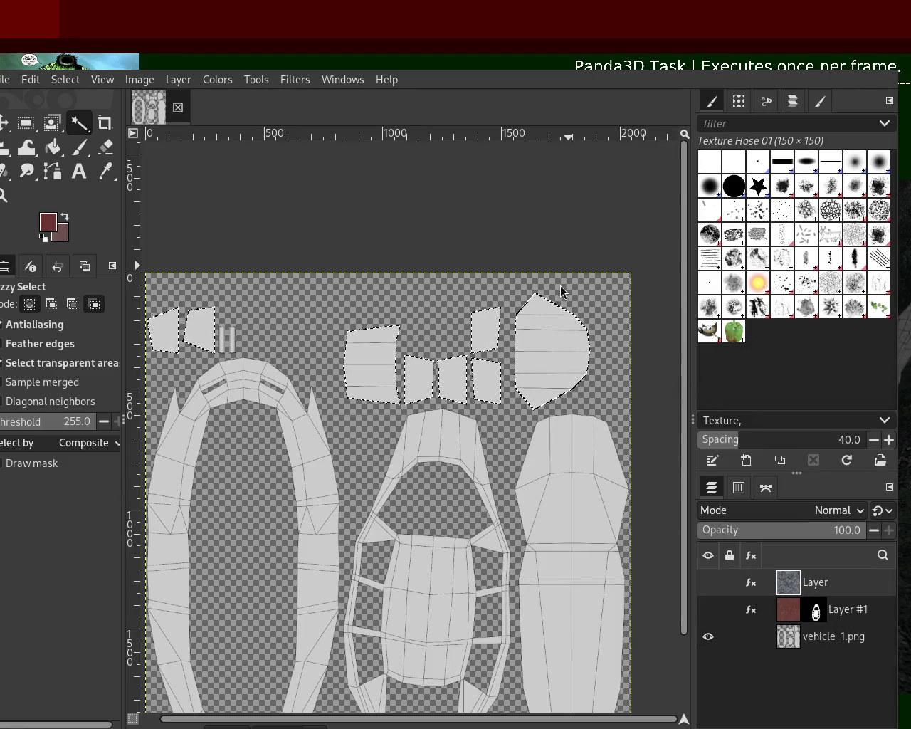
pyautogui.hotkey('ctrl', 'm')
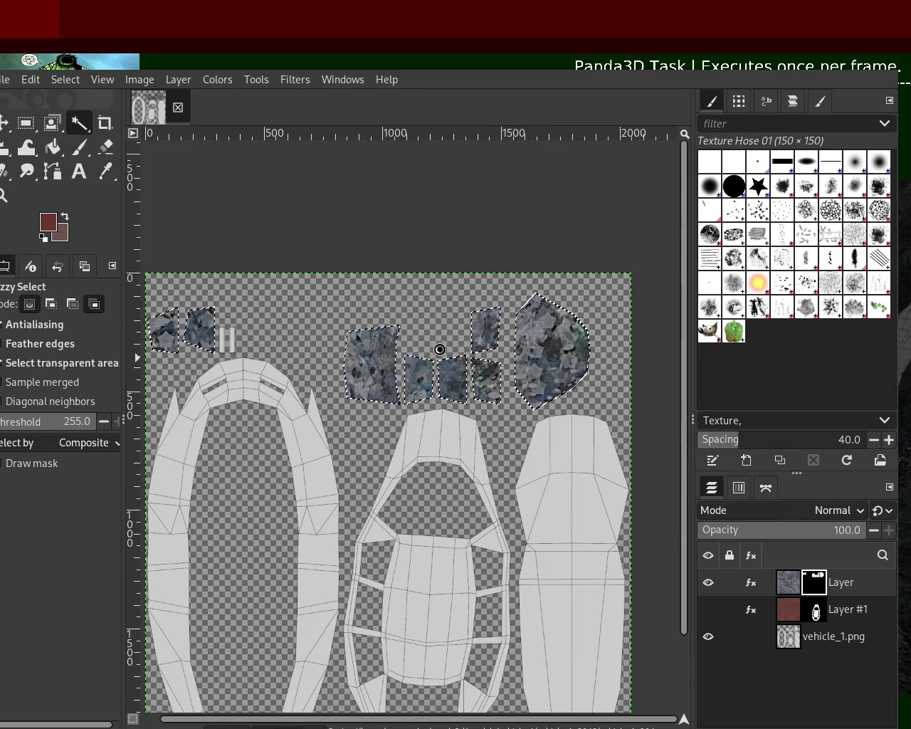
pyautogui.click(709, 609)
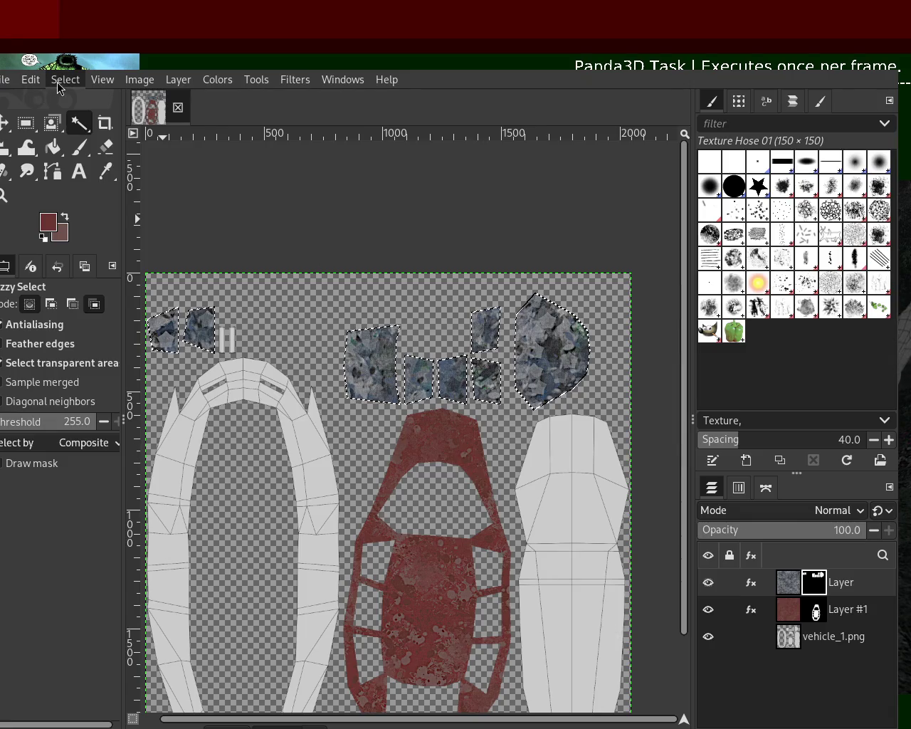
pyautogui.hotkey('shift', 'ctrl', 'a')
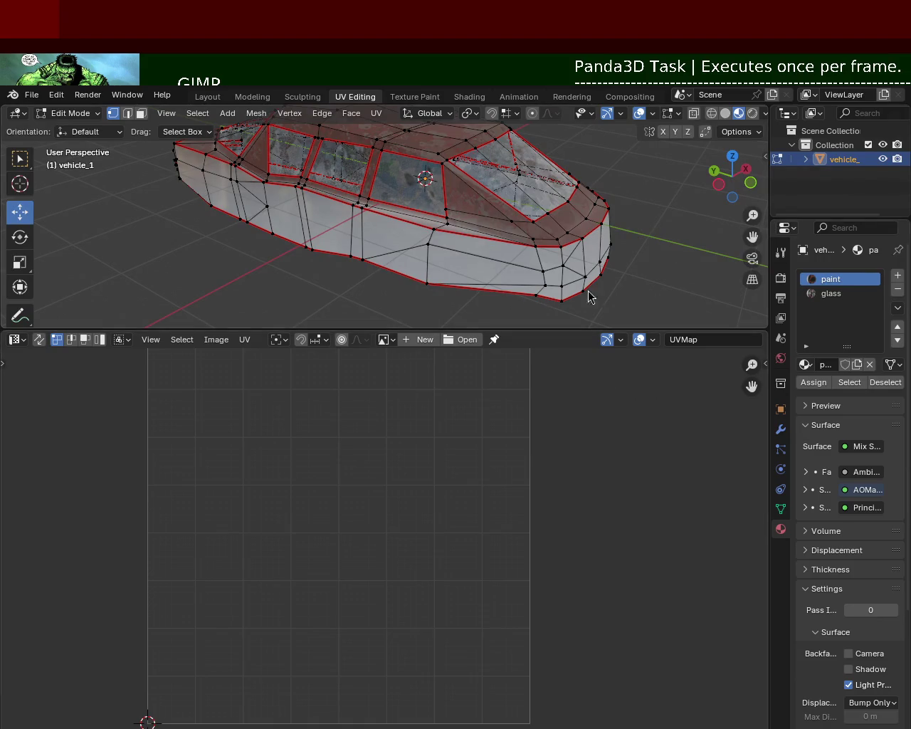
# Select two cabin window faces and assign the glass material to them.
pyautogui.click(141, 113)
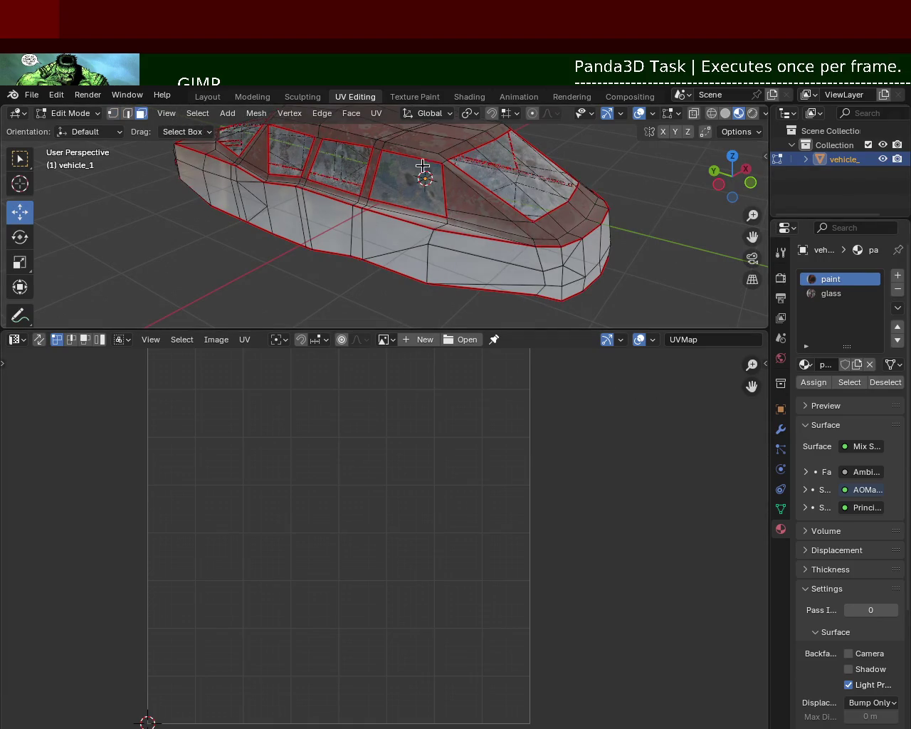
pyautogui.click(384, 200)
pyautogui.moveTo(384, 200); pyautogui.dragTo(456, 207, button='middle')
pyautogui.keyDown('shift'); pyautogui.click(463, 210); pyautogui.keyUp('shift')
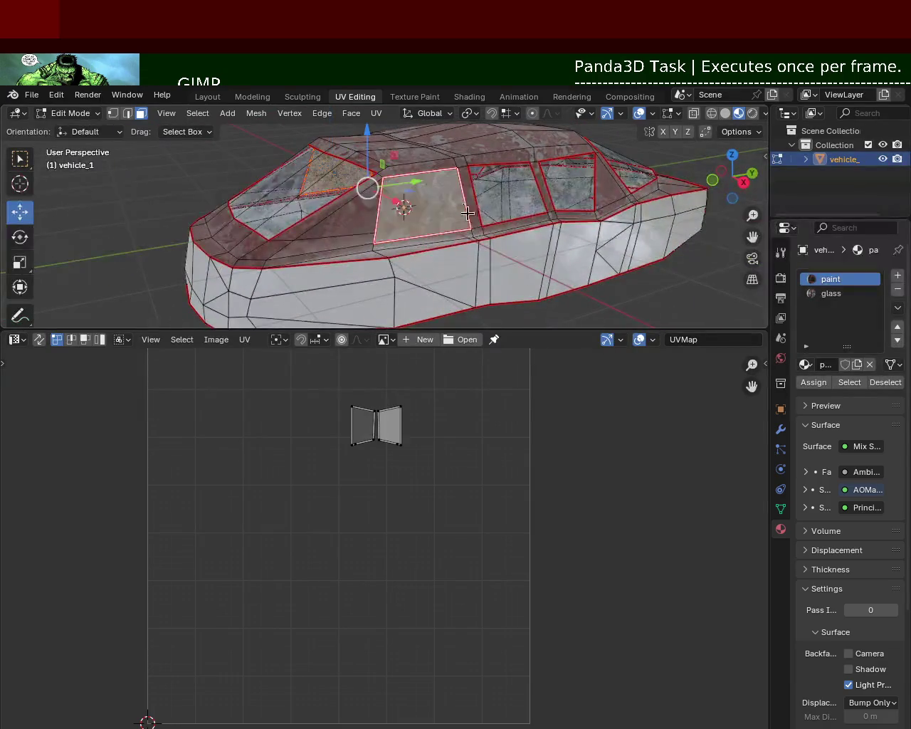
pyautogui.click(829, 294)
pyautogui.click(812, 382)
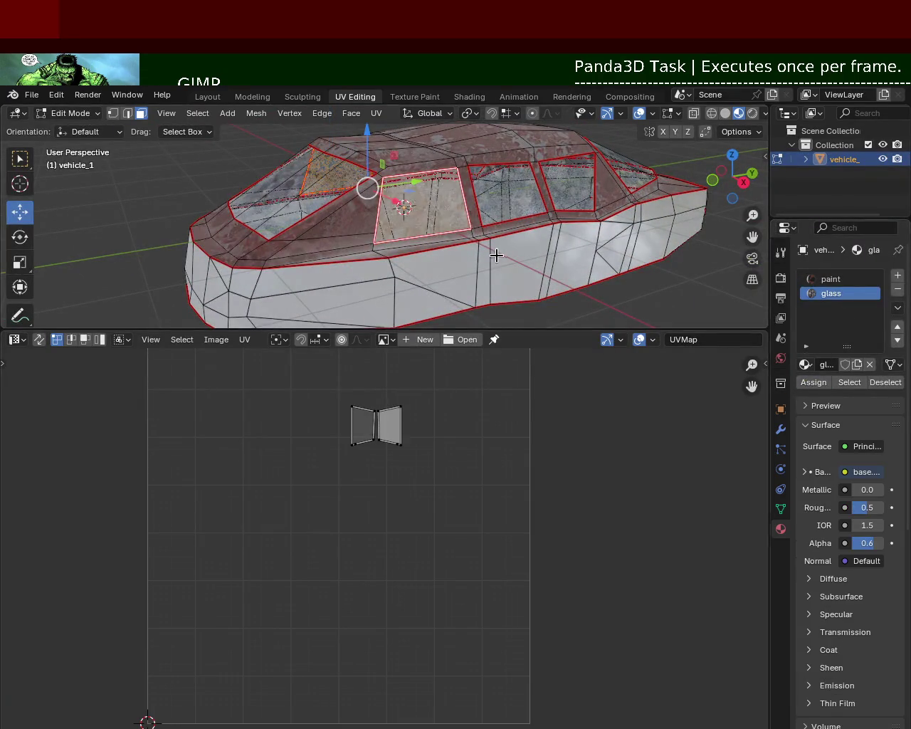
# Select a body face and orbit in for a view of the car's side.
pyautogui.click(543, 273)
pyautogui.moveTo(543, 273)
pyautogui.mouseDown(button='middle')
pyautogui.moveTo(483, 188)
pyautogui.moveTo(477, 232)
pyautogui.moveTo(441, 214)
pyautogui.moveTo(345, 206)
pyautogui.moveTo(380, 232)
pyautogui.moveTo(322, 179)
pyautogui.moveTo(455, 207)
pyautogui.moveTo(439, 202)
pyautogui.moveTo(389, 220)
pyautogui.moveTo(448, 171)
pyautogui.mouseUp(button='middle')
pyautogui.scroll(2, 451, 167)
pyautogui.scroll(2, 470, 178)
pyautogui.scroll(2, 501, 198)
pyautogui.moveTo(501, 197); pyautogui.dragTo(484, 206, button='middle')
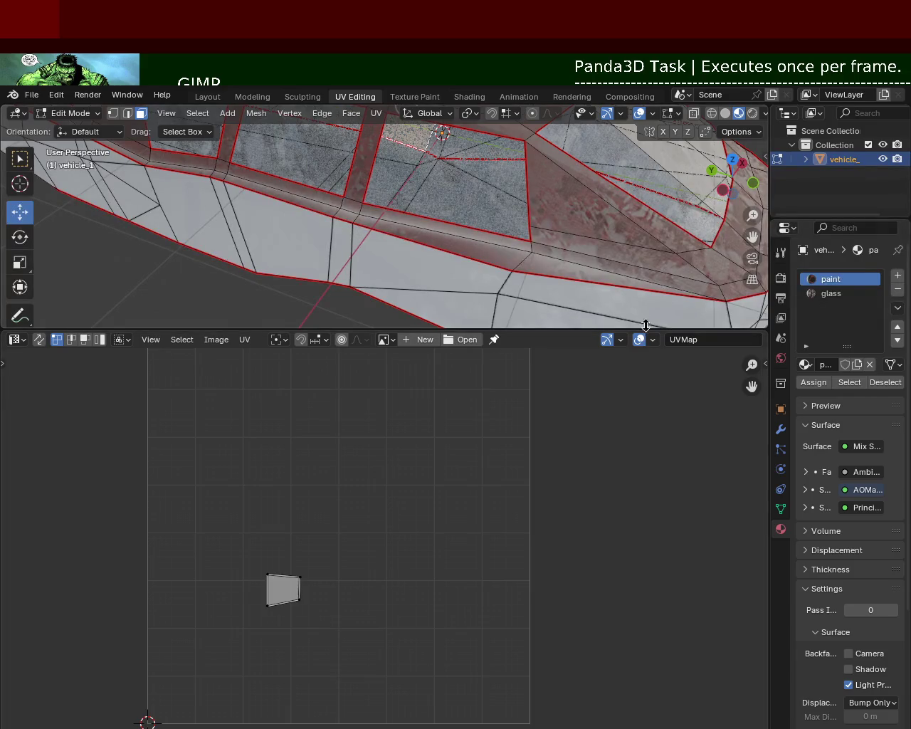
# Enlarge the 3D Viewport and orbit and zoom out to see the entire car.
pyautogui.moveTo(645, 326); pyautogui.dragTo(645, 481)
pyautogui.scroll(-2, 632, 372)
pyautogui.scroll(4, 378, 336)
pyautogui.scroll(1, 378, 324)
pyautogui.moveTo(378, 321)
pyautogui.mouseDown(button='middle')
pyautogui.moveTo(434, 313)
pyautogui.moveTo(346, 278)
pyautogui.moveTo(541, 349)
pyautogui.moveTo(575, 343)
pyautogui.moveTo(505, 325)
pyautogui.moveTo(470, 303)
pyautogui.mouseUp(button='middle')
pyautogui.scroll(-2, 433, 301)
pyautogui.scroll(-2, 448, 342)
pyautogui.scroll(-2, 419, 330)
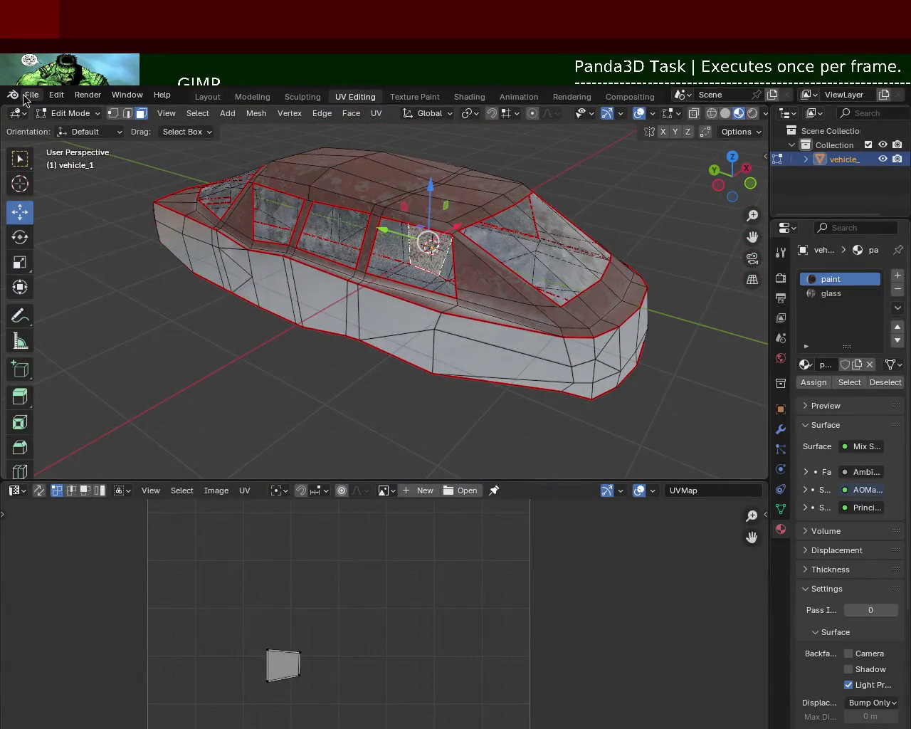
# Pick glTF 2.0 from the export formats and return vehicle_1 to Object Mode.
pyautogui.click(29, 94)
pyautogui.click(207, 393)
pyautogui.click(31, 94)
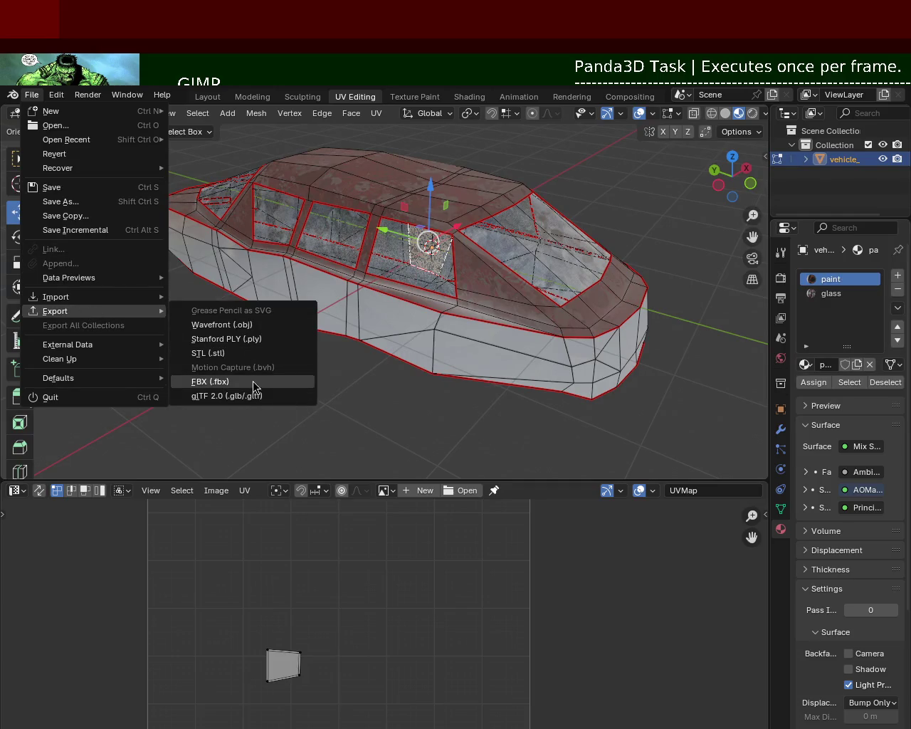
pyautogui.click(261, 396)
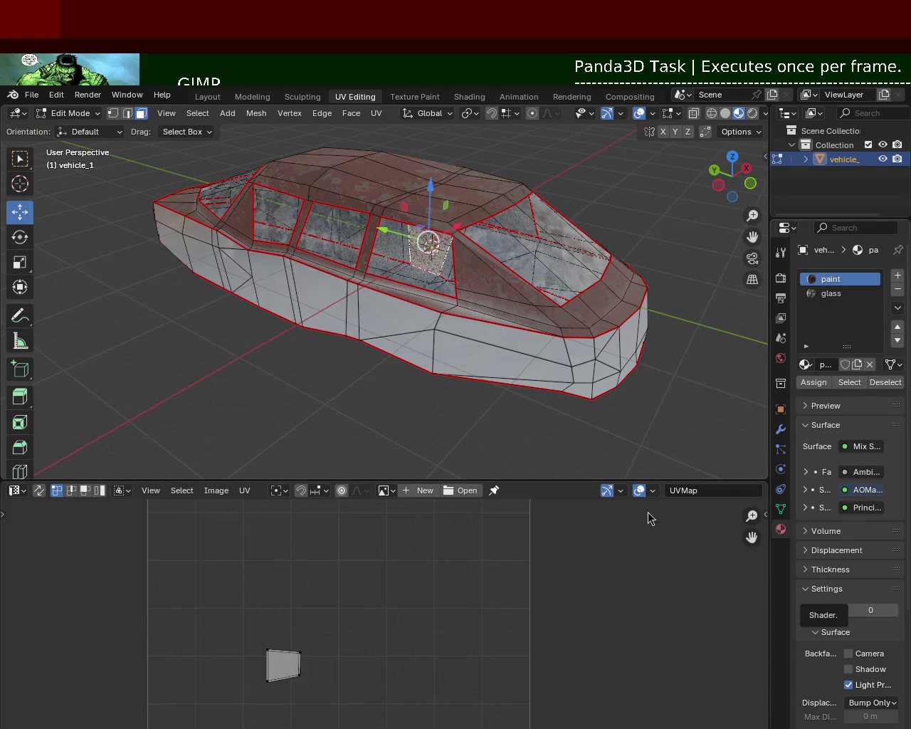
pyautogui.press('Tab')
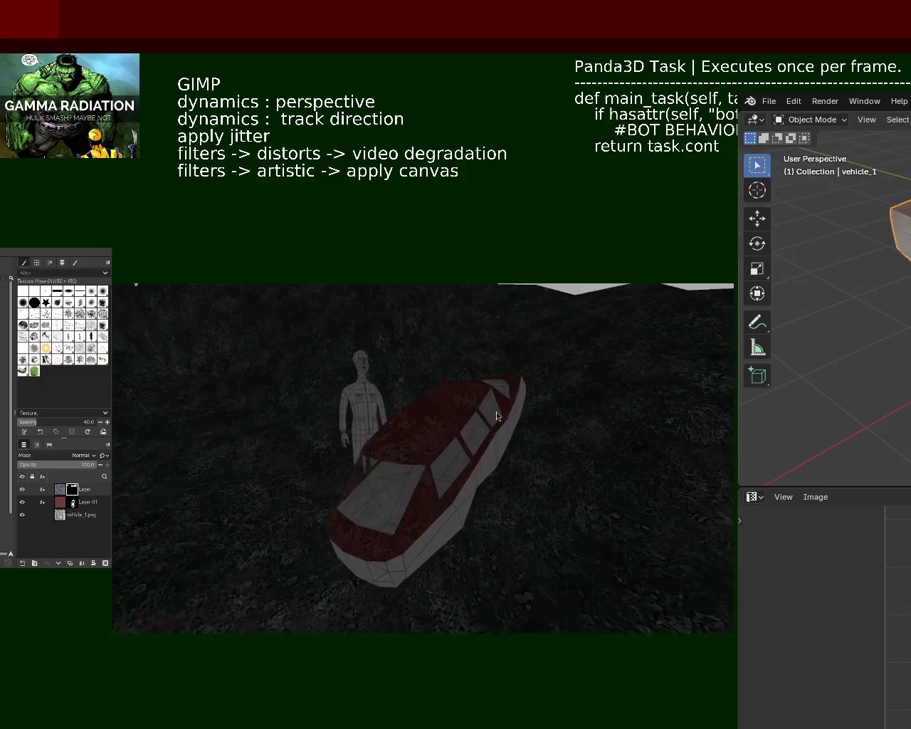
# Bring the running game window in front of GIMP and orbit the car view.
pyautogui.keyDown('alt'); pyautogui.moveTo(286, 437); pyautogui.dragTo(276, 576); pyautogui.keyUp('alt')
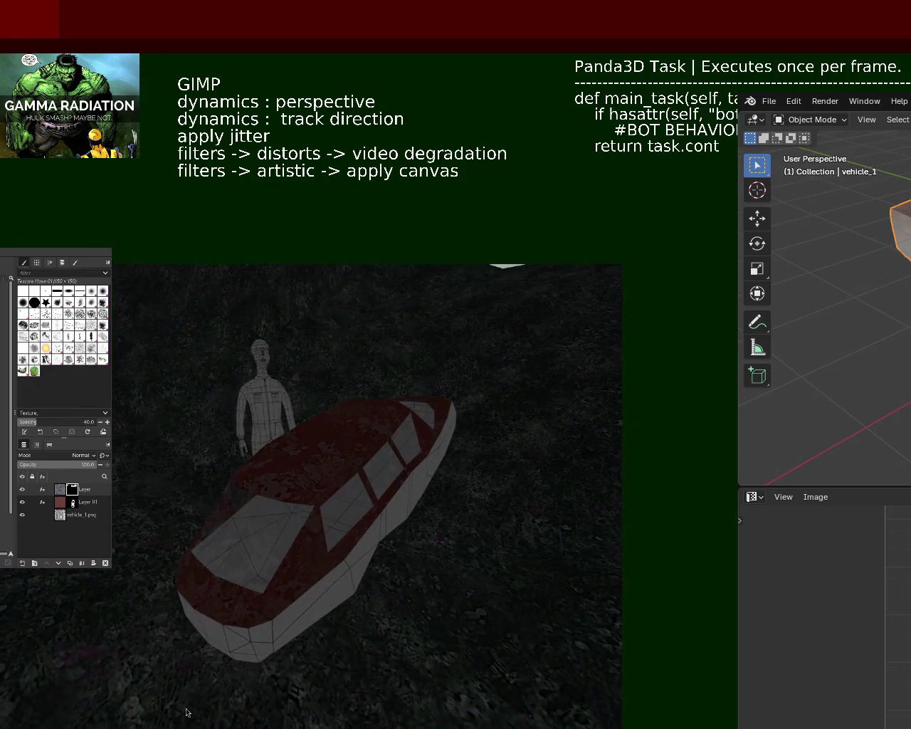
pyautogui.click(187, 711)
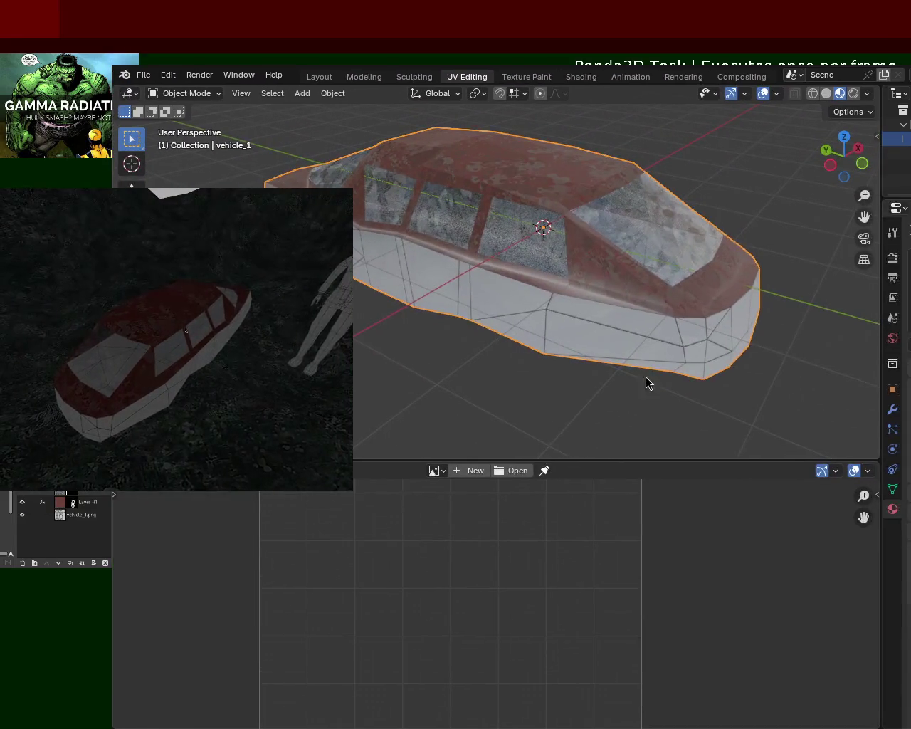
pyautogui.moveTo(853, 345)
pyautogui.mouseDown(button='middle')
pyautogui.moveTo(584, 299)
pyautogui.moveTo(419, 285)
pyautogui.moveTo(459, 257)
pyautogui.moveTo(606, 302)
pyautogui.moveTo(589, 262)
pyautogui.moveTo(444, 236)
pyautogui.moveTo(439, 278)
pyautogui.mouseUp(button='middle')
# Switch to Rendered shading, orbit above the car, and open the Add menu.
pyautogui.click(854, 93)
pyautogui.moveTo(685, 244)
pyautogui.mouseDown(button='middle')
pyautogui.moveTo(716, 223)
pyautogui.moveTo(568, 209)
pyautogui.mouseUp(button='middle')
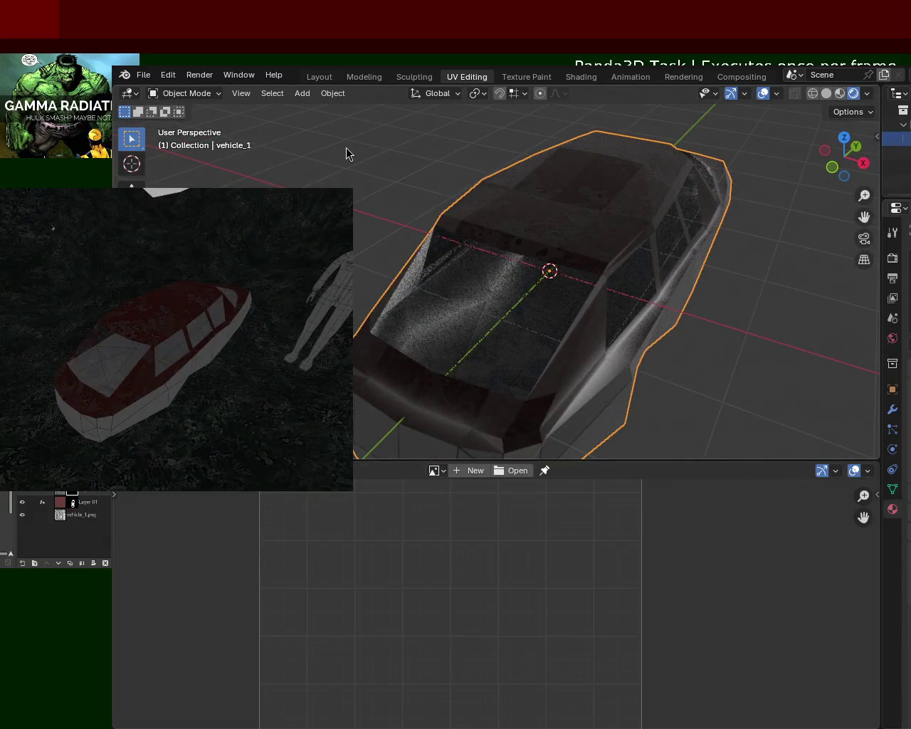
pyautogui.hotkey('shift', 'a')
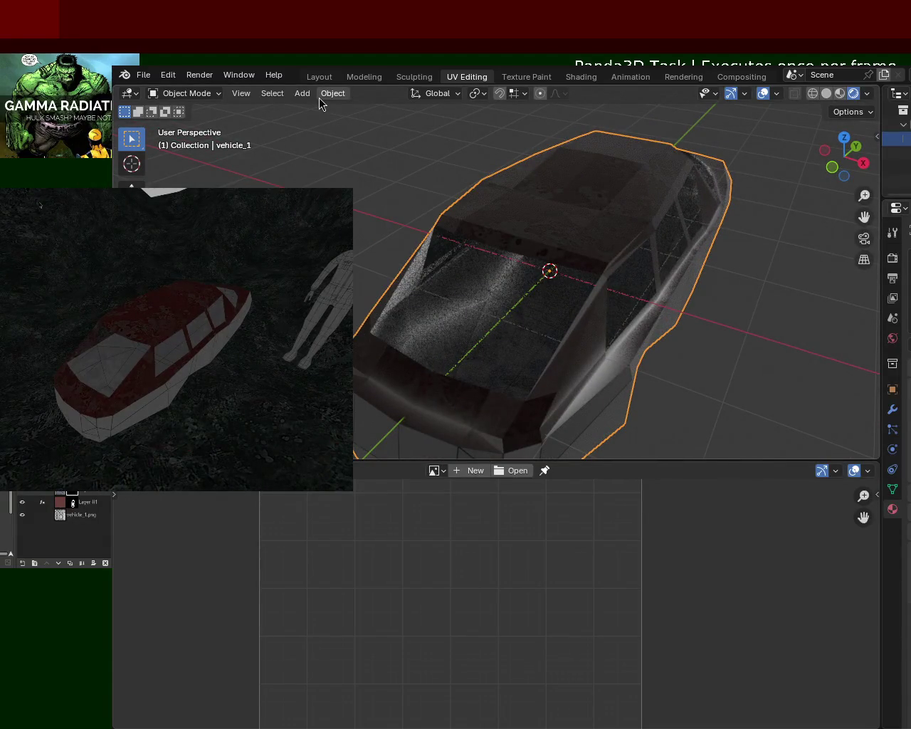
pyautogui.click(301, 93)
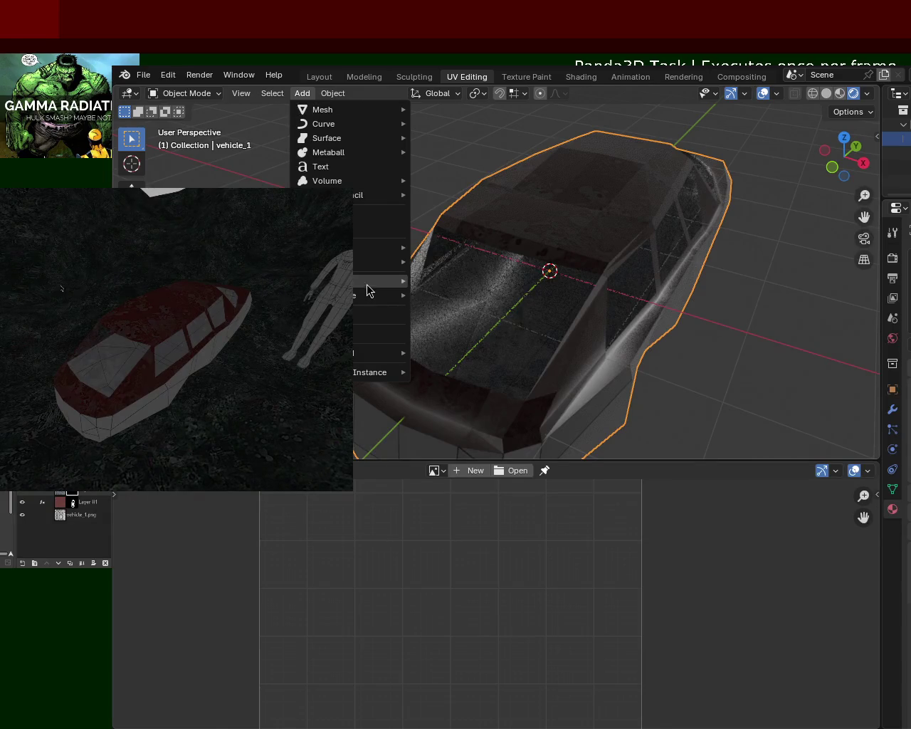
# Add a Sun lamp and view the car in Material Preview with overlays hidden.
pyautogui.click(465, 300)
pyautogui.moveTo(624, 337)
pyautogui.mouseDown(button='middle')
pyautogui.moveTo(477, 338)
pyautogui.moveTo(613, 307)
pyautogui.moveTo(417, 315)
pyautogui.moveTo(594, 213)
pyautogui.moveTo(522, 277)
pyautogui.moveTo(581, 263)
pyautogui.moveTo(624, 291)
pyautogui.moveTo(633, 242)
pyautogui.moveTo(565, 286)
pyautogui.moveTo(657, 212)
pyautogui.moveTo(651, 193)
pyautogui.moveTo(650, 212)
pyautogui.moveTo(564, 269)
pyautogui.moveTo(557, 238)
pyautogui.moveTo(560, 226)
pyautogui.moveTo(615, 197)
pyautogui.moveTo(645, 200)
pyautogui.moveTo(668, 243)
pyautogui.moveTo(768, 263)
pyautogui.moveTo(641, 239)
pyautogui.moveTo(608, 207)
pyautogui.moveTo(487, 270)
pyautogui.moveTo(557, 214)
pyautogui.moveTo(563, 278)
pyautogui.moveTo(640, 283)
pyautogui.moveTo(595, 282)
pyautogui.moveTo(637, 267)
pyautogui.moveTo(735, 128)
pyautogui.mouseUp(button='middle')
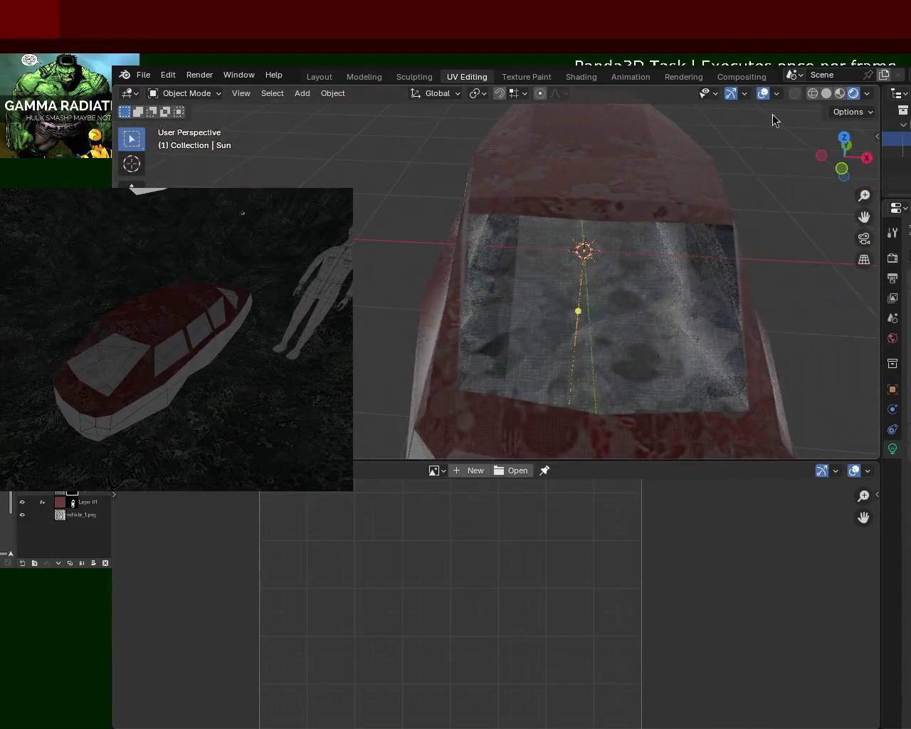
pyautogui.click(837, 95)
pyautogui.click(740, 97)
pyautogui.click(745, 98)
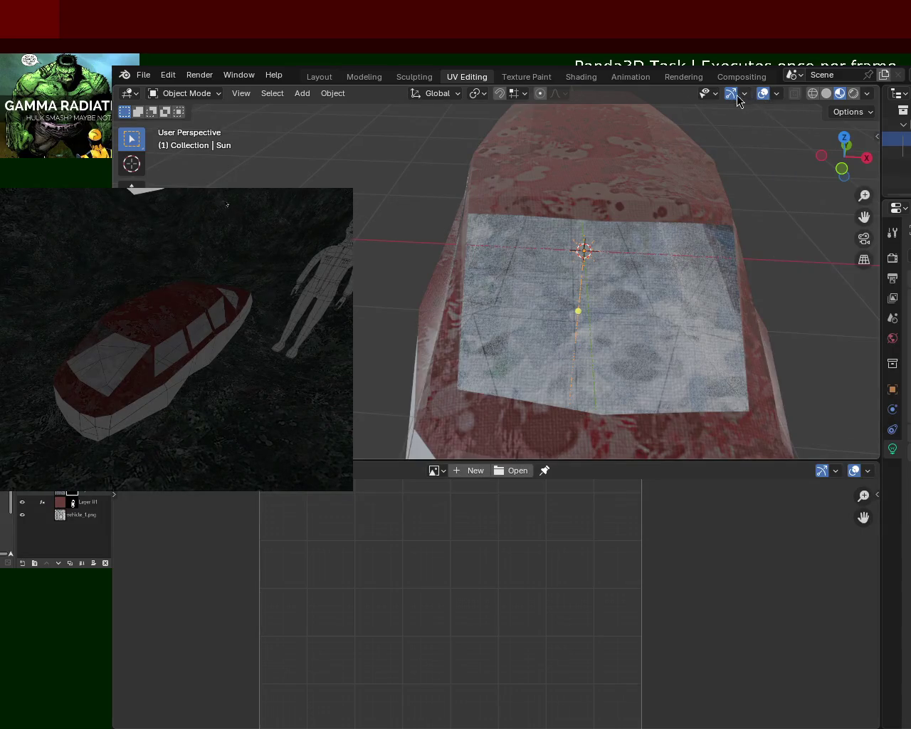
pyautogui.click(763, 93)
# Inspect the car from several sides in Rendered shading, then show the front view as wireframe.
pyautogui.moveTo(740, 150)
pyautogui.mouseDown(button='middle')
pyautogui.moveTo(658, 193)
pyautogui.moveTo(601, 146)
pyautogui.moveTo(311, 163)
pyautogui.moveTo(532, 185)
pyautogui.moveTo(667, 169)
pyautogui.moveTo(650, 205)
pyautogui.moveTo(647, 266)
pyautogui.moveTo(542, 213)
pyautogui.moveTo(510, 219)
pyautogui.moveTo(505, 245)
pyautogui.moveTo(671, 263)
pyautogui.moveTo(755, 185)
pyautogui.mouseUp(button='middle')
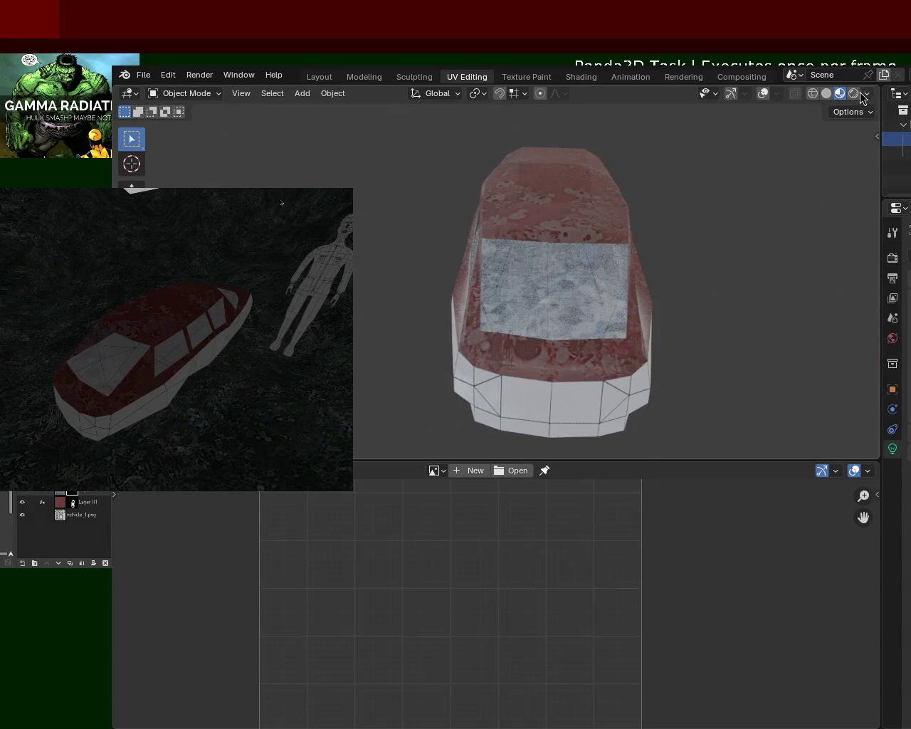
pyautogui.click(853, 94)
pyautogui.moveTo(683, 257)
pyautogui.mouseDown(button='middle')
pyautogui.moveTo(465, 220)
pyautogui.moveTo(524, 269)
pyautogui.moveTo(476, 246)
pyautogui.moveTo(471, 234)
pyautogui.moveTo(520, 256)
pyautogui.moveTo(578, 242)
pyautogui.moveTo(503, 269)
pyautogui.moveTo(643, 264)
pyautogui.moveTo(482, 281)
pyautogui.moveTo(624, 289)
pyautogui.moveTo(584, 297)
pyautogui.moveTo(622, 371)
pyautogui.mouseUp(button='middle')
pyautogui.moveTo(539, 365)
pyautogui.mouseDown(button='middle')
pyautogui.moveTo(545, 334)
pyautogui.moveTo(520, 356)
pyautogui.moveTo(666, 243)
pyautogui.moveTo(618, 244)
pyautogui.moveTo(619, 260)
pyautogui.mouseUp(button='middle')
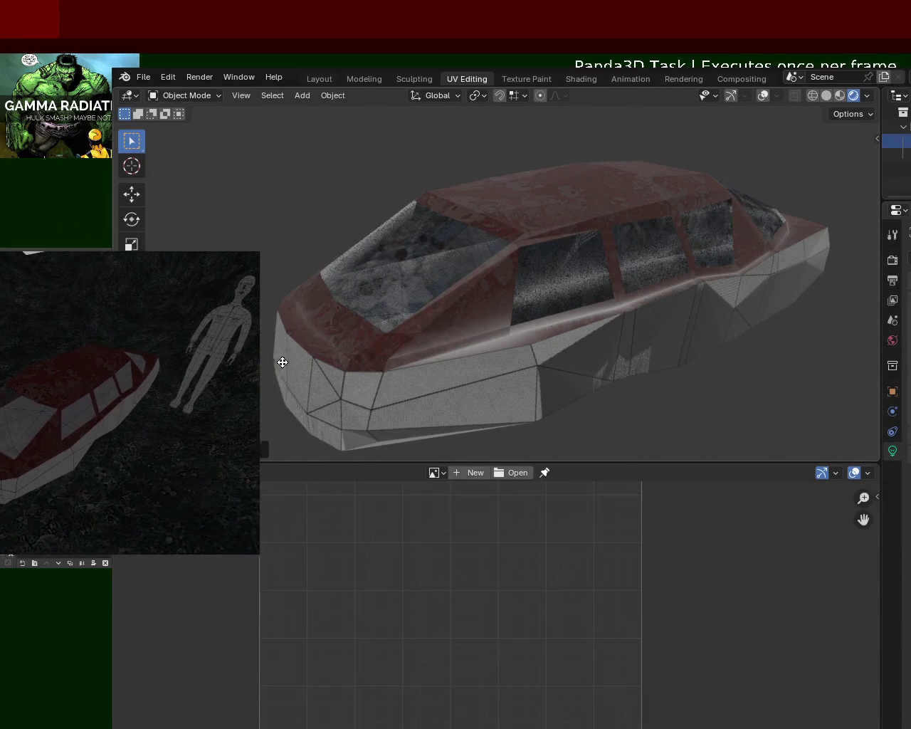
pyautogui.moveTo(659, 198)
pyautogui.mouseDown(button='middle')
pyautogui.moveTo(546, 272)
pyautogui.moveTo(551, 178)
pyautogui.moveTo(573, 212)
pyautogui.mouseUp(button='middle')
pyautogui.scroll(-1, 601, 259)
pyautogui.press('KP_1')
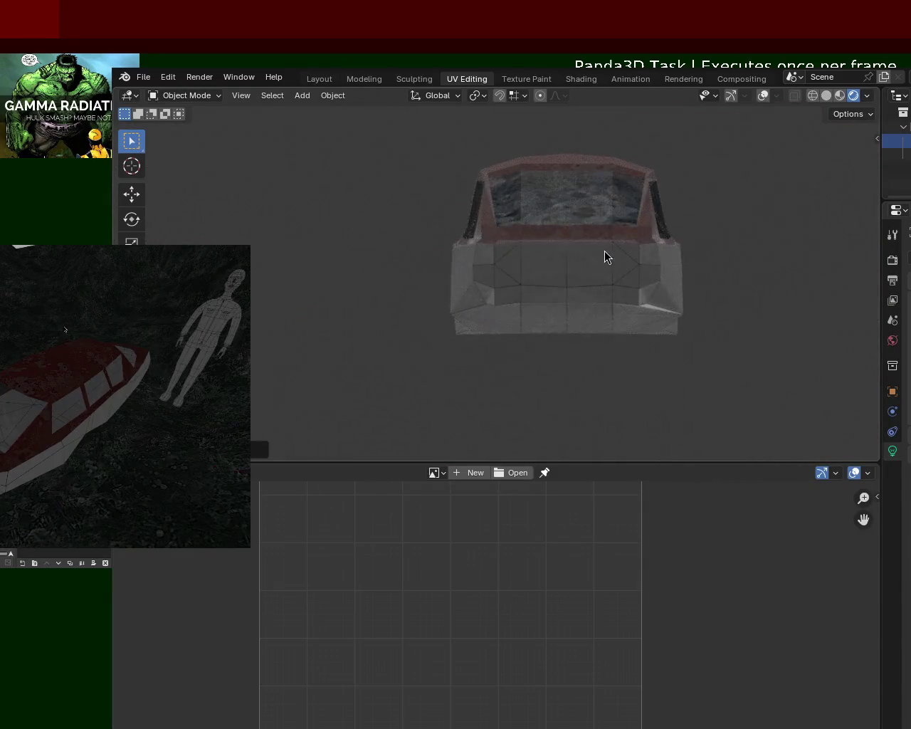
pyautogui.click(814, 97)
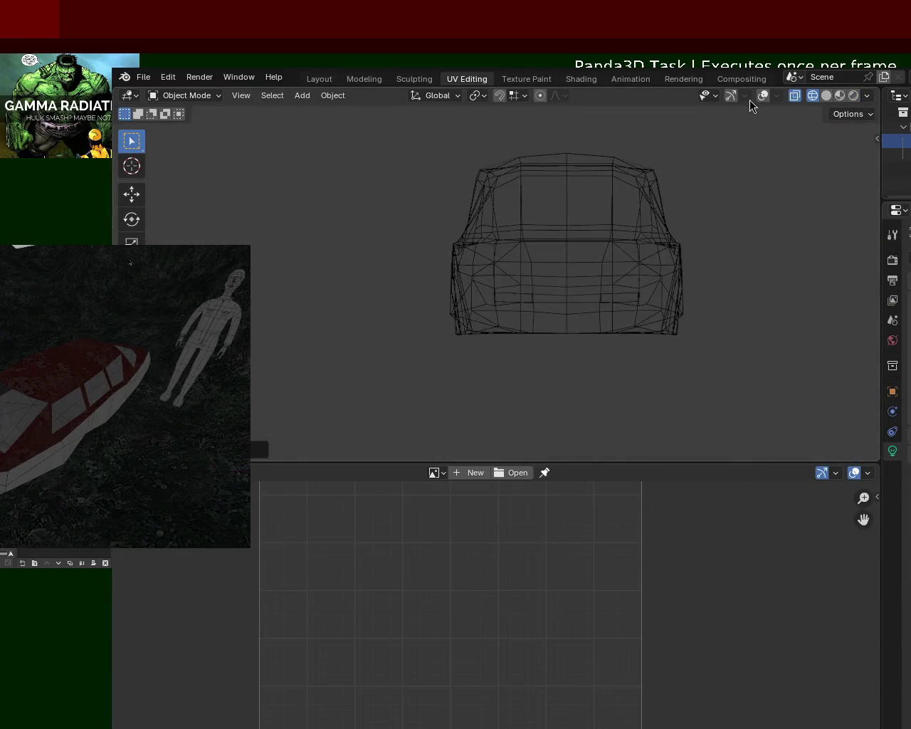
# Turn overlays back on and select the vehicle_1 object in the outliner.
pyautogui.click(757, 98)
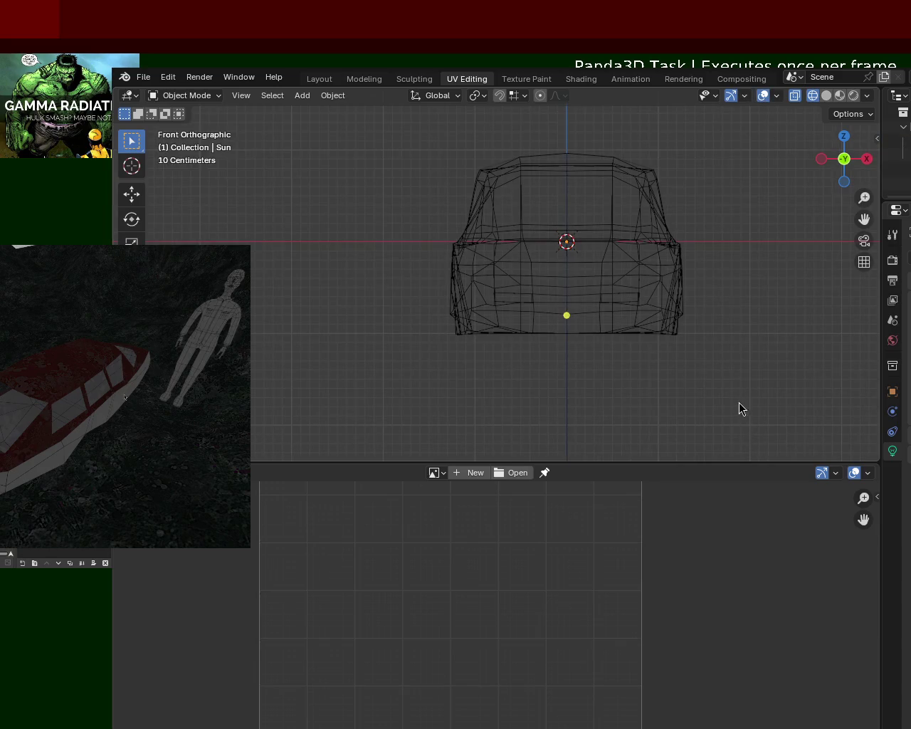
pyautogui.click(660, 257)
pyautogui.click(660, 350)
pyautogui.click(171, 96)
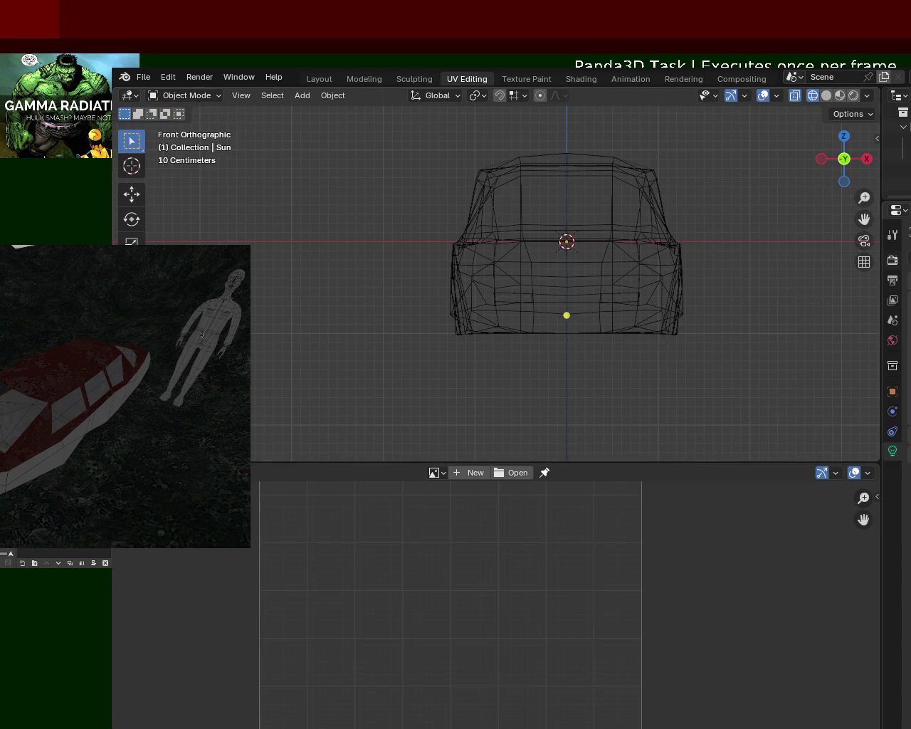
pyautogui.click(898, 155)
pyautogui.rightClick(883, 181)
pyautogui.click(743, 197)
# Deselect the Sun lamp, select the car, and switch vehicle_1 into Edit Mode.
pyautogui.moveTo(881, 168)
pyautogui.mouseDown()
pyautogui.moveTo(846, 165)
pyautogui.moveTo(877, 165)
pyautogui.mouseUp()
pyautogui.click(893, 141)
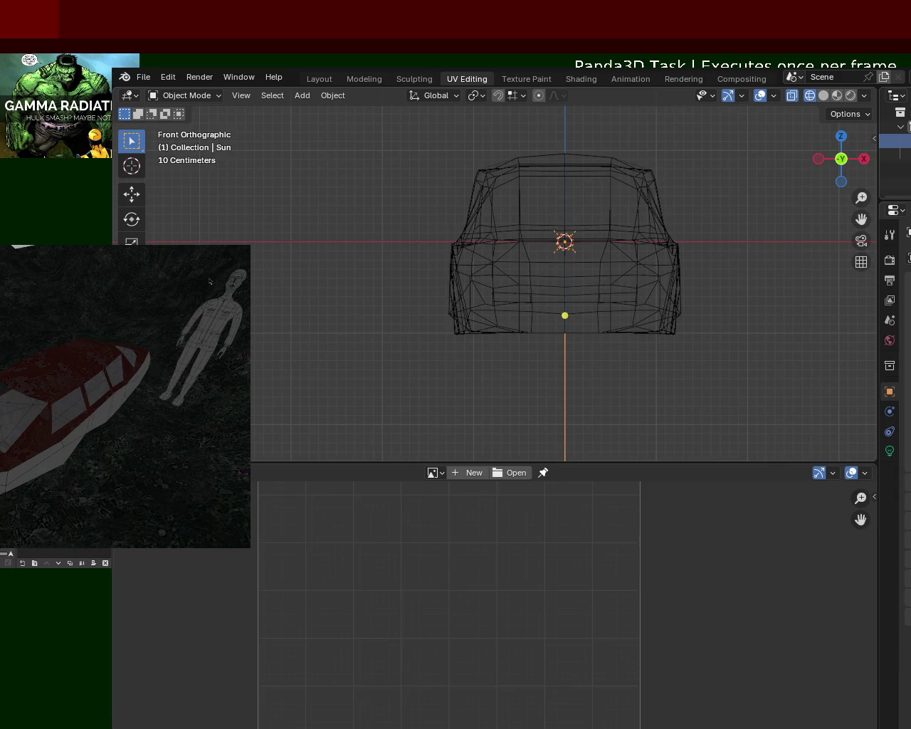
pyautogui.click(827, 184)
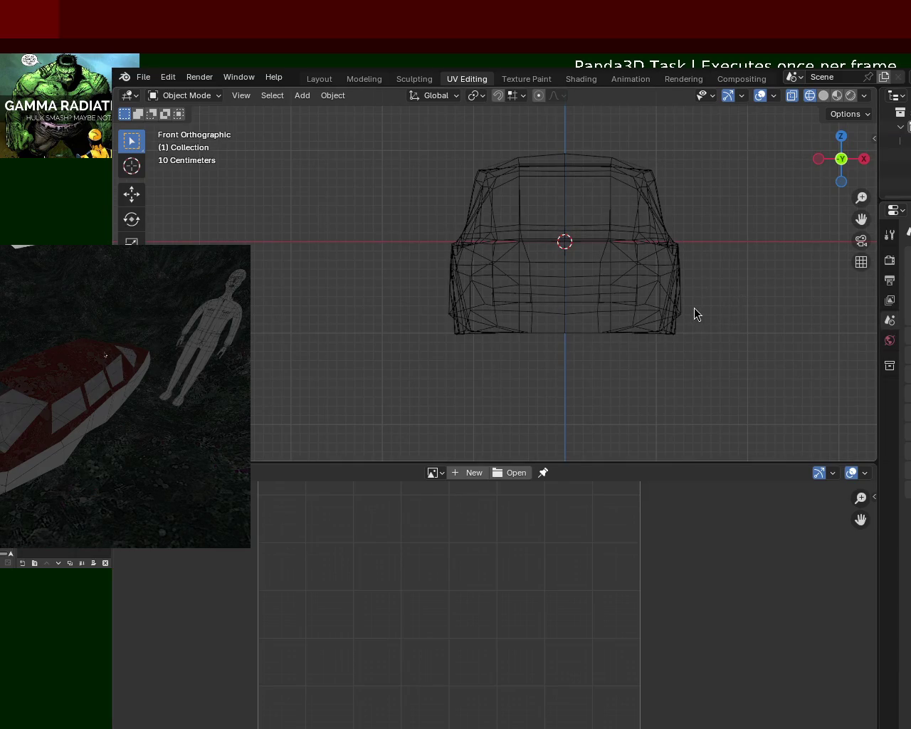
pyautogui.press('a')
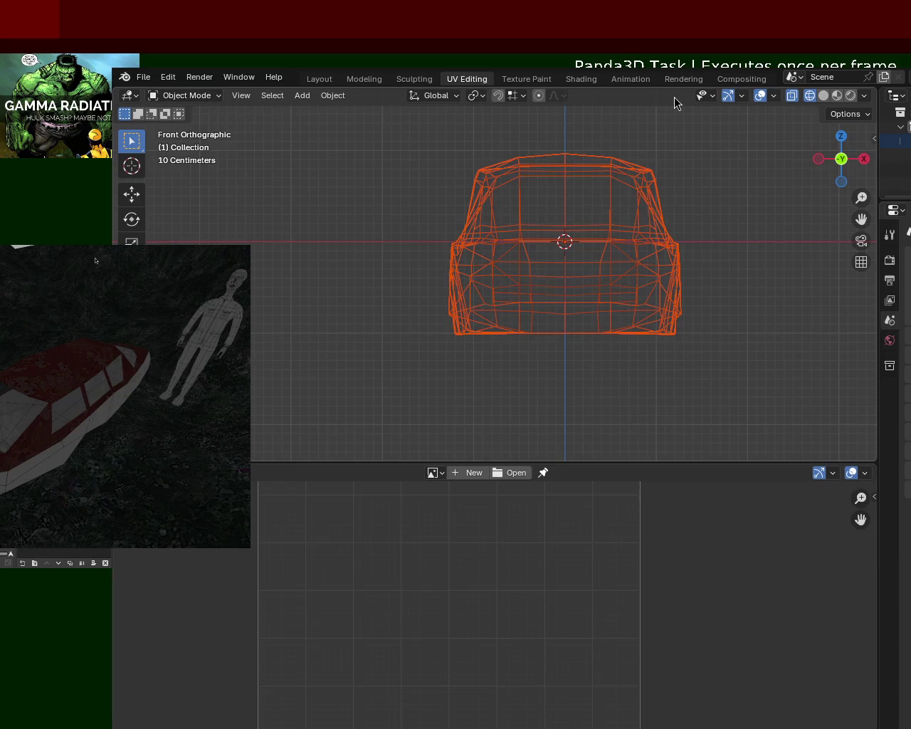
pyautogui.click(198, 101)
pyautogui.press('Tab')
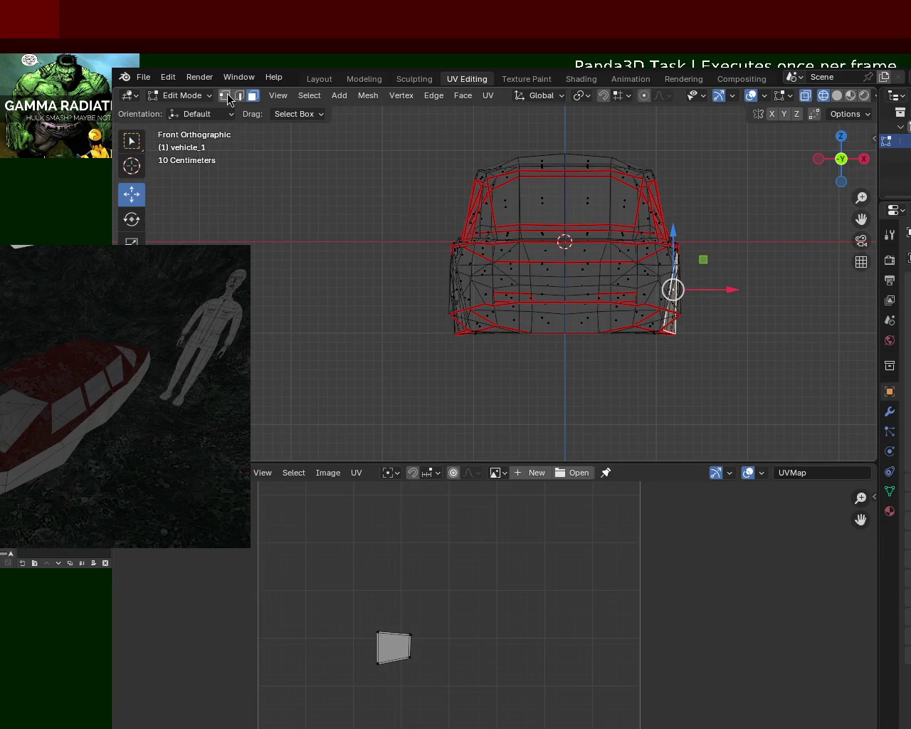
# Box-select the right half of the car mesh and delete its vertices.
pyautogui.moveTo(752, 403); pyautogui.dragTo(586, 140)
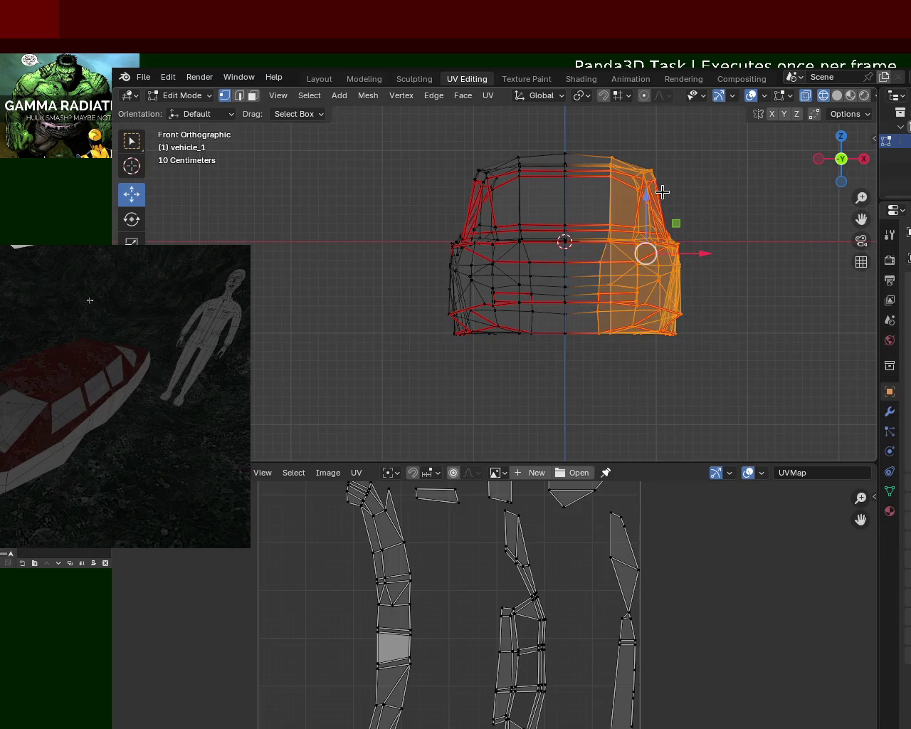
pyautogui.press('x')
pyautogui.click(663, 194)
pyautogui.moveTo(660, 259)
pyautogui.mouseDown(button='middle')
pyautogui.moveTo(496, 280)
pyautogui.moveTo(614, 324)
pyautogui.moveTo(541, 313)
pyautogui.mouseUp(button='middle')
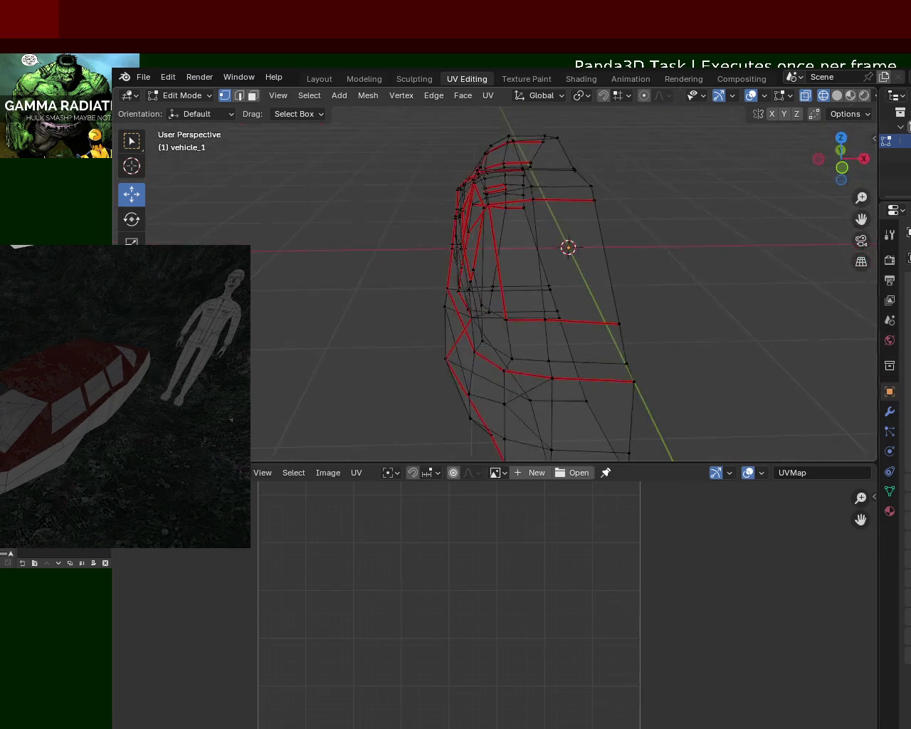
# Add a Mirror modifier to rebuild the right half and orbit to check the shape.
pyautogui.click(892, 412)
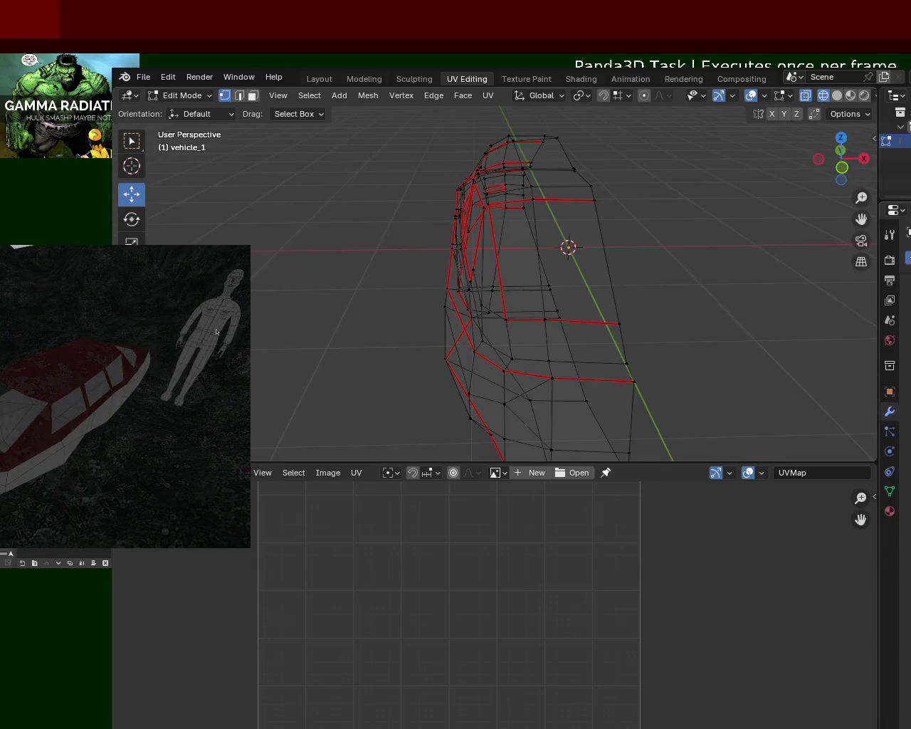
pyautogui.click(908, 235)
pyautogui.click(864, 255)
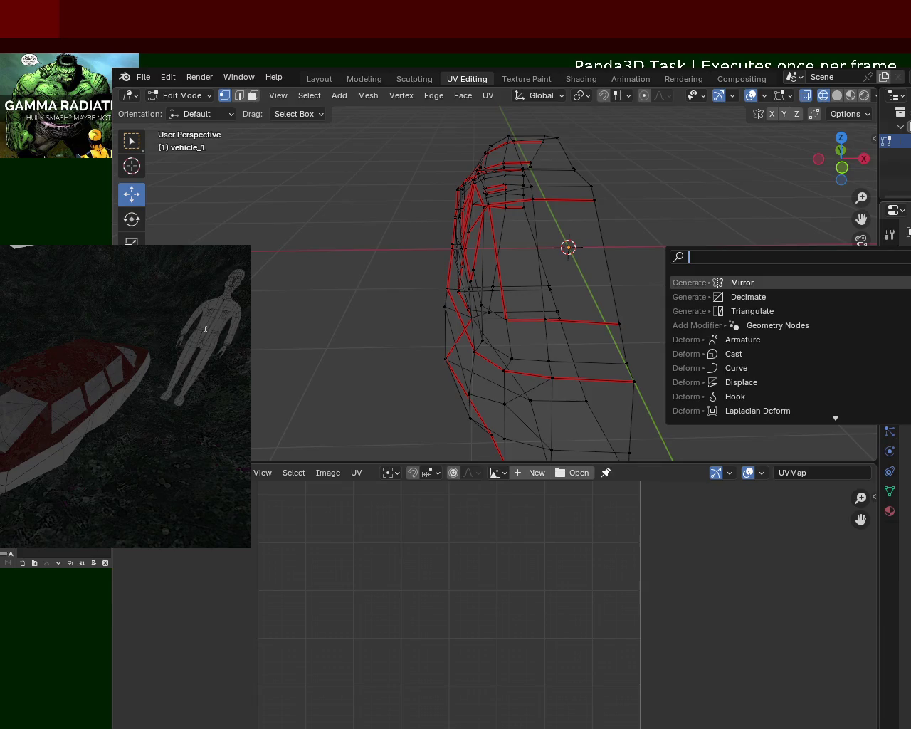
pyautogui.click(880, 282)
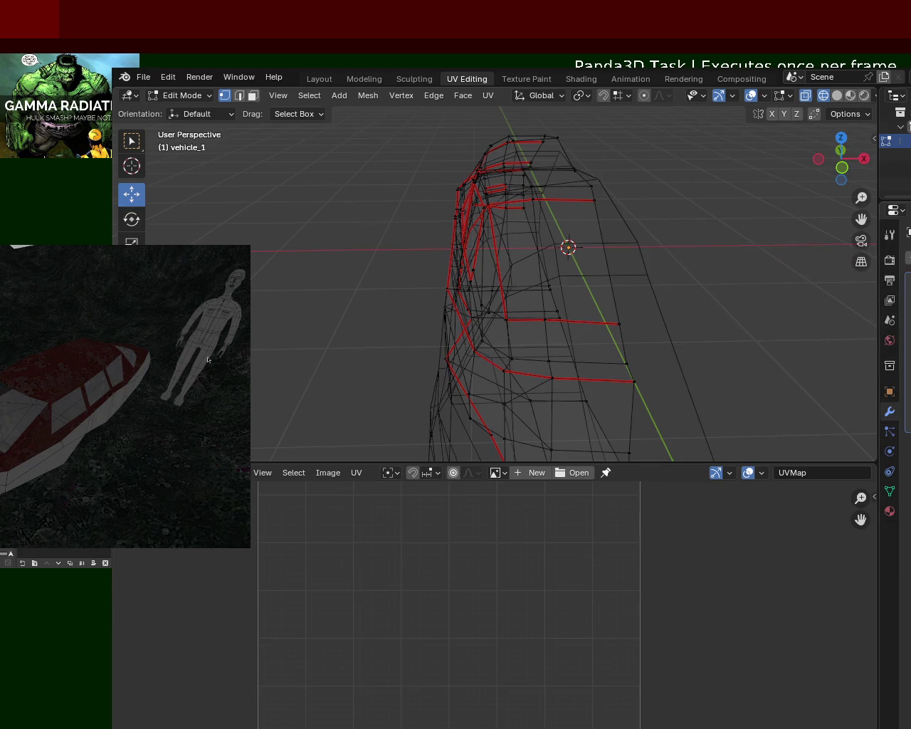
pyautogui.moveTo(512, 285)
pyautogui.mouseDown(button='middle')
pyautogui.moveTo(443, 322)
pyautogui.moveTo(546, 242)
pyautogui.moveTo(389, 301)
pyautogui.moveTo(545, 283)
pyautogui.moveTo(455, 281)
pyautogui.moveTo(498, 246)
pyautogui.moveTo(565, 292)
pyautogui.moveTo(581, 264)
pyautogui.moveTo(578, 277)
pyautogui.mouseUp(button='middle')
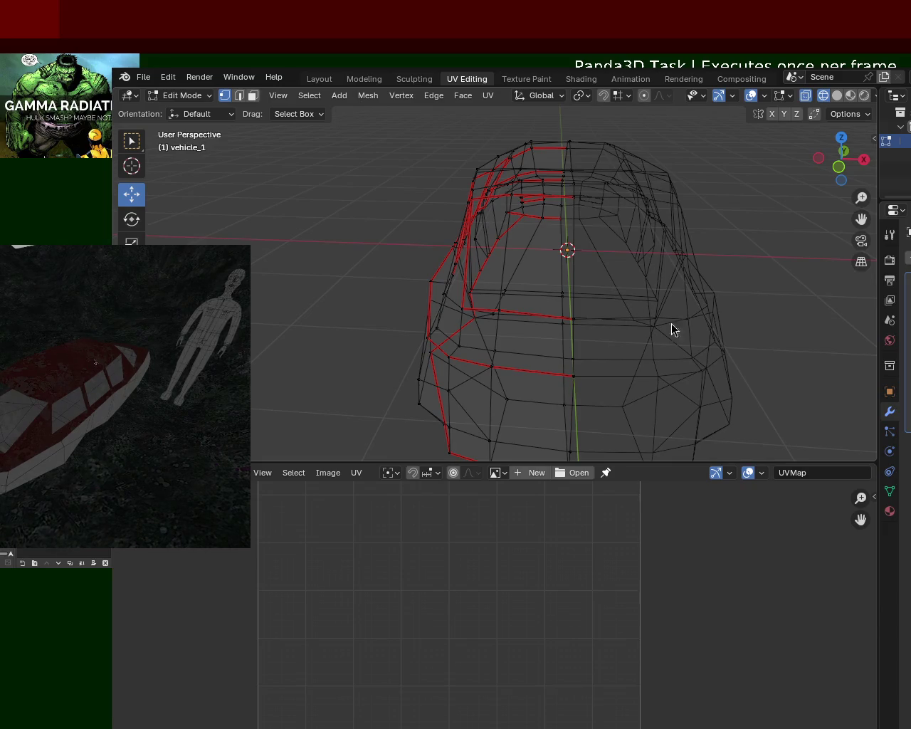
pyautogui.moveTo(765, 325)
pyautogui.mouseDown(button='middle')
pyautogui.moveTo(638, 374)
pyautogui.moveTo(626, 299)
pyautogui.moveTo(657, 270)
pyautogui.moveTo(611, 395)
pyautogui.moveTo(462, 336)
pyautogui.moveTo(570, 270)
pyautogui.moveTo(634, 311)
pyautogui.moveTo(692, 266)
pyautogui.moveTo(650, 291)
pyautogui.moveTo(652, 302)
pyautogui.mouseUp(button='middle')
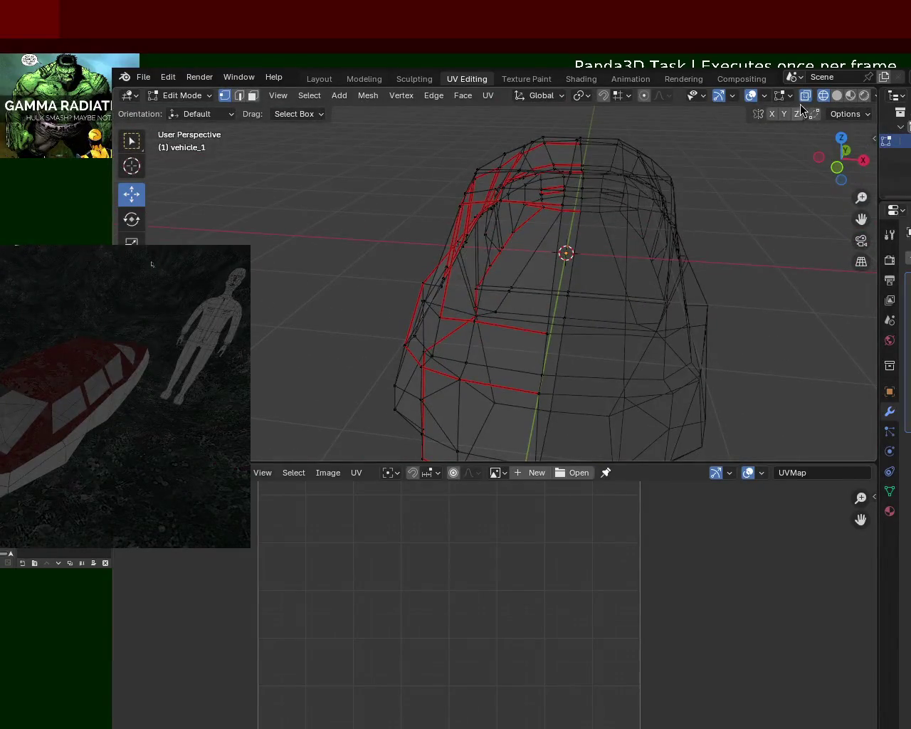
# Switch to Solid shading and bring the open gap on the car's lower front side into view.
pyautogui.click(837, 96)
pyautogui.moveTo(583, 299)
pyautogui.mouseDown(button='middle')
pyautogui.moveTo(580, 329)
pyautogui.moveTo(667, 309)
pyautogui.moveTo(901, 379)
pyautogui.mouseUp(button='middle')
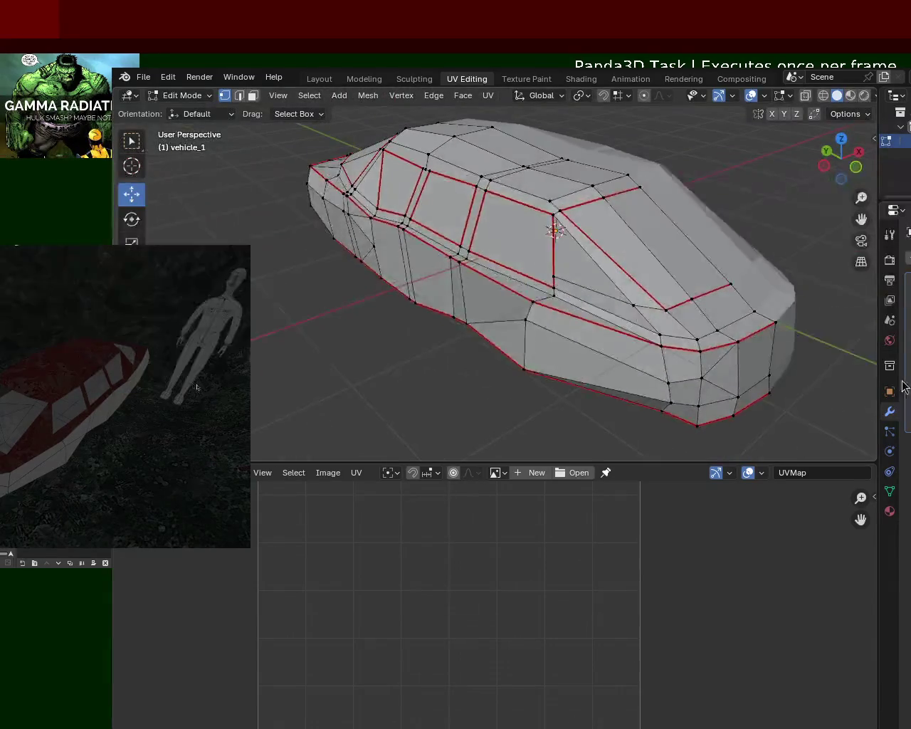
pyautogui.moveTo(555, 285)
pyautogui.mouseDown(button='middle')
pyautogui.moveTo(549, 311)
pyautogui.moveTo(687, 261)
pyautogui.moveTo(673, 284)
pyautogui.mouseUp(button='middle')
pyautogui.scroll(5, 670, 215)
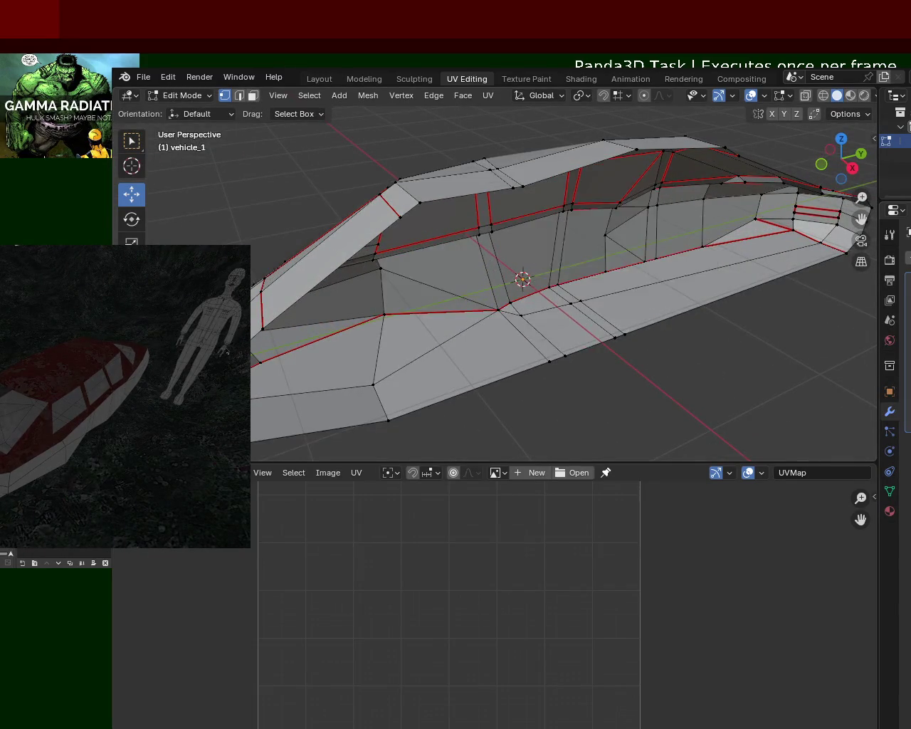
pyautogui.scroll(3, 405, 236)
pyautogui.moveTo(405, 237)
pyautogui.mouseDown(button='middle')
pyautogui.moveTo(602, 230)
pyautogui.moveTo(700, 342)
pyautogui.moveTo(766, 256)
pyautogui.mouseUp(button='middle')
pyautogui.scroll(-3, 769, 339)
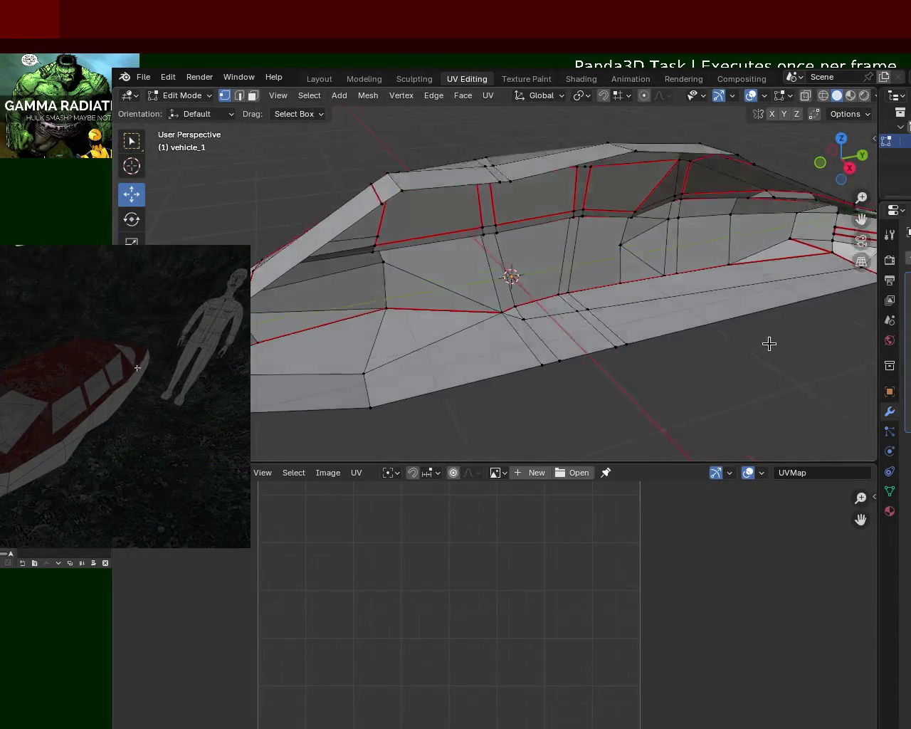
pyautogui.moveTo(769, 339); pyautogui.dragTo(498, 366, button='middle')
pyautogui.scroll(3, 524, 286)
pyautogui.scroll(2, 561, 291)
pyautogui.scroll(2, 561, 291)
pyautogui.moveTo(561, 291)
pyautogui.keyDown('shift'); pyautogui.mouseDown(button='middle')
pyautogui.moveTo(526, 200)
pyautogui.moveTo(545, 258)
pyautogui.moveTo(226, 86)
pyautogui.mouseUp(button='middle'); pyautogui.keyUp('shift')
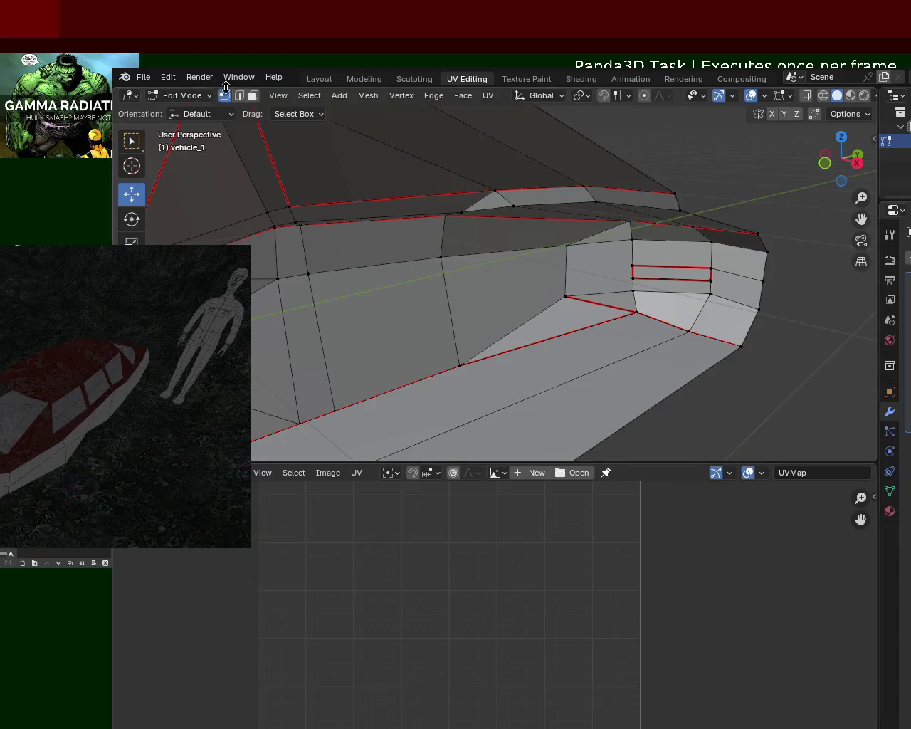
pyautogui.scroll(-2, 545, 285)
pyautogui.moveTo(546, 285)
pyautogui.mouseDown(button='middle')
pyautogui.moveTo(593, 272)
pyautogui.moveTo(536, 308)
pyautogui.moveTo(563, 313)
pyautogui.moveTo(596, 280)
pyautogui.mouseUp(button='middle')
pyautogui.scroll(2, 553, 272)
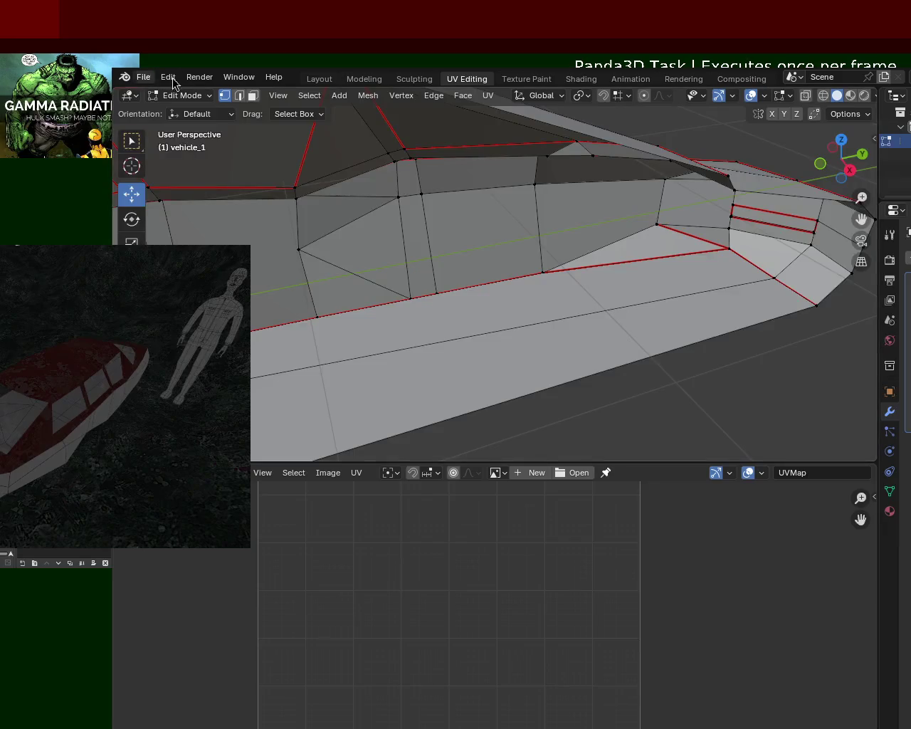
pyautogui.keyDown('shift'); pyautogui.moveTo(334, 351); pyautogui.dragTo(341, 248, button='middle'); pyautogui.keyUp('shift')
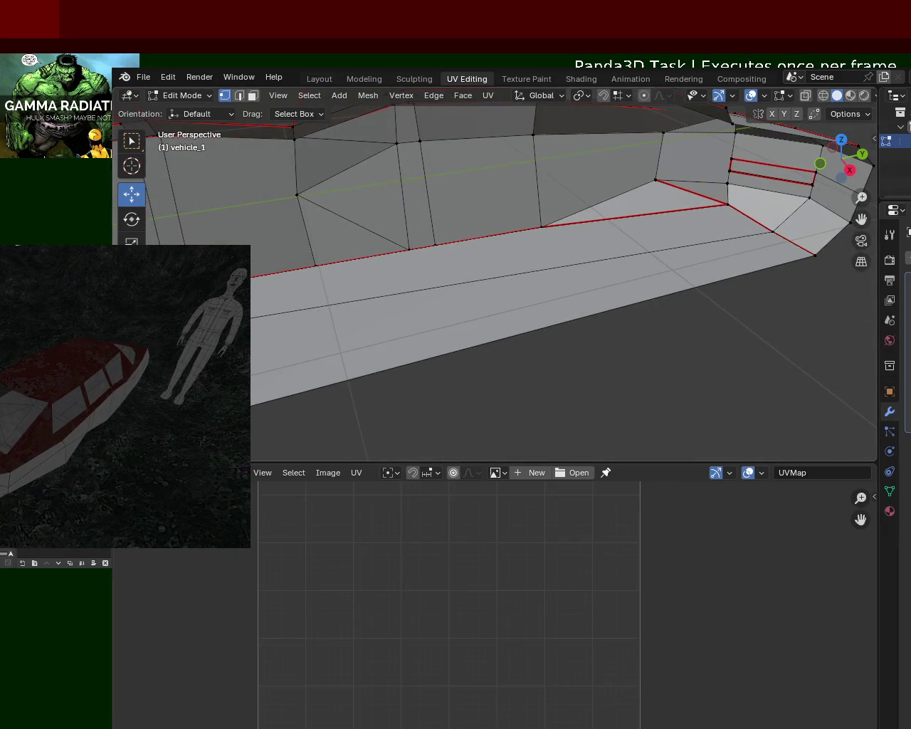
# Select the gap's border edges and vertices and fill the opening with new faces.
pyautogui.keyDown('shift'); pyautogui.click(803, 255); pyautogui.keyUp('shift')
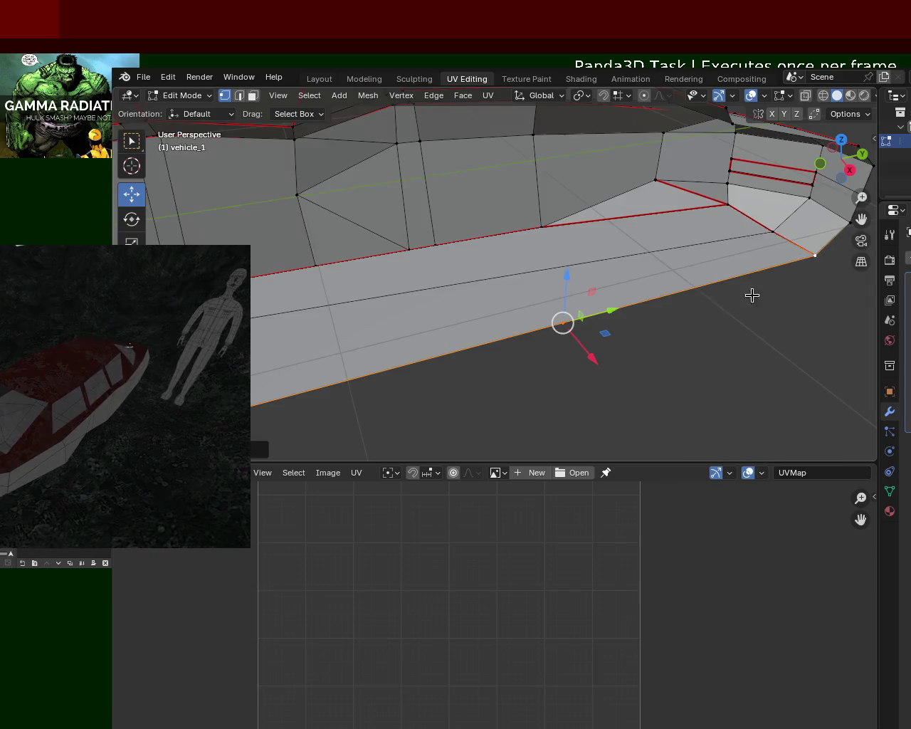
pyautogui.moveTo(588, 244); pyautogui.dragTo(589, 282, button='middle')
pyautogui.click(543, 203)
pyautogui.moveTo(548, 205); pyautogui.dragTo(677, 173, button='middle')
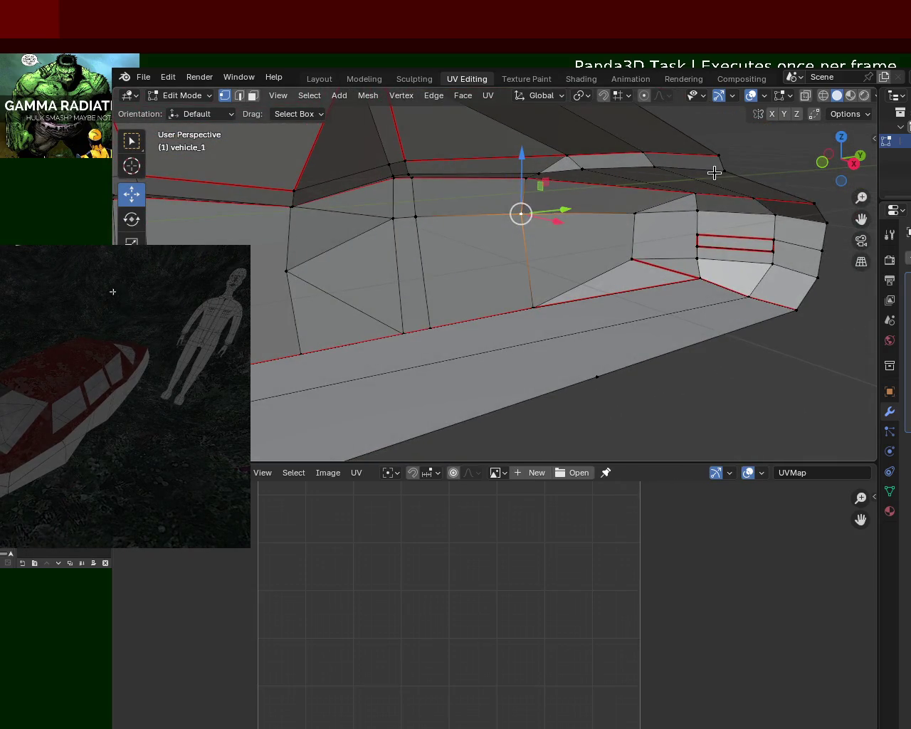
pyautogui.keyDown('shift'); pyautogui.click(573, 181); pyautogui.keyUp('shift')
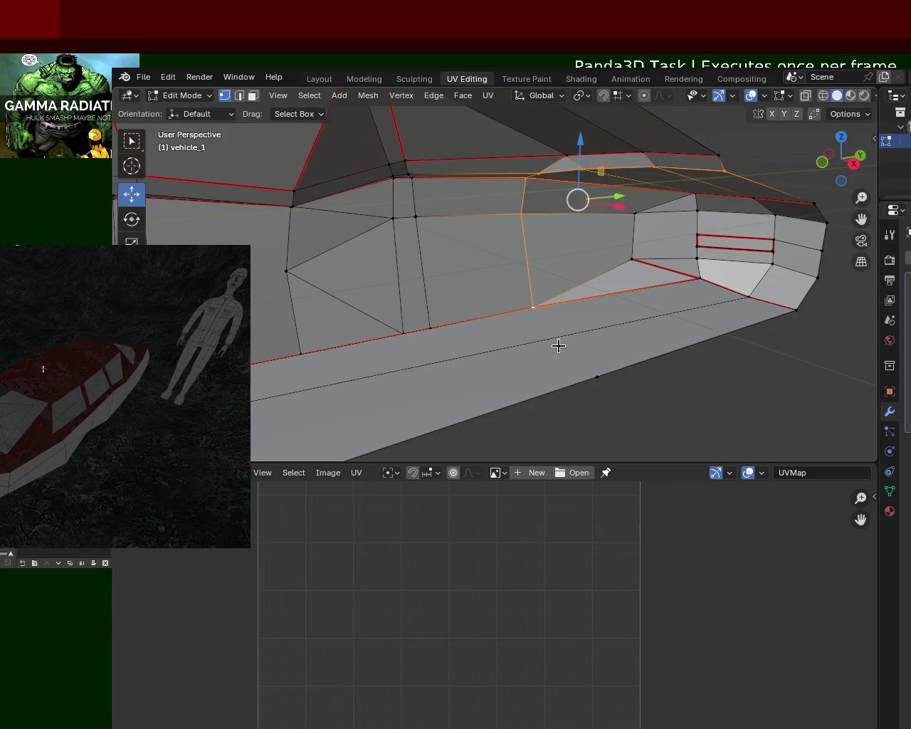
pyautogui.press('f')
pyautogui.click(747, 294)
pyautogui.moveTo(545, 283); pyautogui.dragTo(582, 245, button='middle')
pyautogui.press('f')
# Switch to Material Preview to see the red paint and stone-textured window panels.
pyautogui.scroll(3, 571, 214)
pyautogui.scroll(-2, 573, 206)
pyautogui.scroll(-2, 573, 202)
pyautogui.moveTo(591, 242)
pyautogui.mouseDown(button='middle')
pyautogui.moveTo(470, 289)
pyautogui.moveTo(510, 258)
pyautogui.moveTo(350, 374)
pyautogui.mouseUp(button='middle')
pyautogui.moveTo(464, 285); pyautogui.dragTo(545, 271, button='middle')
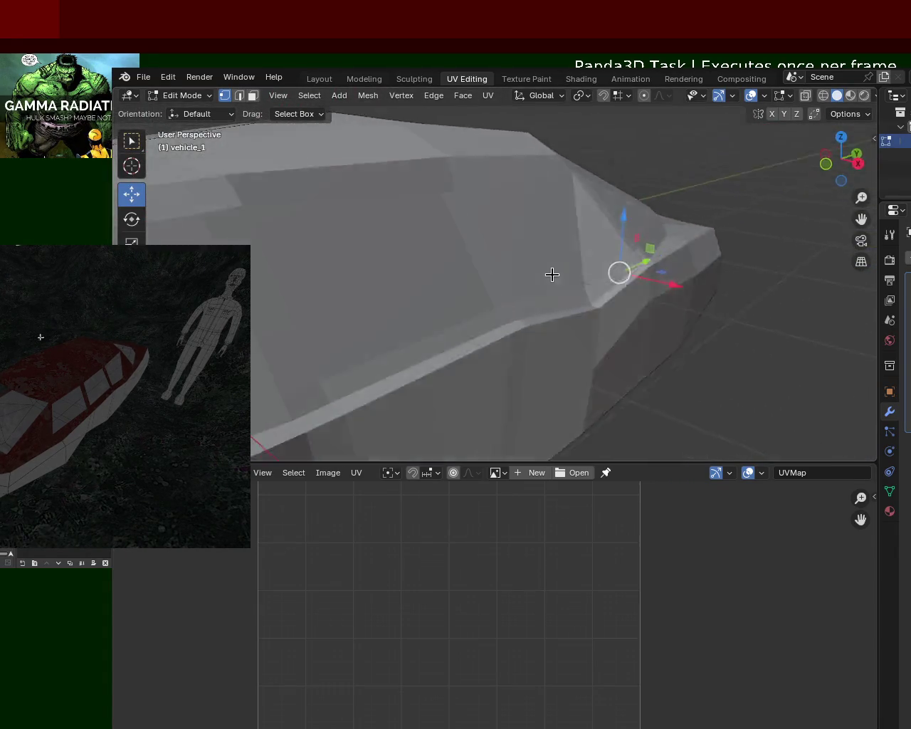
pyautogui.scroll(3, 545, 270)
pyautogui.click(850, 95)
pyautogui.moveTo(591, 235); pyautogui.dragTo(575, 262, button='middle')
pyautogui.scroll(2, 603, 253)
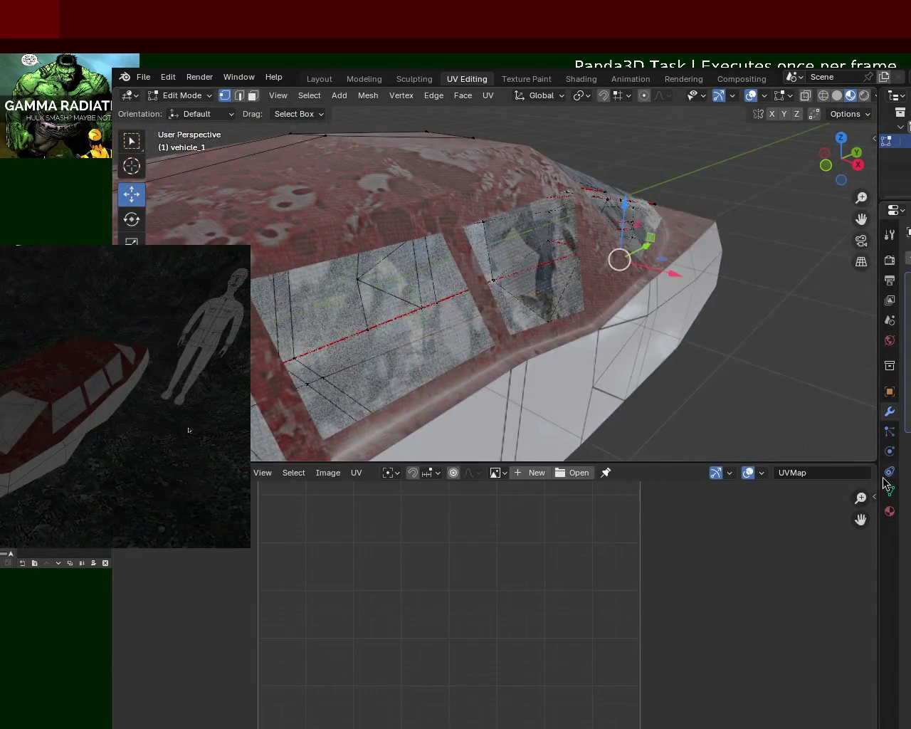
# In the Material tab, turn the lower area into a Shader Editor and lower the glass material's Alpha to 0.086.
pyautogui.click(892, 512)
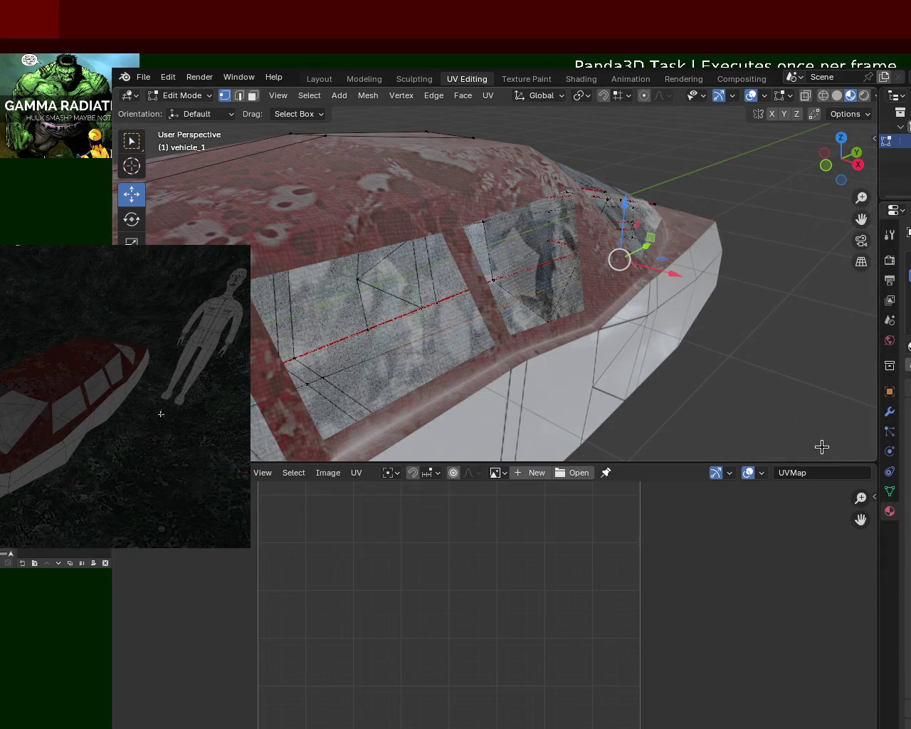
pyautogui.click(127, 473)
pyautogui.click(186, 611)
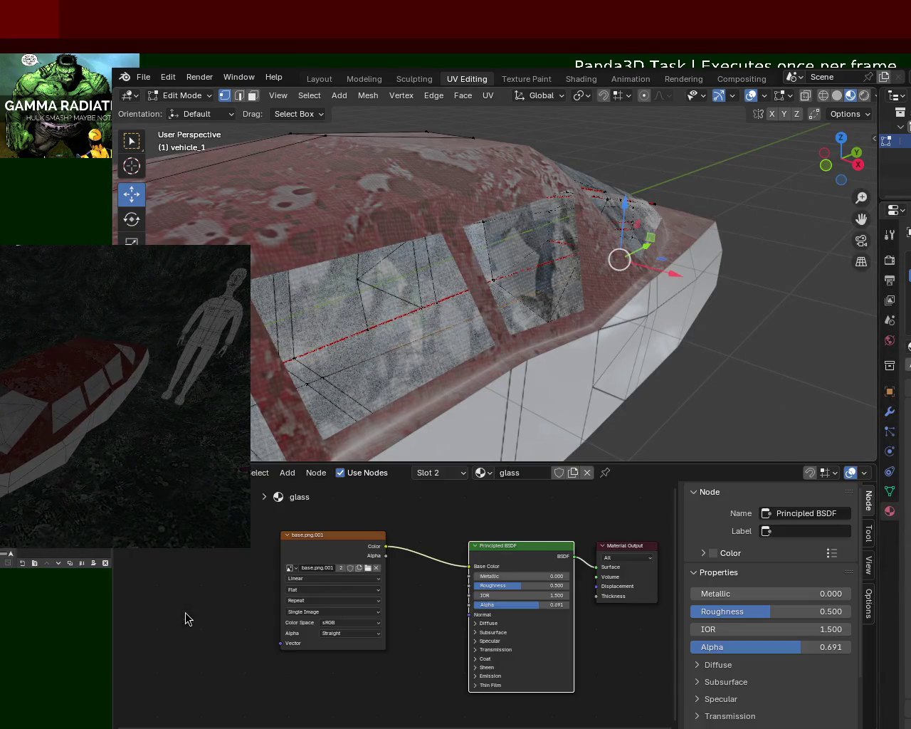
pyautogui.moveTo(539, 611); pyautogui.dragTo(474, 610)
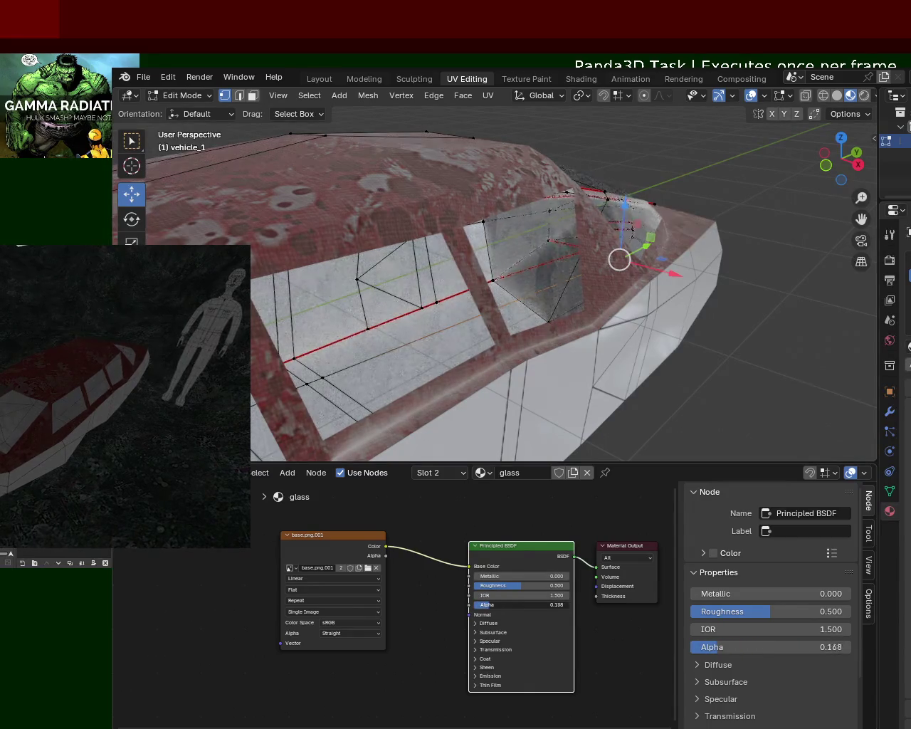
# View the nearly transparent windows in Rendered shading.
pyautogui.moveTo(541, 356)
pyautogui.mouseDown(button='middle')
pyautogui.moveTo(608, 230)
pyautogui.moveTo(620, 248)
pyautogui.moveTo(560, 295)
pyautogui.moveTo(533, 217)
pyautogui.moveTo(513, 200)
pyautogui.moveTo(451, 220)
pyautogui.moveTo(492, 222)
pyautogui.mouseUp(button='middle')
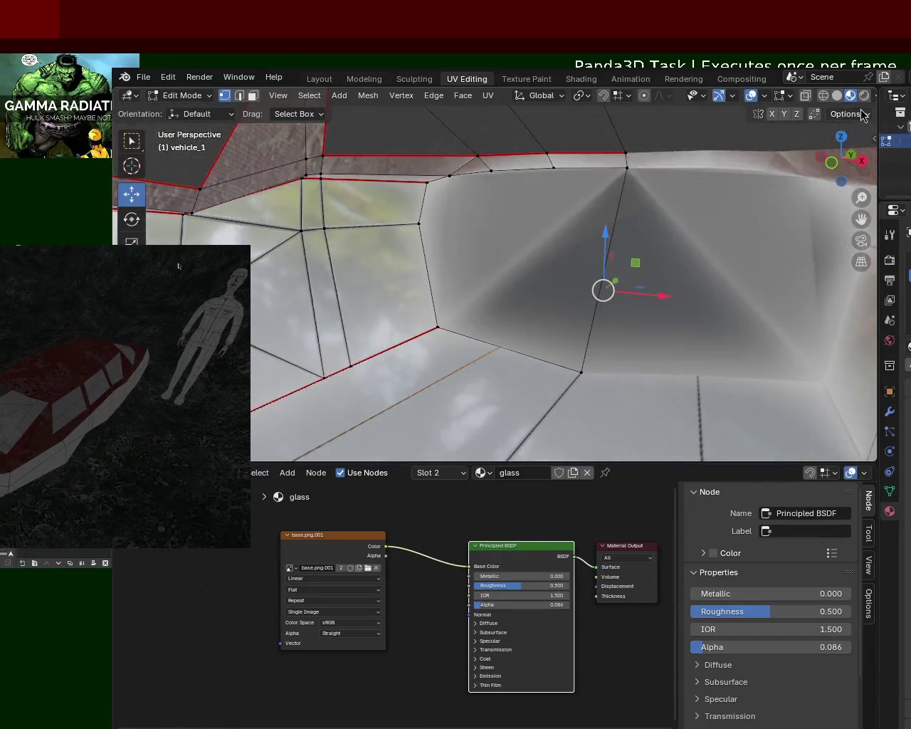
pyautogui.click(864, 97)
pyautogui.moveTo(548, 264)
pyautogui.mouseDown(button='middle')
pyautogui.moveTo(315, 287)
pyautogui.moveTo(494, 296)
pyautogui.moveTo(429, 319)
pyautogui.moveTo(467, 277)
pyautogui.moveTo(586, 284)
pyautogui.moveTo(577, 204)
pyautogui.moveTo(582, 236)
pyautogui.moveTo(635, 238)
pyautogui.moveTo(451, 281)
pyautogui.moveTo(352, 350)
pyautogui.moveTo(587, 247)
pyautogui.moveTo(697, 247)
pyautogui.moveTo(681, 206)
pyautogui.mouseUp(button='middle')
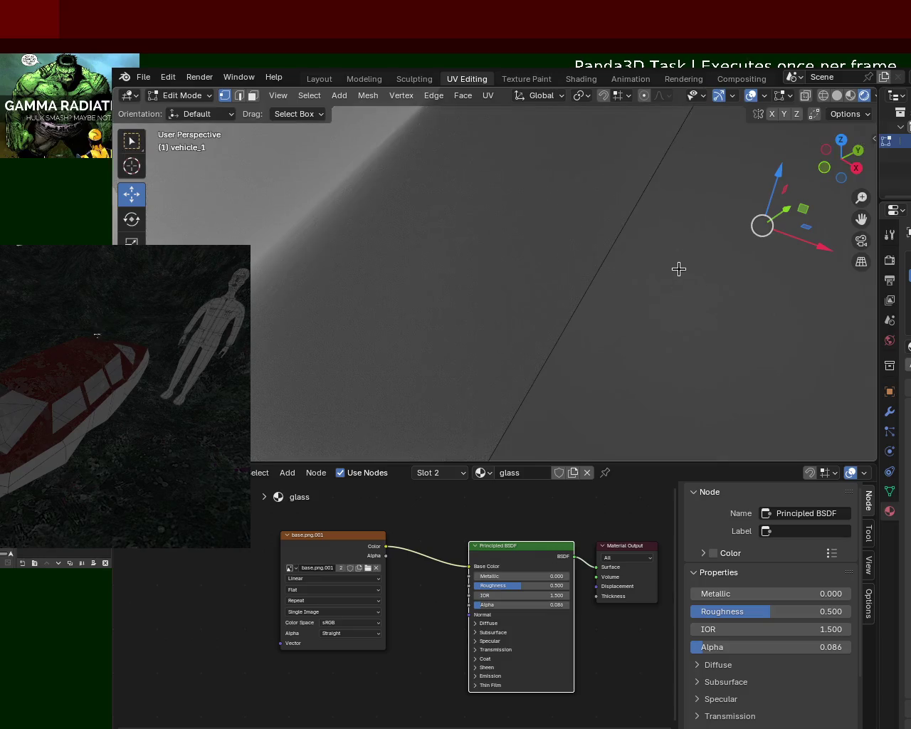
pyautogui.moveTo(542, 225)
pyautogui.mouseDown(button='middle')
pyautogui.moveTo(555, 204)
pyautogui.moveTo(526, 256)
pyautogui.moveTo(446, 281)
pyautogui.moveTo(602, 230)
pyautogui.moveTo(581, 244)
pyautogui.moveTo(589, 191)
pyautogui.moveTo(778, 327)
pyautogui.mouseUp(button='middle')
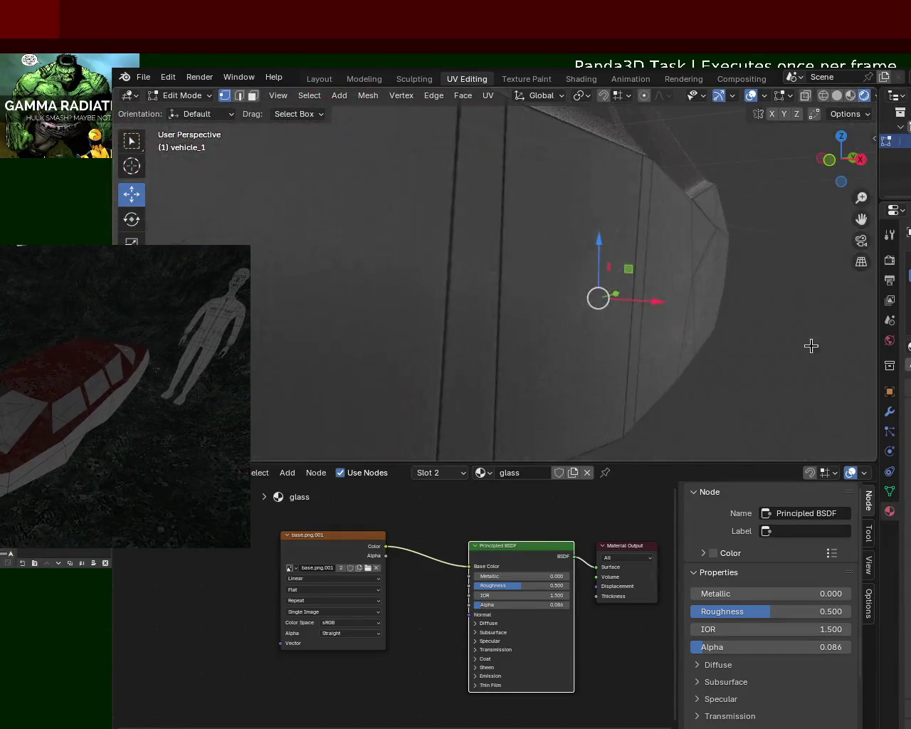
# Return to the modifier properties and orbit around the vehicle's side.
pyautogui.click(888, 413)
pyautogui.scroll(-5, 598, 298)
pyautogui.moveTo(598, 298)
pyautogui.mouseDown(button='middle')
pyautogui.moveTo(596, 218)
pyautogui.moveTo(543, 170)
pyautogui.moveTo(375, 266)
pyautogui.moveTo(325, 274)
pyautogui.moveTo(472, 259)
pyautogui.mouseUp(button='middle')
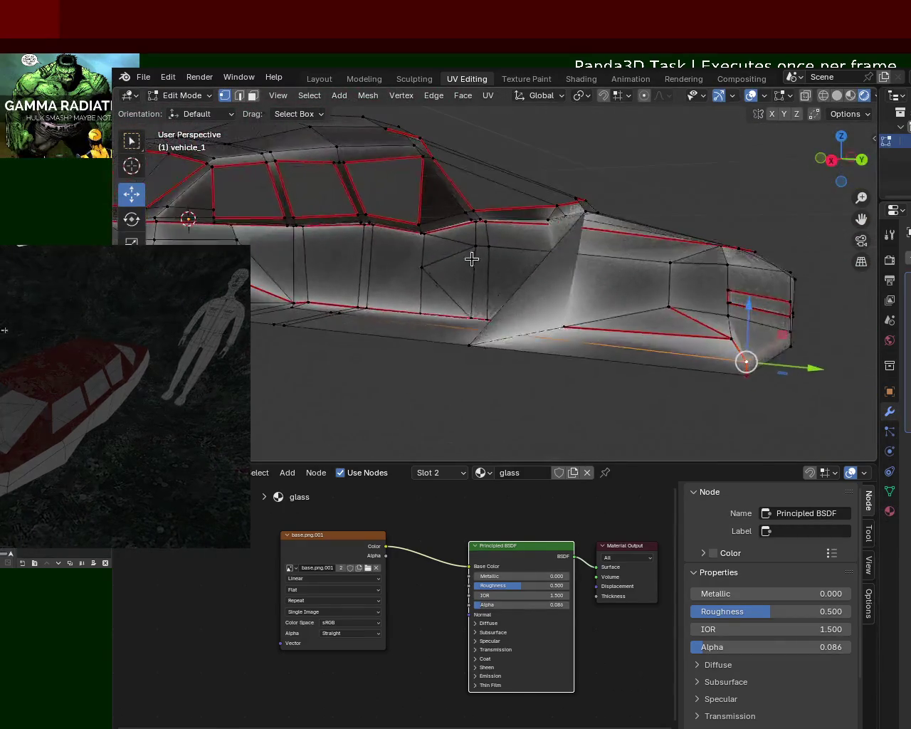
pyautogui.scroll(3, 519, 230)
pyautogui.scroll(3, 536, 263)
pyautogui.moveTo(537, 263)
pyautogui.mouseDown(button='middle')
pyautogui.moveTo(520, 269)
pyautogui.moveTo(572, 277)
pyautogui.mouseUp(button='middle')
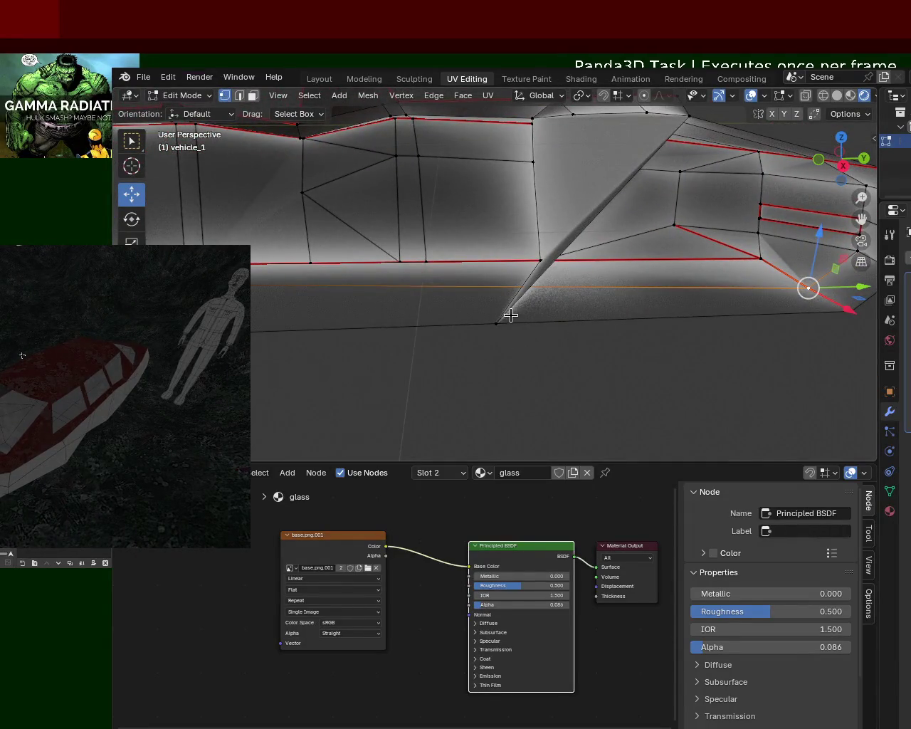
# Move the selected vertex along Y to widen the spiked side face.
pyautogui.press('g')
pyautogui.press('y')
pyautogui.click(618, 214)
pyautogui.moveTo(618, 213)
pyautogui.mouseDown(button='middle')
pyautogui.moveTo(634, 185)
pyautogui.moveTo(629, 143)
pyautogui.mouseUp(button='middle')
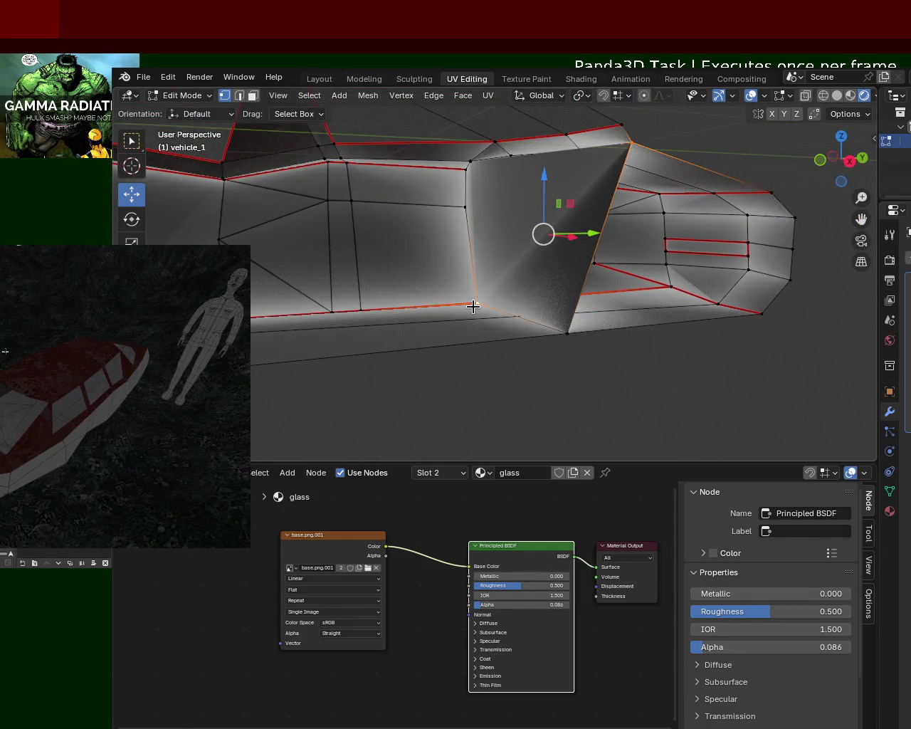
pyautogui.moveTo(474, 306)
pyautogui.mouseDown(button='middle')
pyautogui.moveTo(523, 298)
pyautogui.moveTo(559, 315)
pyautogui.moveTo(549, 237)
pyautogui.moveTo(541, 268)
pyautogui.moveTo(502, 237)
pyautogui.moveTo(506, 248)
pyautogui.mouseUp(button='middle')
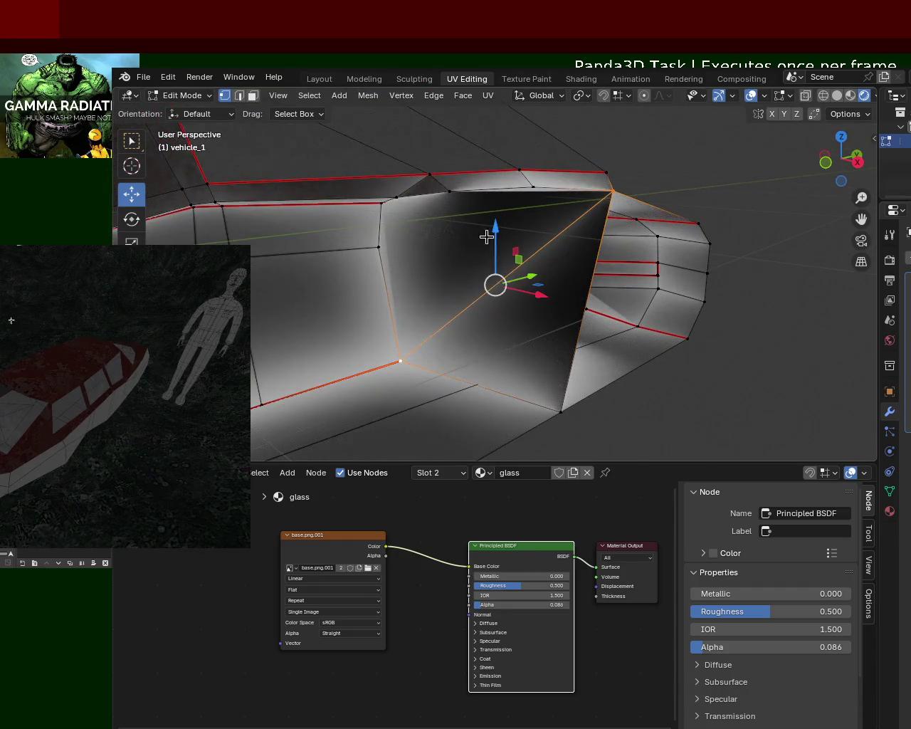
# Join the two triangles into one quad with Alt+J.
pyautogui.hotkey('alt', 'j')
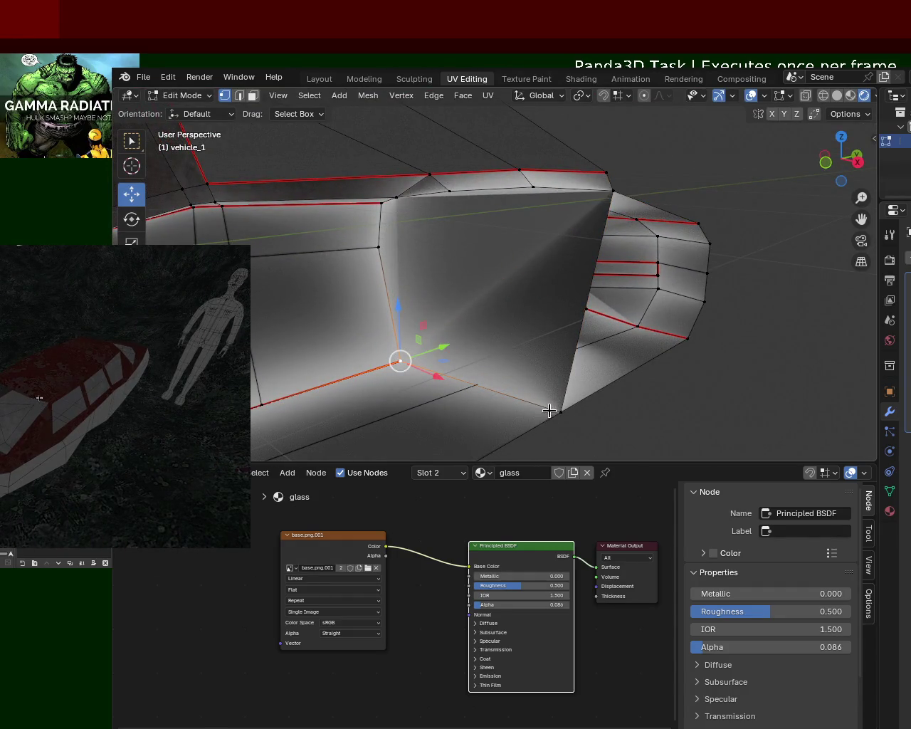
pyautogui.keyDown('shift'); pyautogui.click(555, 426); pyautogui.keyUp('shift')
pyautogui.hotkey('ctrl', 'e')
pyautogui.press('Escape')
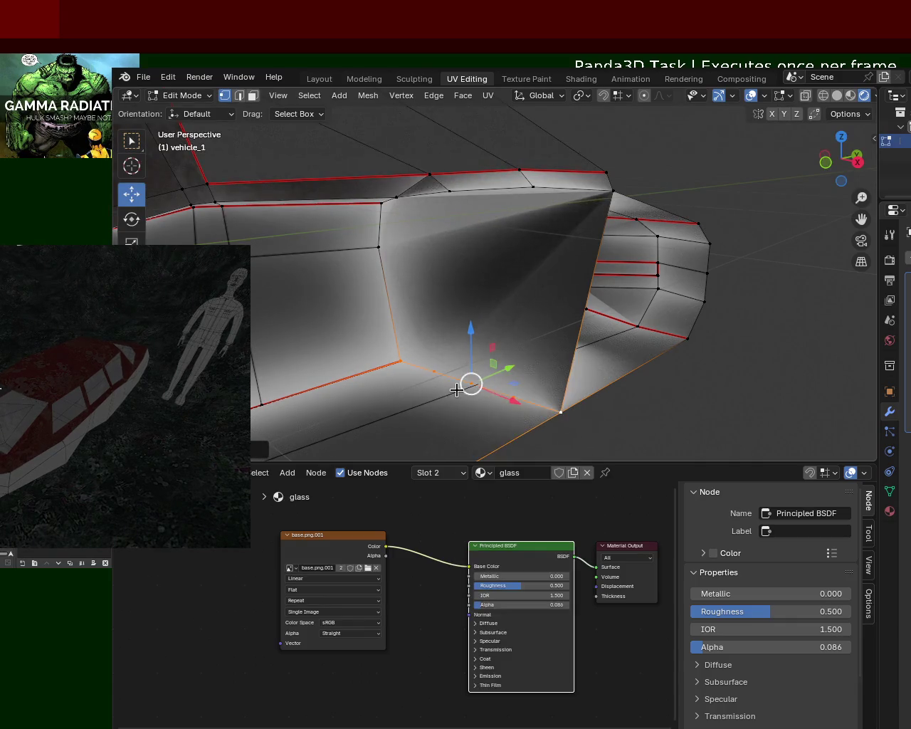
pyautogui.moveTo(468, 203)
pyautogui.mouseDown(button='middle')
pyautogui.moveTo(403, 211)
pyautogui.moveTo(524, 258)
pyautogui.moveTo(529, 209)
pyautogui.moveTo(519, 249)
pyautogui.moveTo(609, 255)
pyautogui.mouseUp(button='middle')
pyautogui.moveTo(463, 205)
pyautogui.mouseDown(button='middle')
pyautogui.moveTo(484, 222)
pyautogui.moveTo(362, 130)
pyautogui.mouseUp(button='middle')
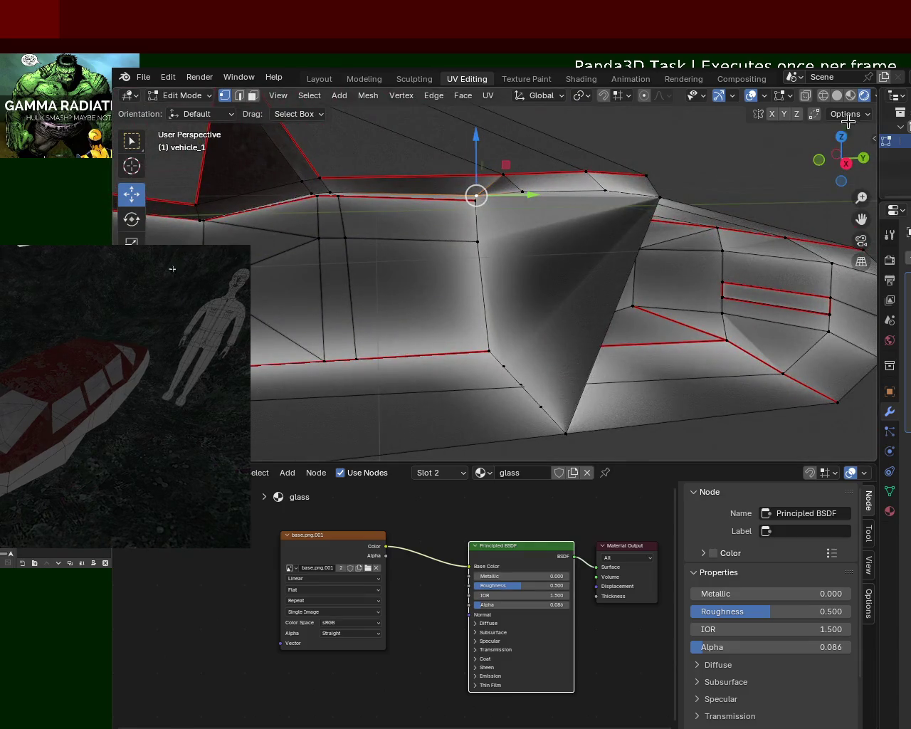
# Return to Solid shading and select the large face's top edge and the stray cabin-wall vertex.
pyautogui.click(837, 95)
pyautogui.moveTo(537, 242)
pyautogui.mouseDown(button='middle')
pyautogui.moveTo(582, 233)
pyautogui.moveTo(474, 217)
pyautogui.moveTo(543, 235)
pyautogui.moveTo(546, 208)
pyautogui.moveTo(561, 199)
pyautogui.moveTo(557, 218)
pyautogui.moveTo(527, 235)
pyautogui.moveTo(562, 216)
pyautogui.moveTo(485, 361)
pyautogui.mouseUp(button='middle')
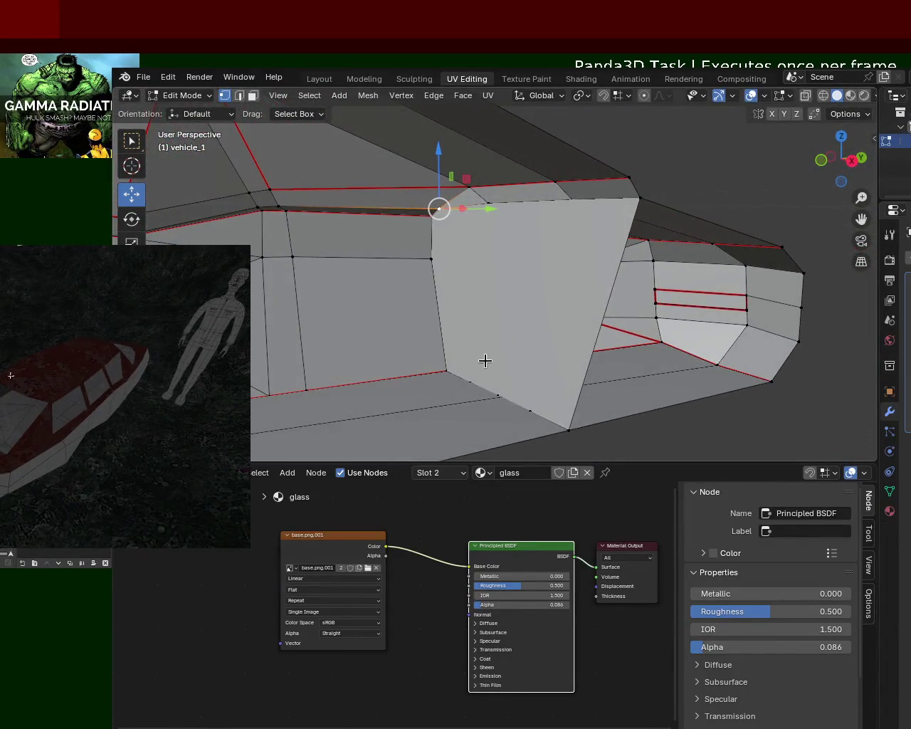
pyautogui.click(488, 204)
pyautogui.click(562, 200)
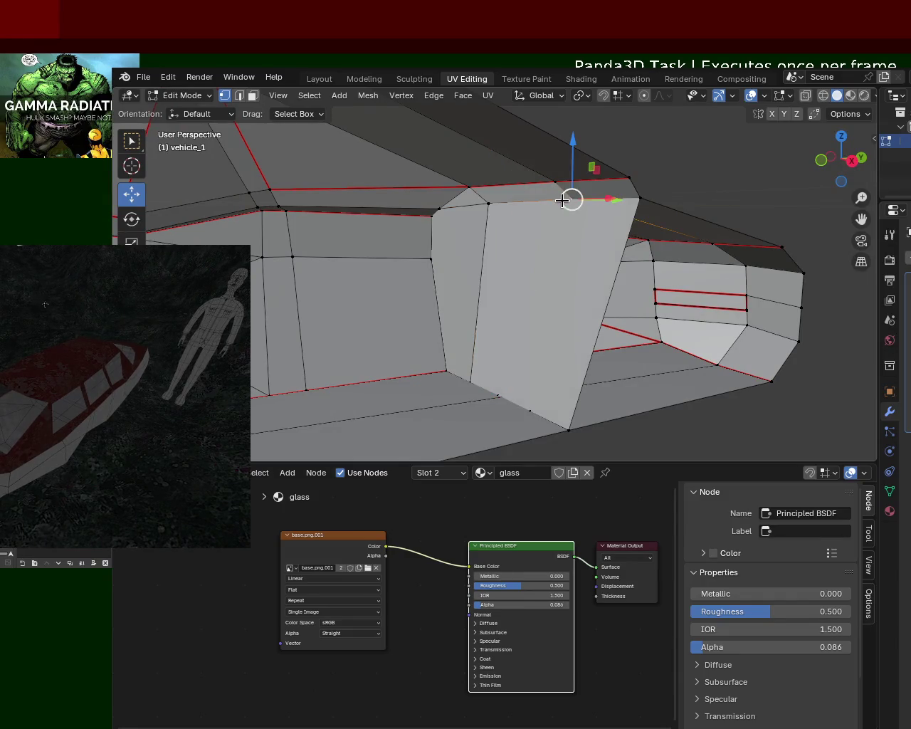
pyautogui.click(529, 408)
# Dissolve the stray cabin-wall vertex and slide the neighbouring vertex along its edge.
pyautogui.press('z')
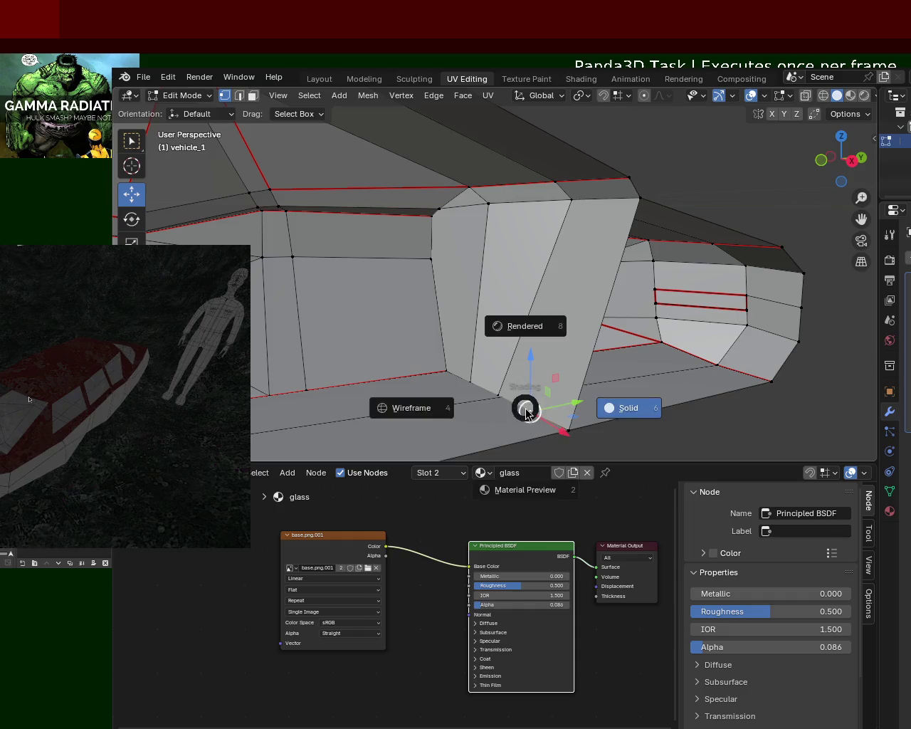
pyautogui.press('x')
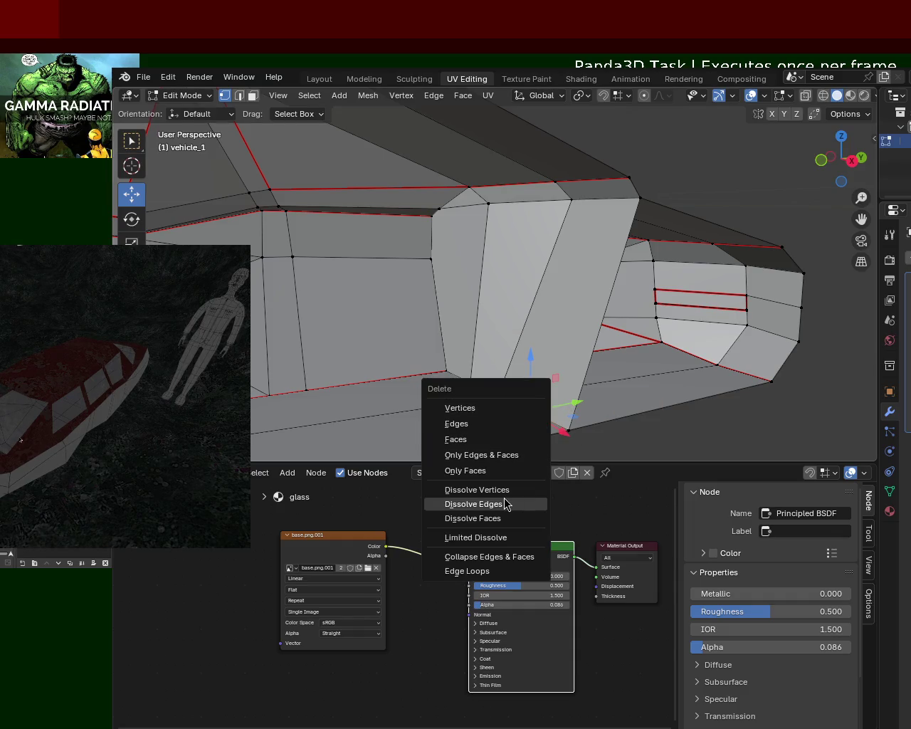
pyautogui.click(512, 490)
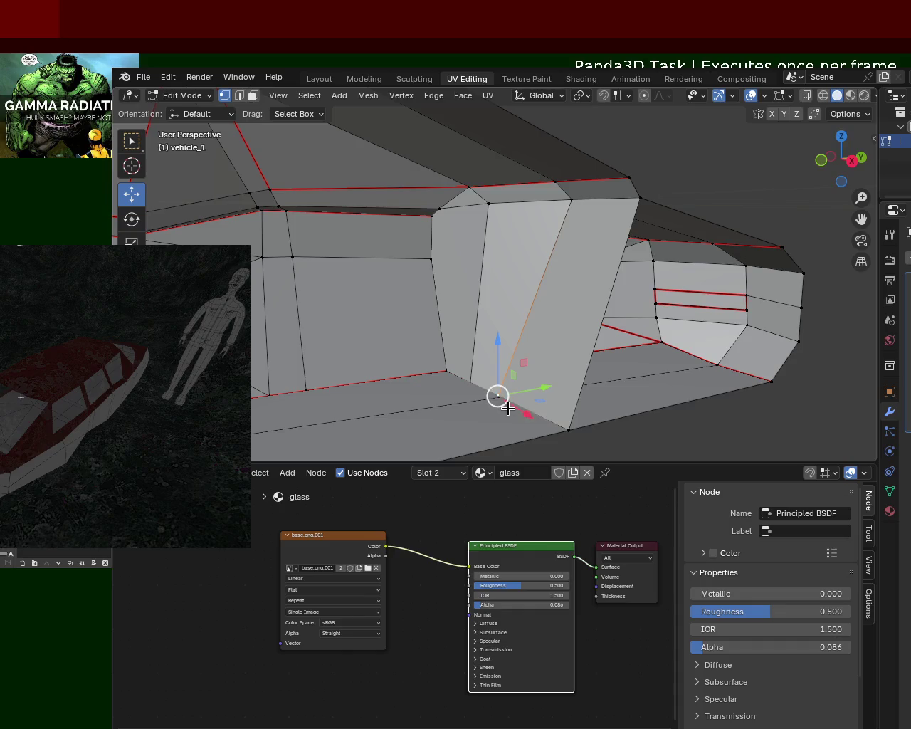
pyautogui.press('g')
pyautogui.press('g')
pyautogui.press('Escape')
pyautogui.press('g')
pyautogui.press('g')
pyautogui.click(514, 392)
# Nudge the vertex at the wall's base and select vertices near the wall corner.
pyautogui.moveTo(514, 393); pyautogui.dragTo(529, 418, button='middle')
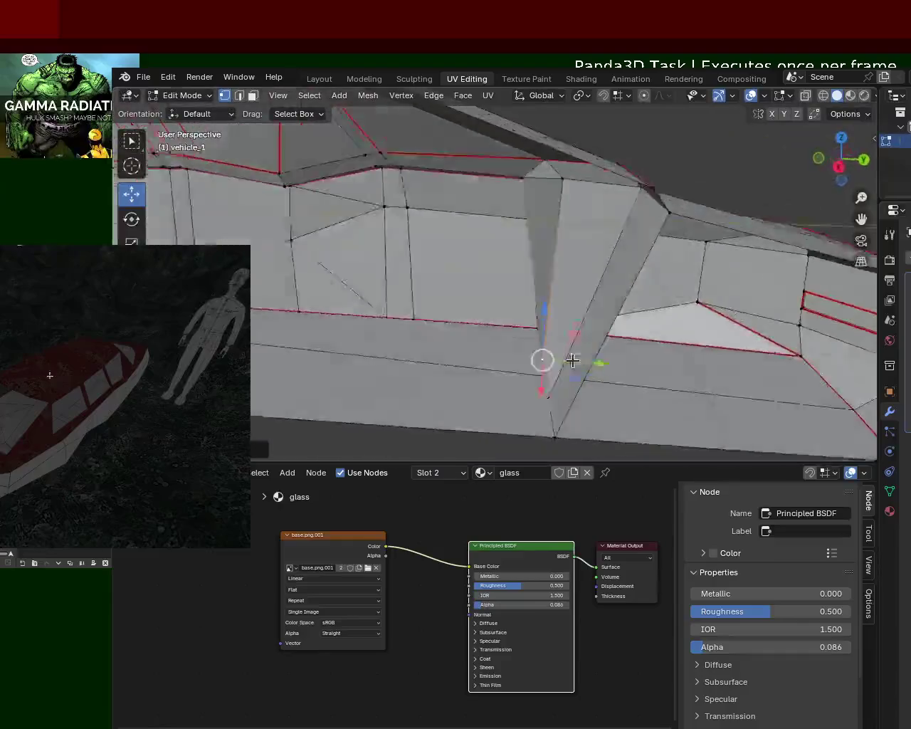
pyautogui.click(530, 419)
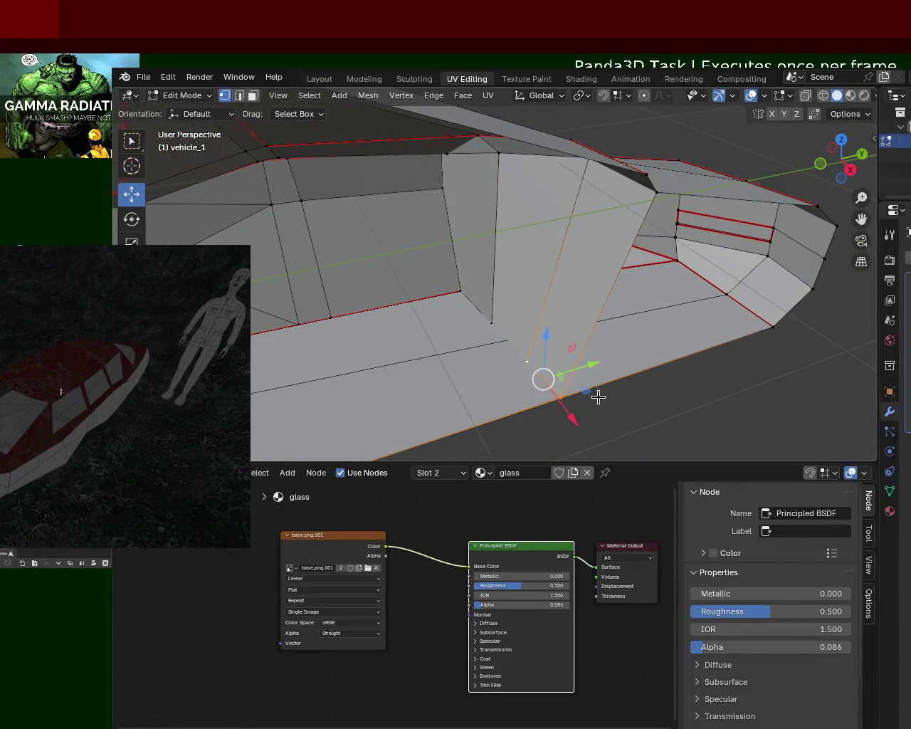
pyautogui.press('g')
pyautogui.click(603, 349)
pyautogui.click(668, 304)
pyautogui.moveTo(614, 322)
pyautogui.mouseDown(button='middle')
pyautogui.moveTo(574, 234)
pyautogui.moveTo(571, 284)
pyautogui.mouseUp(button='middle')
pyautogui.click(527, 325)
pyautogui.click(781, 311)
# Select the lower-seam and wall-corner vertices and merge them At Center.
pyautogui.scroll(4, 620, 223)
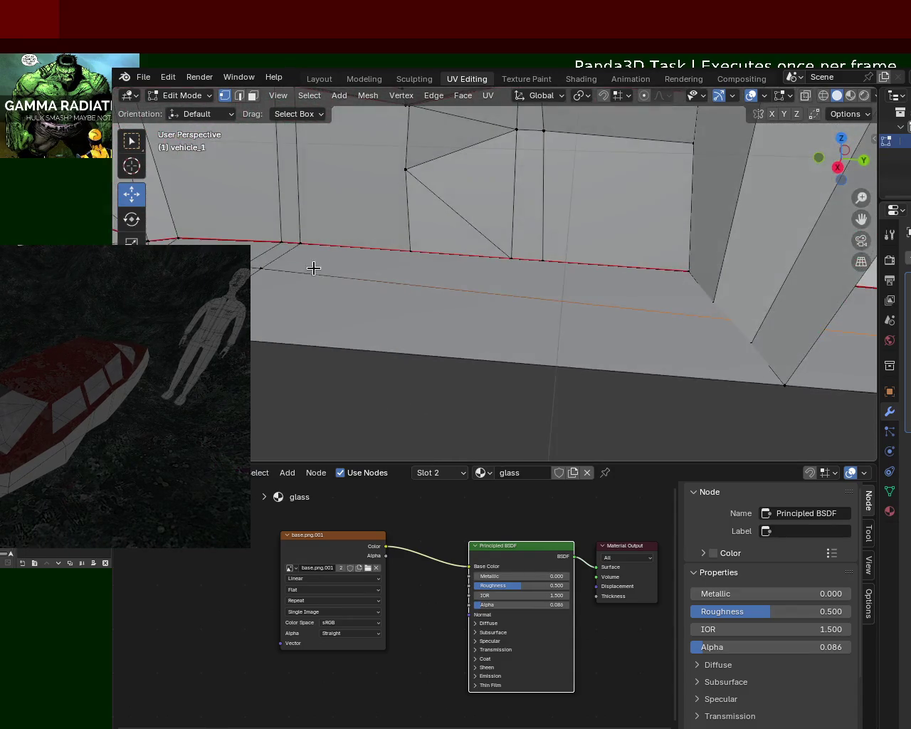
pyautogui.hotkey('ctrl', 'e')
pyautogui.click(591, 311)
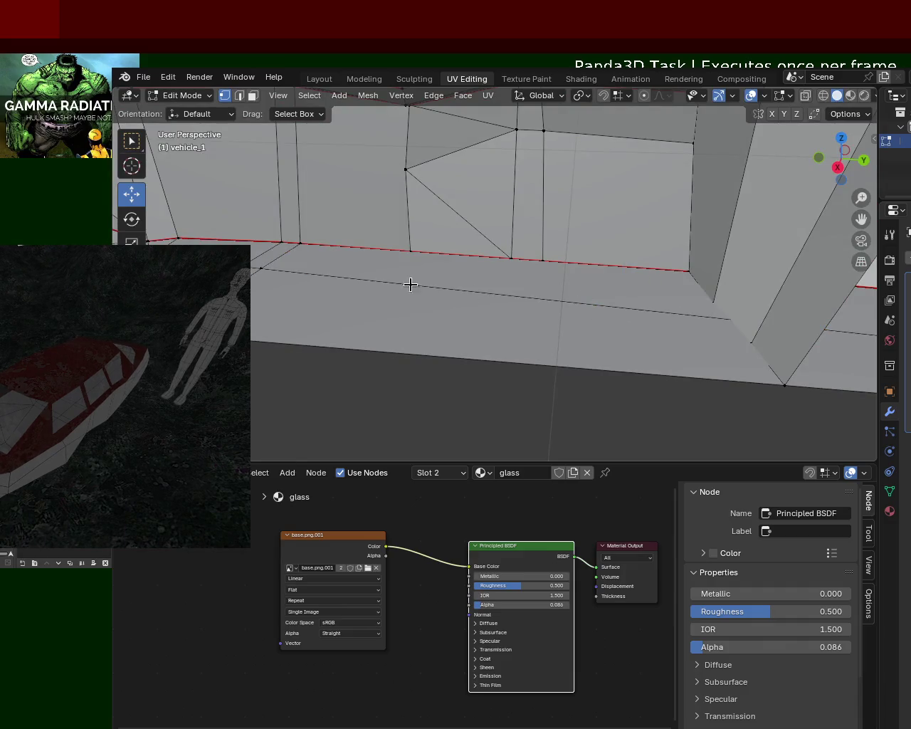
pyautogui.click(284, 268)
pyautogui.moveTo(284, 269)
pyautogui.mouseDown(button='middle')
pyautogui.moveTo(446, 242)
pyautogui.moveTo(204, 228)
pyautogui.moveTo(604, 262)
pyautogui.mouseUp(button='middle')
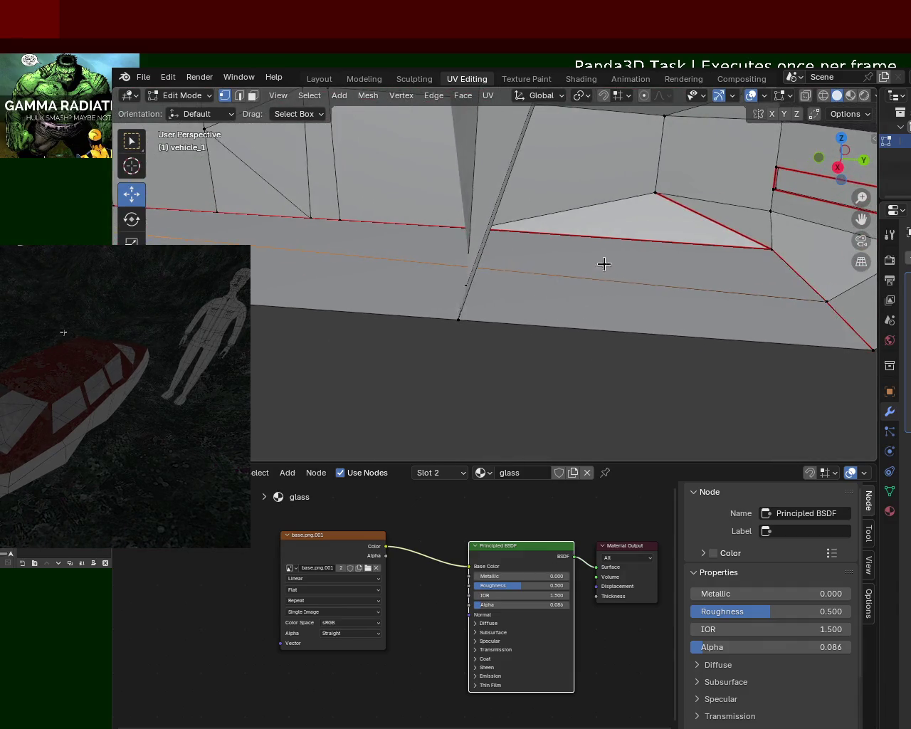
pyautogui.keyDown('shift'); pyautogui.click(843, 303); pyautogui.keyUp('shift')
pyautogui.hotkey('ctrl', 'e')
pyautogui.moveTo(384, 266)
pyautogui.mouseDown(button='middle')
pyautogui.moveTo(445, 259)
pyautogui.moveTo(480, 301)
pyautogui.mouseUp(button='middle')
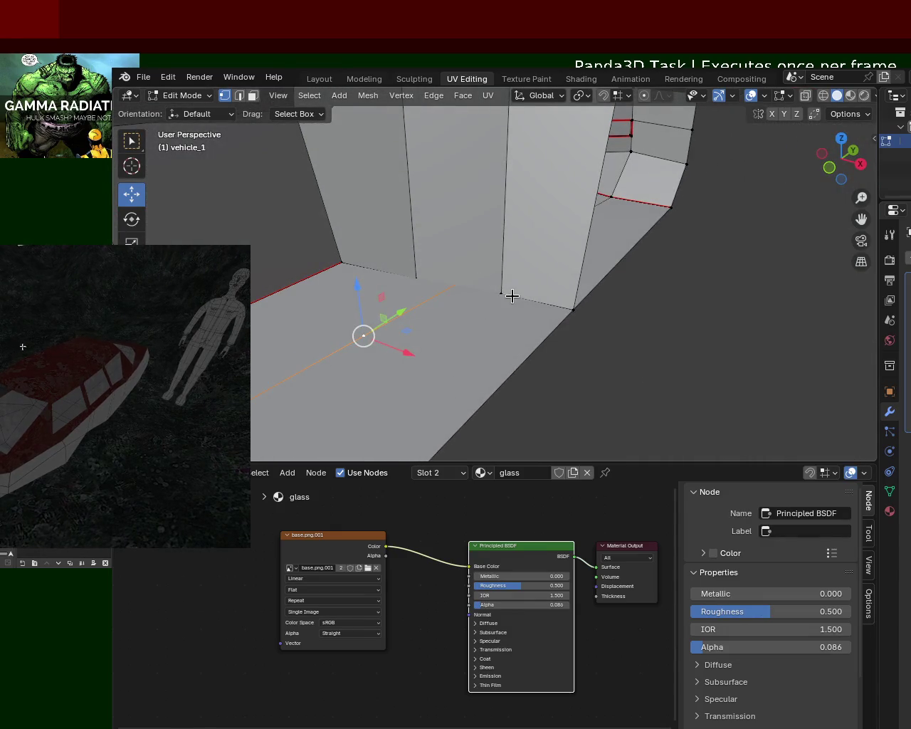
pyautogui.press('m')
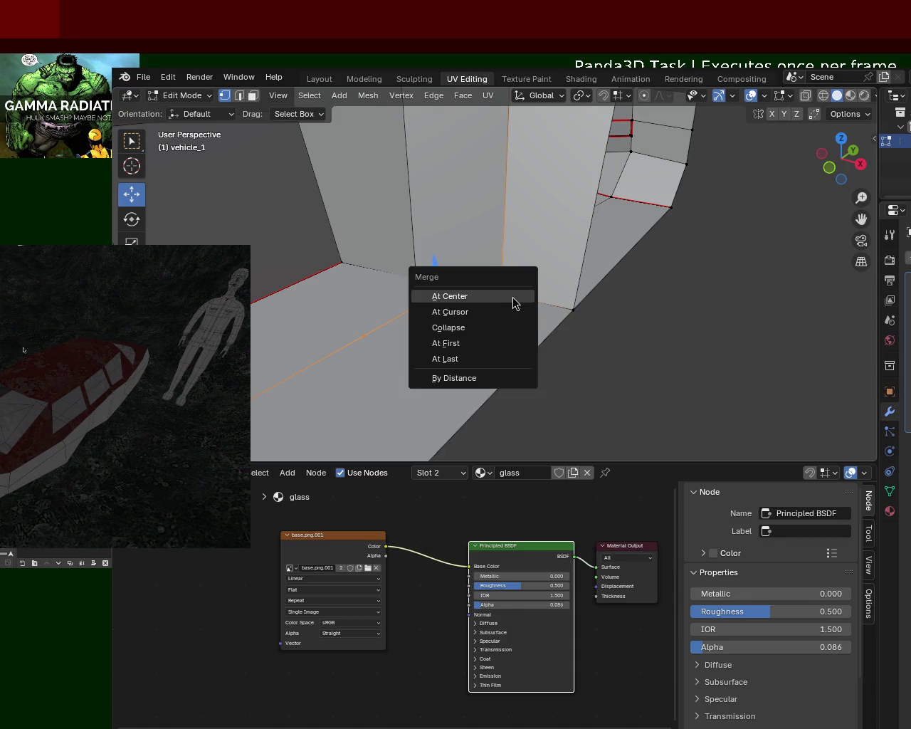
pyautogui.click(489, 356)
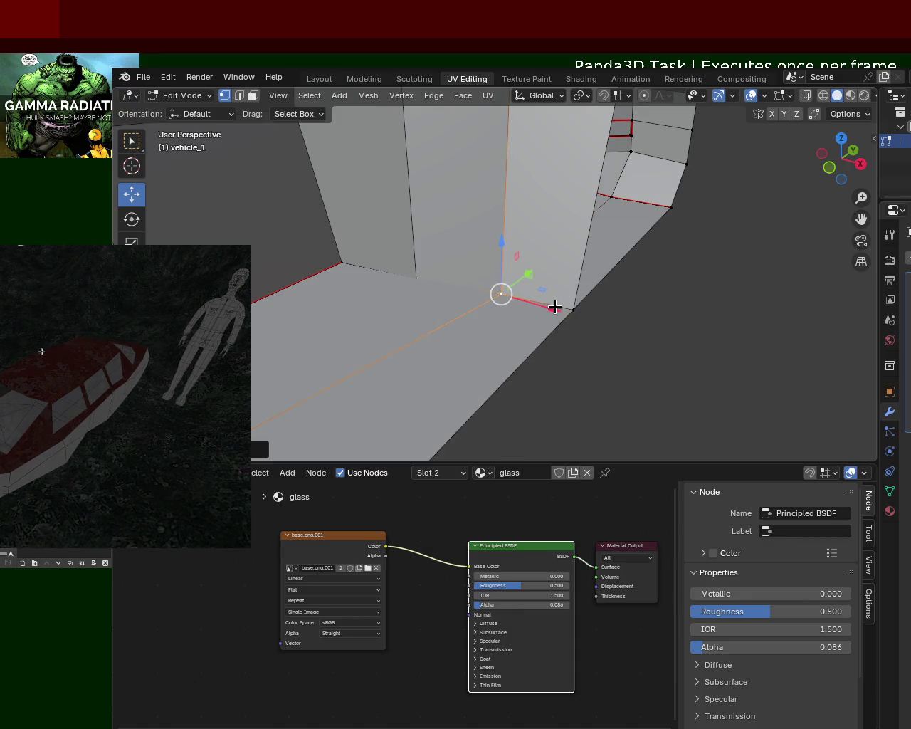
# Move the merged vertex along X, then merge the next vertices At Last.
pyautogui.press('g')
pyautogui.press('x')
pyautogui.click(534, 305)
pyautogui.moveTo(606, 293)
pyautogui.mouseDown(button='middle')
pyautogui.moveTo(432, 278)
pyautogui.moveTo(433, 260)
pyautogui.moveTo(667, 267)
pyautogui.moveTo(615, 234)
pyautogui.moveTo(598, 254)
pyautogui.moveTo(571, 252)
pyautogui.moveTo(514, 312)
pyautogui.moveTo(452, 325)
pyautogui.moveTo(616, 244)
pyautogui.mouseUp(button='middle')
pyautogui.press('g')
pyautogui.press('x')
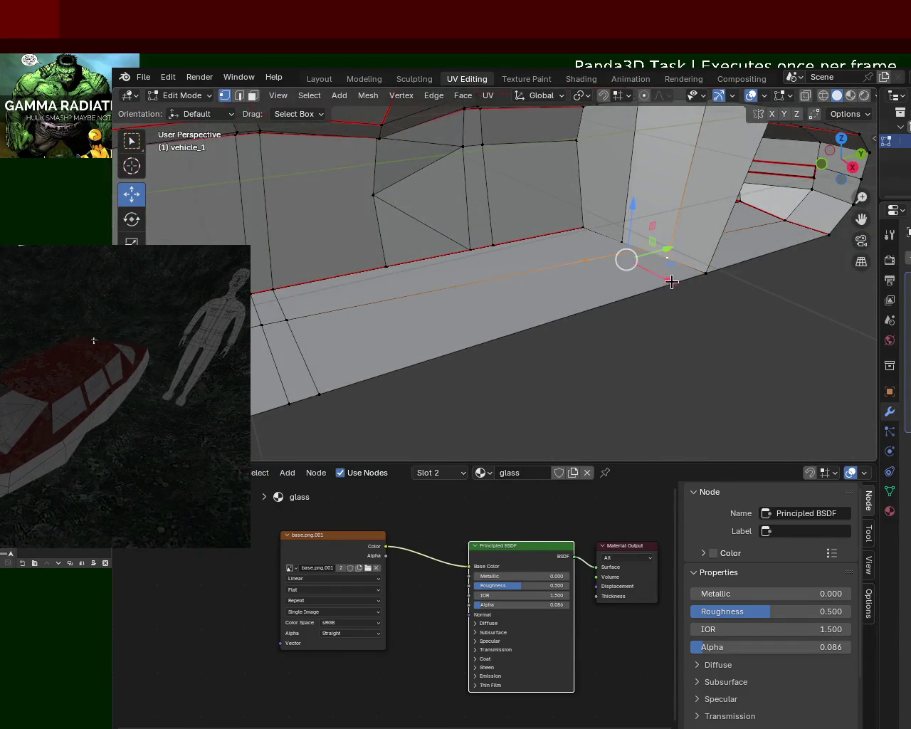
pyautogui.press('m')
pyautogui.click(635, 240)
# Select the rear-wall and rear-corner vertices and inspect the merged mesh.
pyautogui.moveTo(647, 254)
pyautogui.mouseDown(button='middle')
pyautogui.moveTo(732, 275)
pyautogui.moveTo(622, 256)
pyautogui.moveTo(714, 257)
pyautogui.mouseUp(button='middle')
pyautogui.click(705, 253)
pyautogui.click(726, 266)
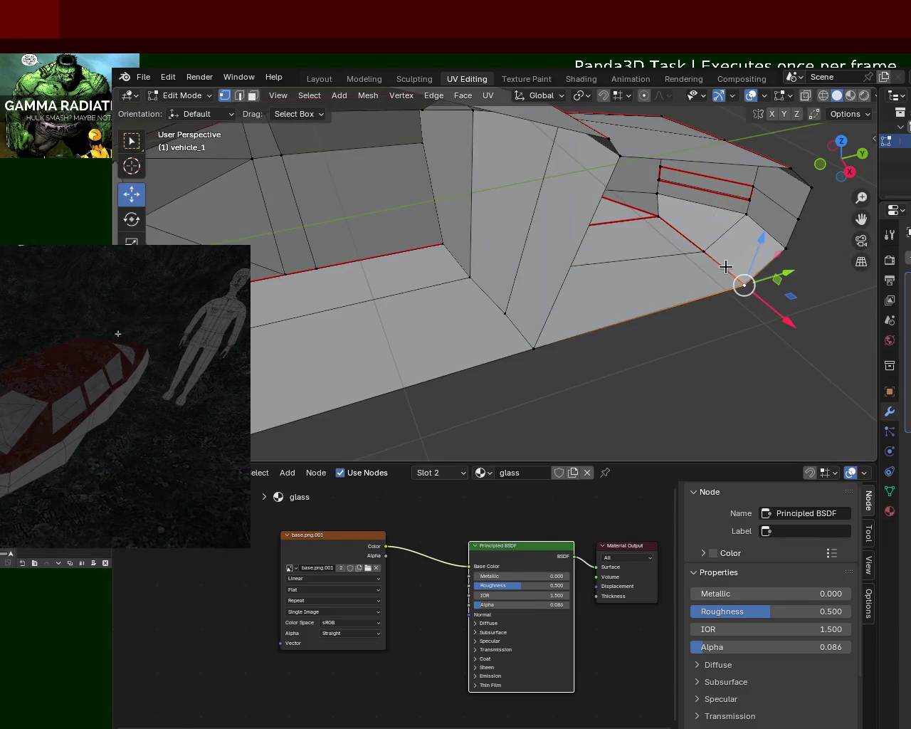
pyautogui.moveTo(468, 294)
pyautogui.mouseDown(button='middle')
pyautogui.moveTo(582, 261)
pyautogui.moveTo(627, 207)
pyautogui.moveTo(541, 266)
pyautogui.moveTo(511, 257)
pyautogui.moveTo(505, 248)
pyautogui.moveTo(549, 240)
pyautogui.moveTo(514, 154)
pyautogui.moveTo(534, 193)
pyautogui.moveTo(474, 173)
pyautogui.moveTo(600, 248)
pyautogui.mouseUp(button='middle')
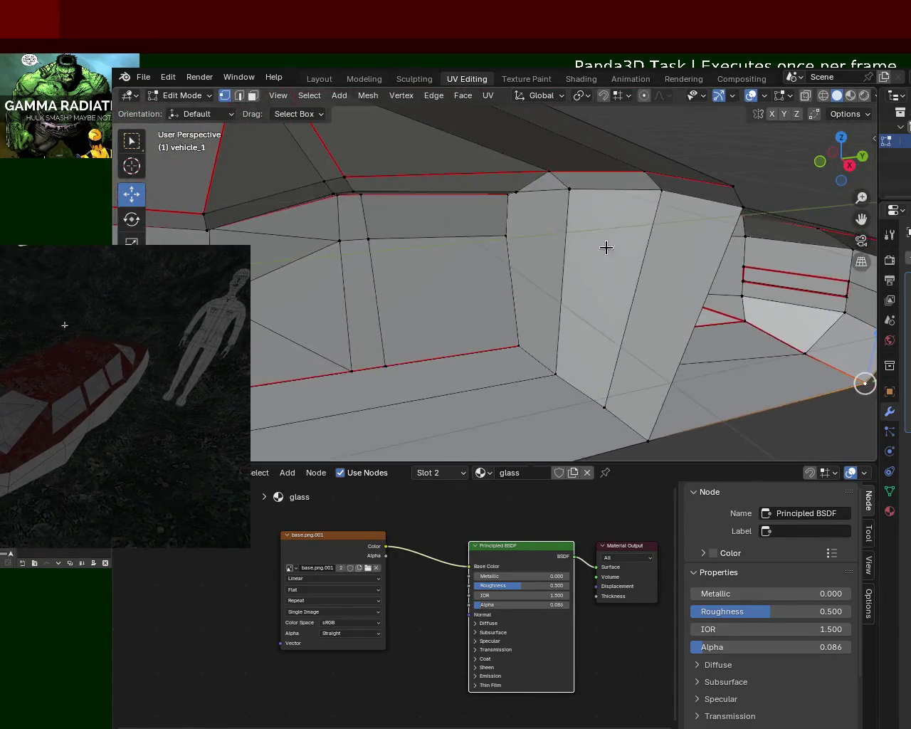
pyautogui.moveTo(738, 228)
pyautogui.mouseDown(button='middle')
pyautogui.moveTo(624, 232)
pyautogui.moveTo(536, 222)
pyautogui.mouseUp(button='middle')
# Shift the cabin pillar's top vertex 0.2936 m along Y to widen the pillar's upper end.
pyautogui.click(646, 211)
pyautogui.press('g')
pyautogui.press('z')
pyautogui.press('y')
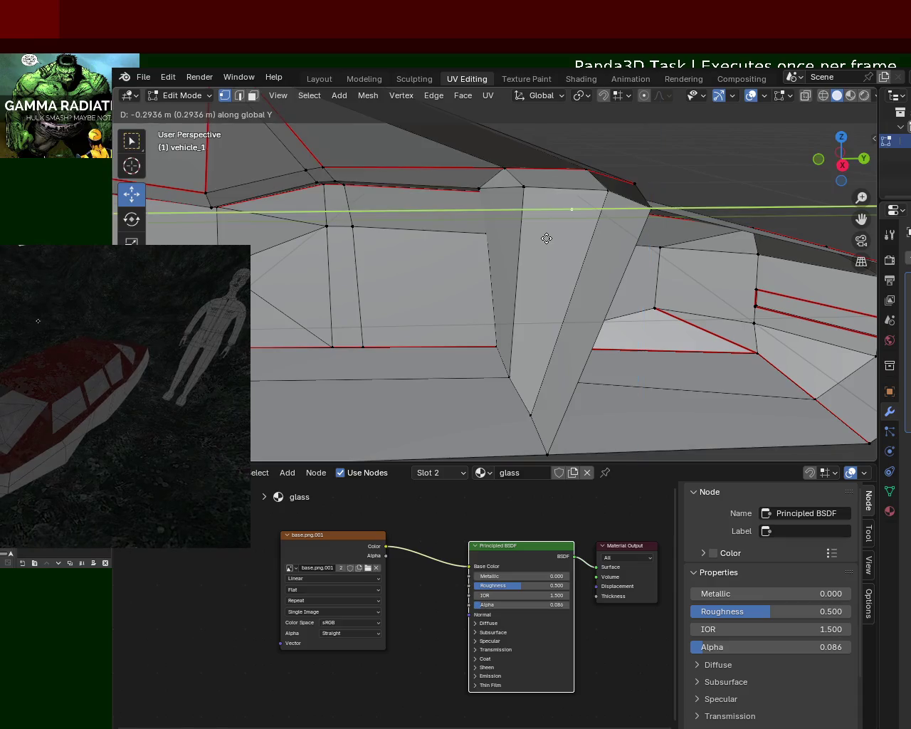
pyautogui.click(461, 231)
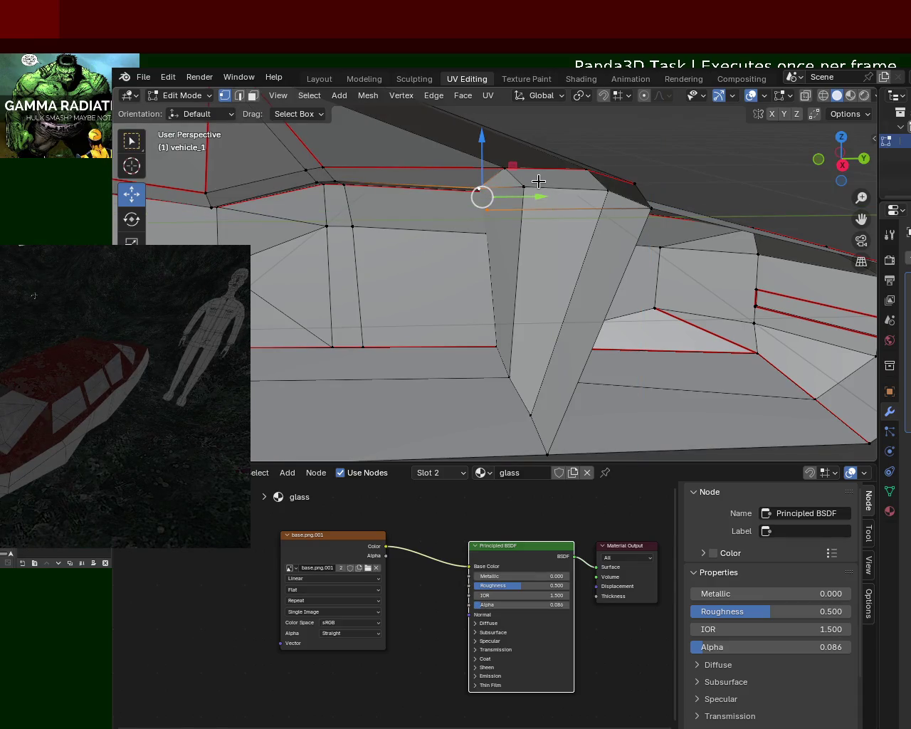
pyautogui.keyDown('shift'); pyautogui.click(595, 189); pyautogui.keyUp('shift')
# Select the two top vertices of the cabin wall, lowering one vertically.
pyautogui.moveTo(435, 262)
pyautogui.mouseDown(button='middle')
pyautogui.moveTo(548, 273)
pyautogui.moveTo(579, 228)
pyautogui.moveTo(541, 252)
pyautogui.moveTo(630, 277)
pyautogui.mouseUp(button='middle')
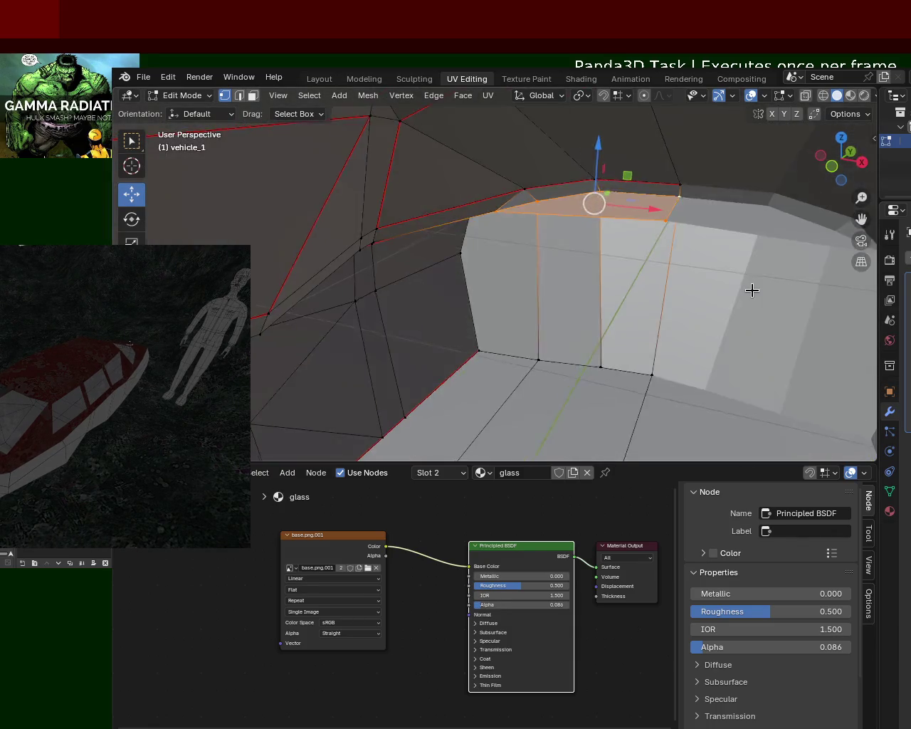
pyautogui.moveTo(753, 287)
pyautogui.mouseDown(button='middle')
pyautogui.moveTo(771, 263)
pyautogui.moveTo(676, 211)
pyautogui.mouseUp(button='middle')
pyautogui.click(671, 194)
pyautogui.moveTo(674, 153)
pyautogui.mouseDown()
pyautogui.moveTo(680, 165)
pyautogui.moveTo(614, 219)
pyautogui.mouseUp()
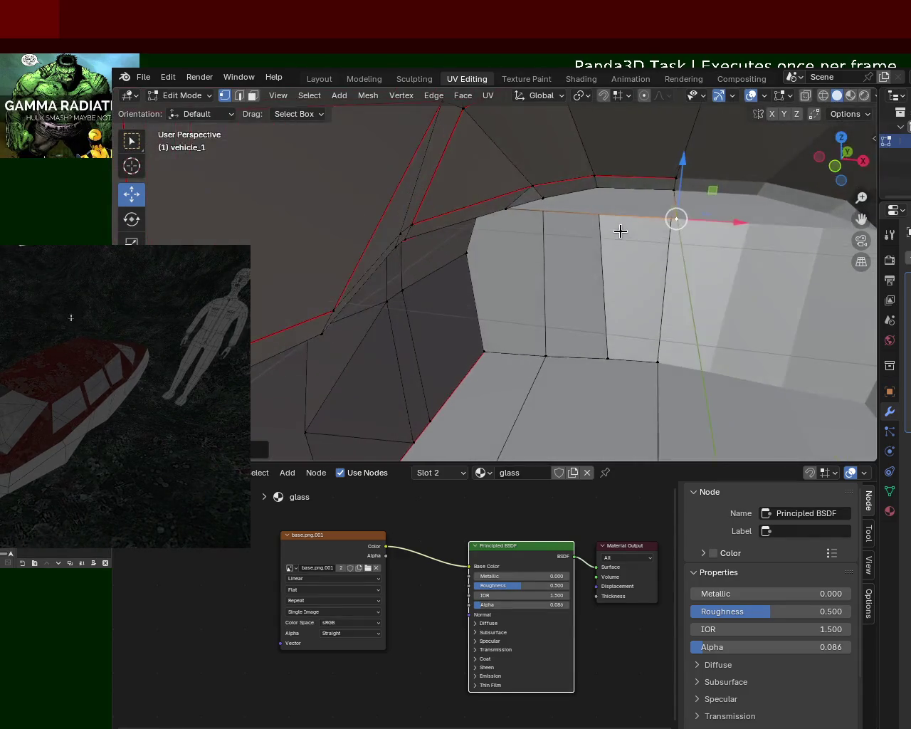
pyautogui.keyDown('shift'); pyautogui.click(677, 192); pyautogui.keyUp('shift')
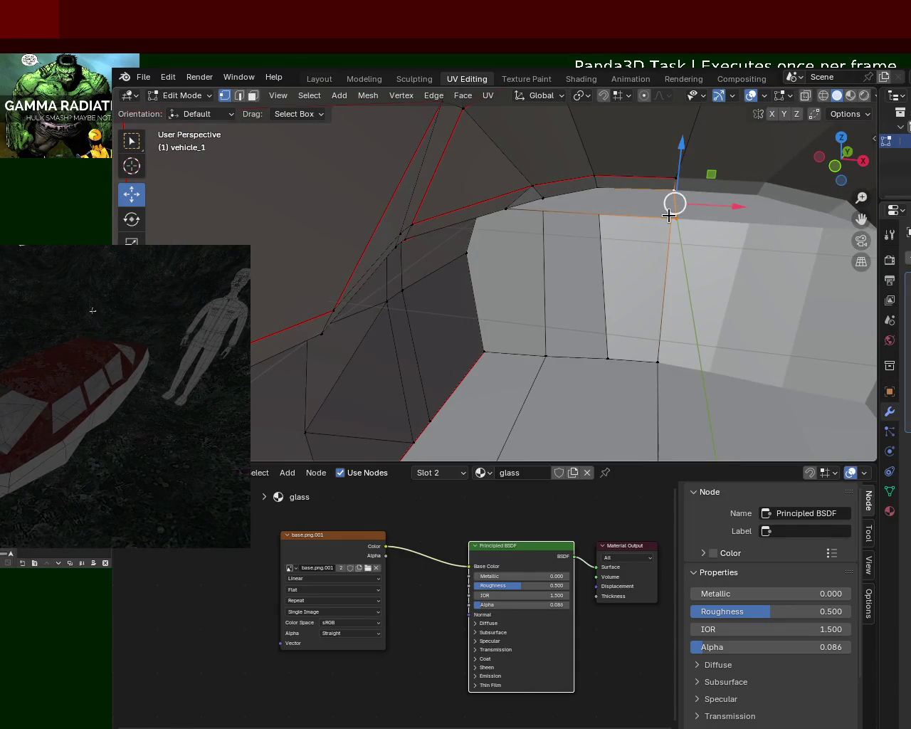
# Lower the selected top edge along Z and check the cabin walls.
pyautogui.moveTo(678, 207)
pyautogui.mouseDown(button='middle')
pyautogui.moveTo(624, 207)
pyautogui.moveTo(631, 204)
pyautogui.mouseUp(button='middle')
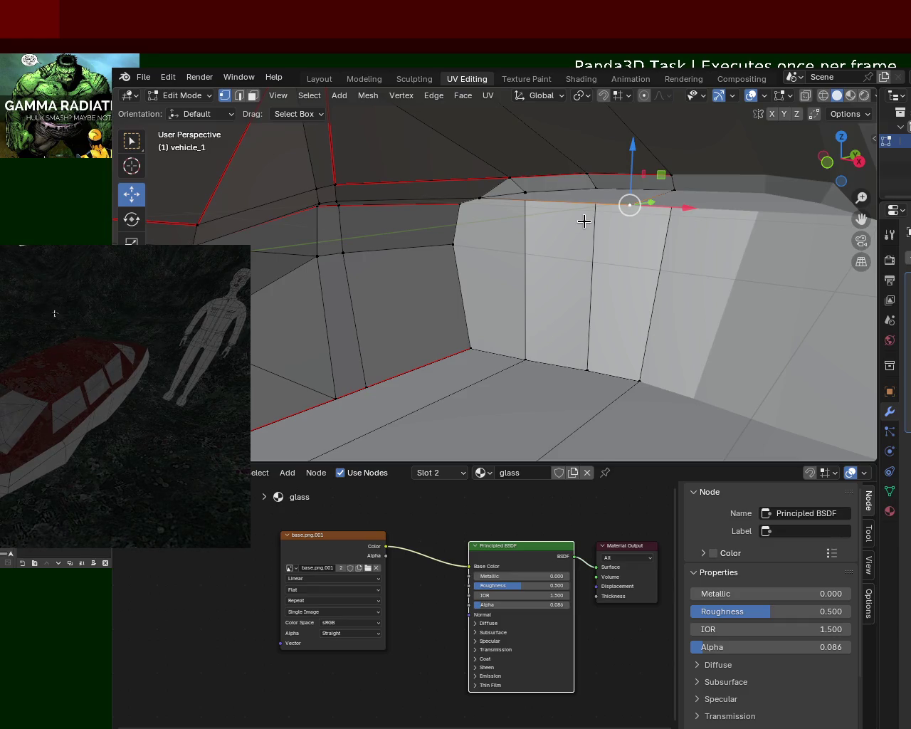
pyautogui.scroll(3, 582, 222)
pyautogui.scroll(-3, 588, 214)
pyautogui.moveTo(587, 214)
pyautogui.mouseDown(button='middle')
pyautogui.moveTo(634, 218)
pyautogui.moveTo(623, 236)
pyautogui.moveTo(618, 181)
pyautogui.moveTo(610, 213)
pyautogui.mouseUp(button='middle')
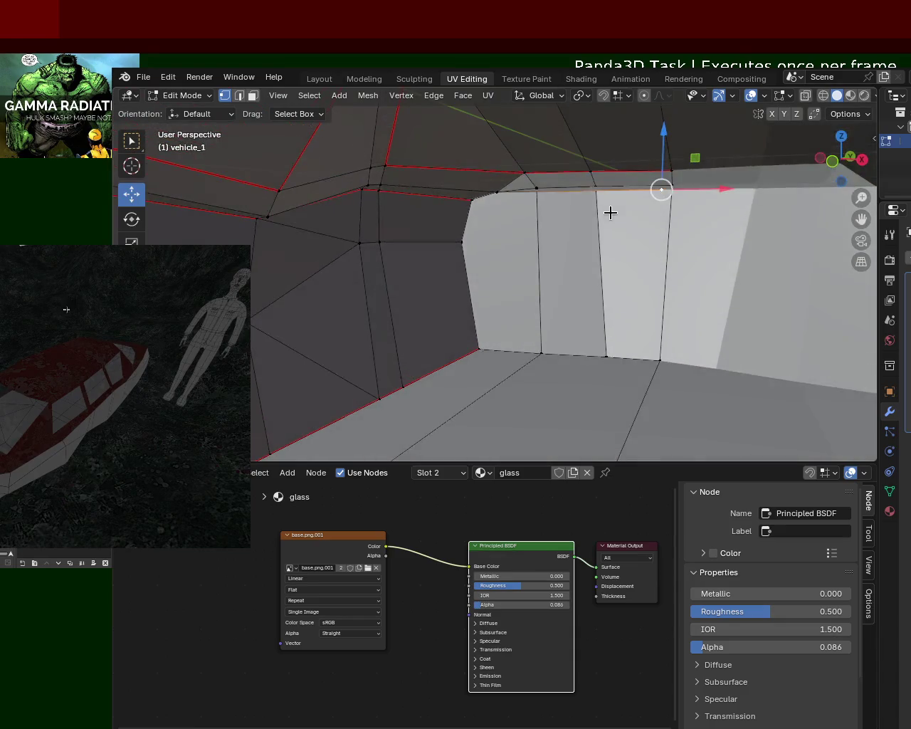
pyautogui.moveTo(638, 287)
pyautogui.mouseDown(button='middle')
pyautogui.moveTo(629, 242)
pyautogui.moveTo(515, 209)
pyautogui.moveTo(586, 204)
pyautogui.moveTo(590, 222)
pyautogui.mouseUp(button='middle')
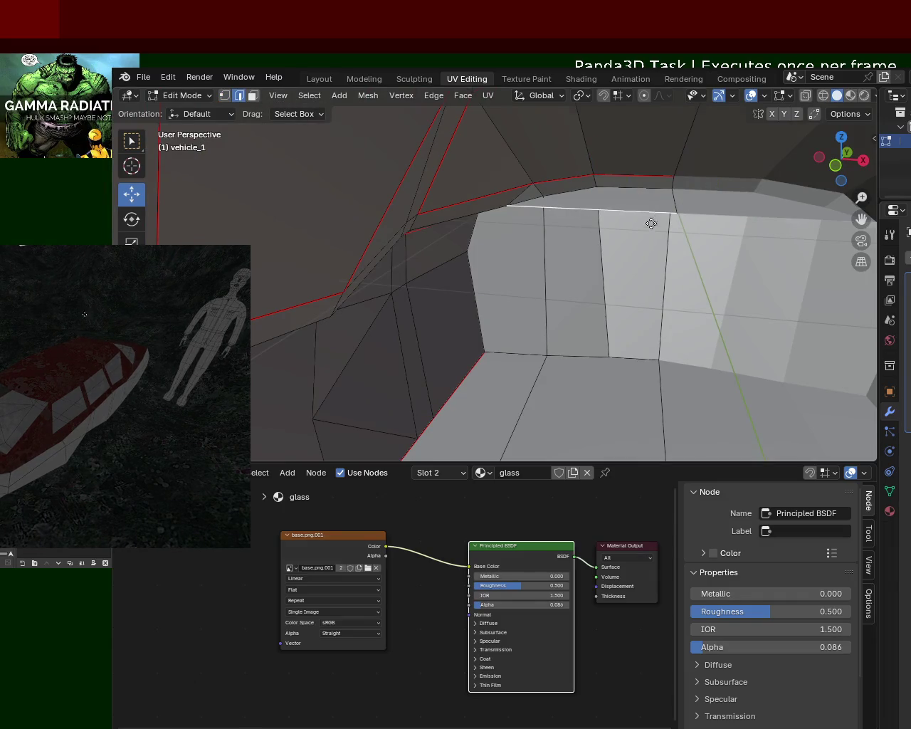
pyautogui.press('g')
pyautogui.press('z')
pyautogui.click(649, 291)
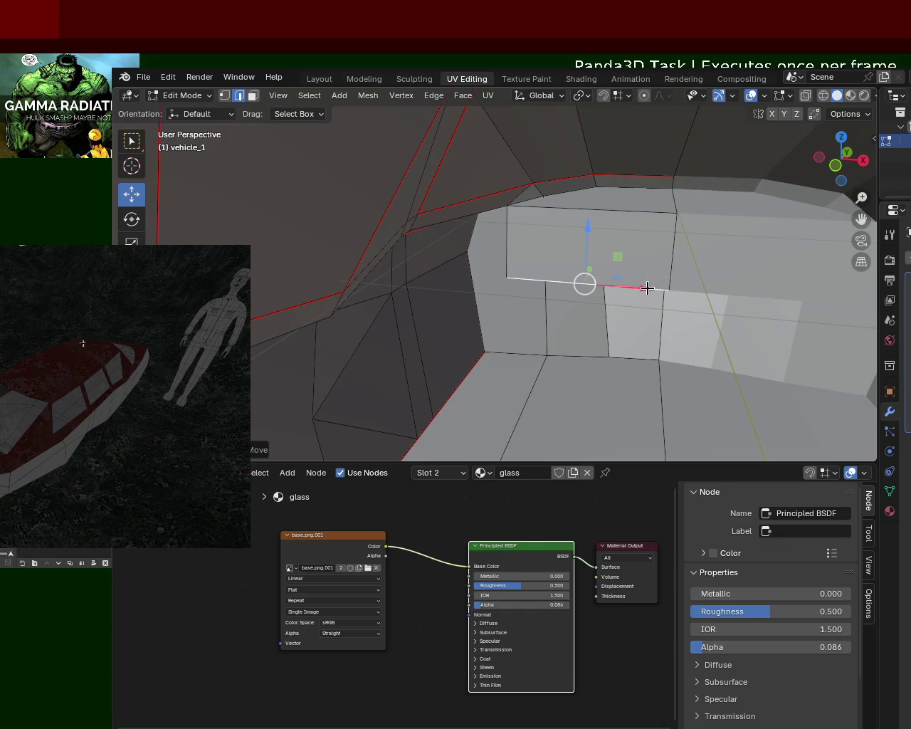
pyautogui.moveTo(650, 290); pyautogui.dragTo(611, 237, button='middle')
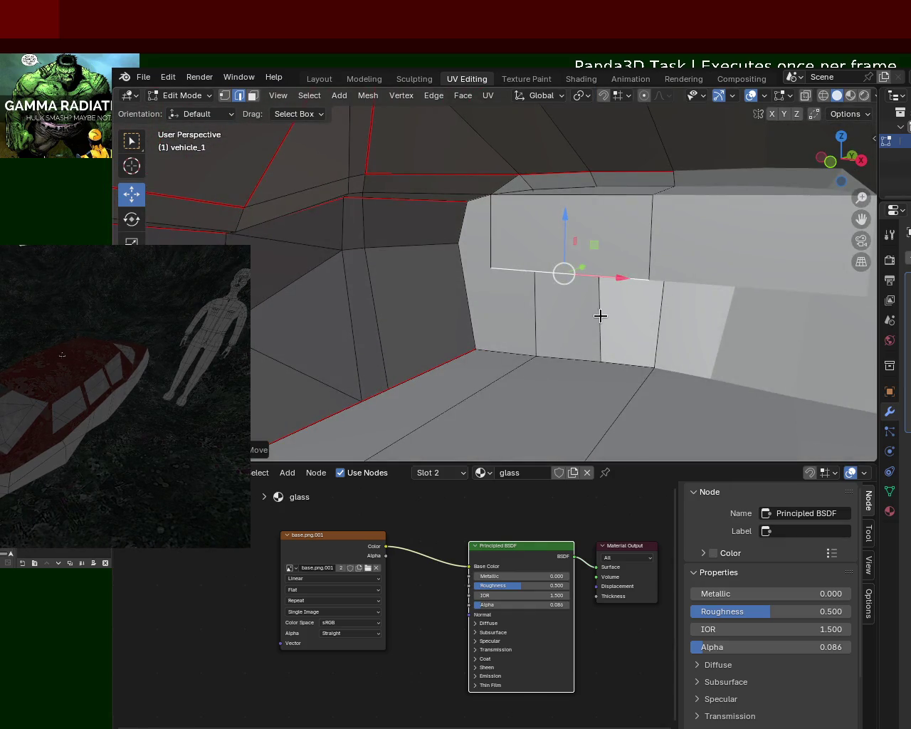
pyautogui.moveTo(598, 306)
pyautogui.mouseDown(button='middle')
pyautogui.moveTo(581, 271)
pyautogui.moveTo(652, 270)
pyautogui.moveTo(641, 238)
pyautogui.moveTo(575, 255)
pyautogui.mouseUp(button='middle')
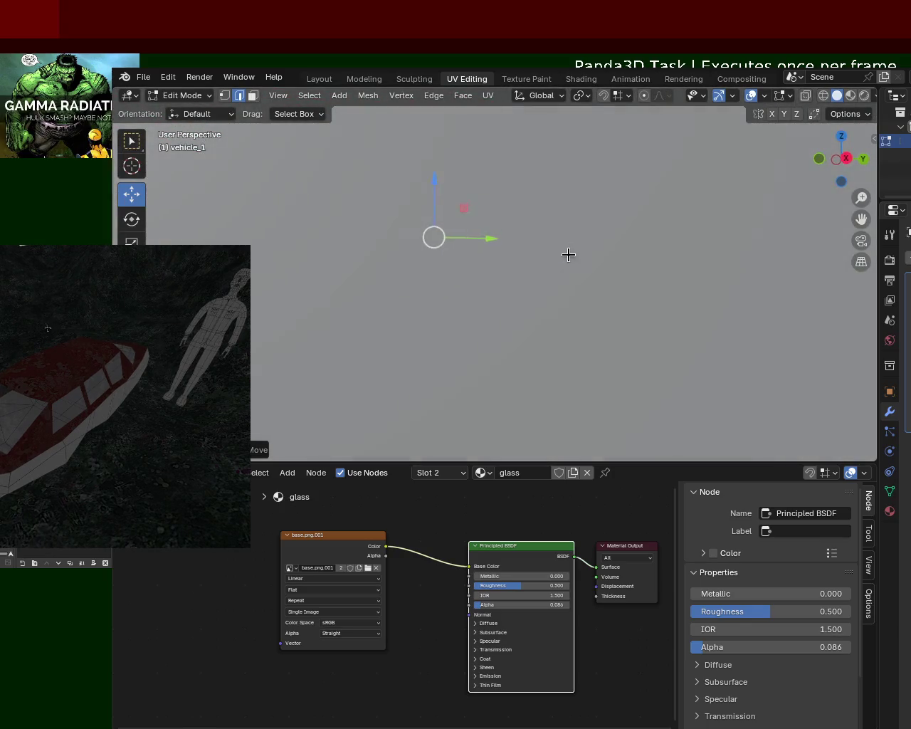
# Switch to Vertex select mode and orbit around the cabin.
pyautogui.scroll(-3, 555, 278)
pyautogui.scroll(-1, 563, 297)
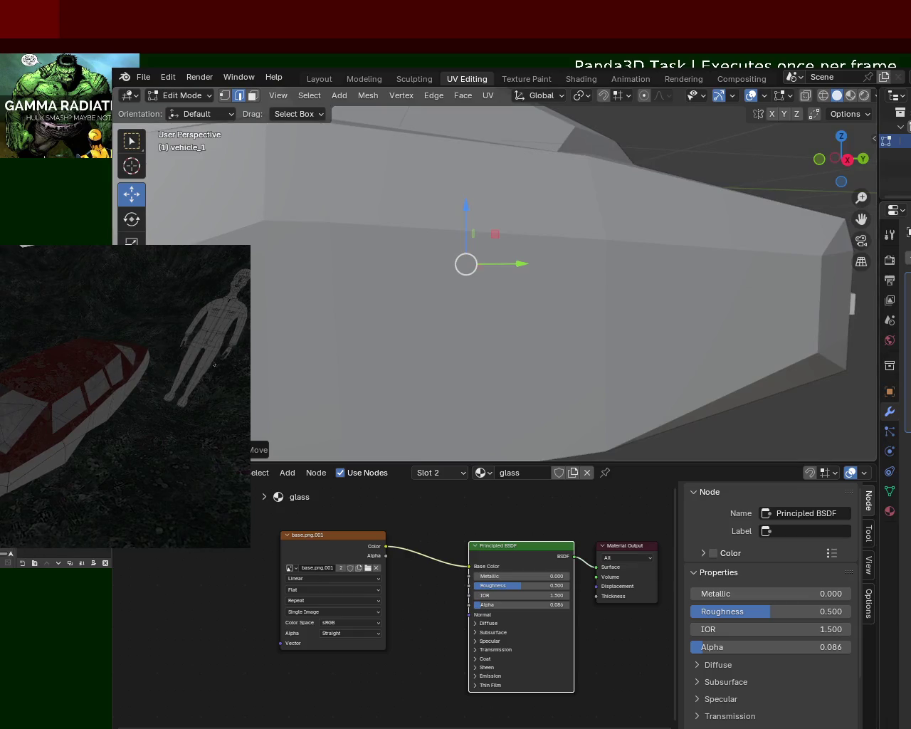
pyautogui.scroll(-2, 612, 305)
pyautogui.moveTo(630, 307); pyautogui.dragTo(460, 309, button='middle')
pyautogui.click(225, 95)
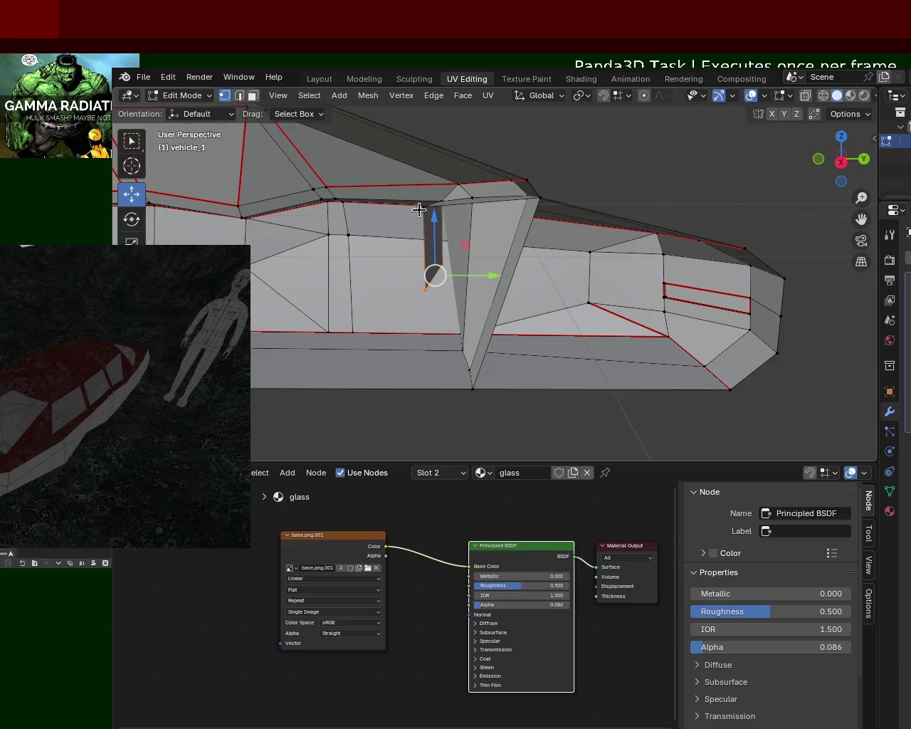
pyautogui.moveTo(467, 240); pyautogui.dragTo(468, 226, button='middle')
pyautogui.moveTo(342, 164)
pyautogui.mouseDown(button='middle')
pyautogui.moveTo(451, 234)
pyautogui.moveTo(522, 185)
pyautogui.moveTo(506, 206)
pyautogui.mouseUp(button='middle')
pyautogui.scroll(3, 451, 234)
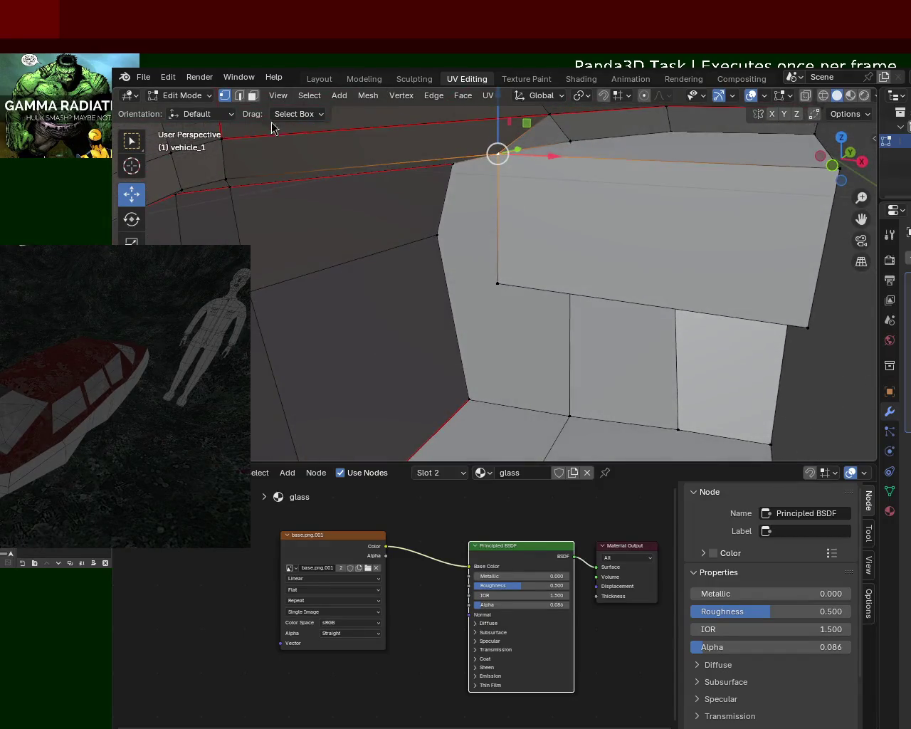
# Select the pillar face's lower, upper-corner and neighbouring vertices and view the pillar from the side.
pyautogui.click(497, 282)
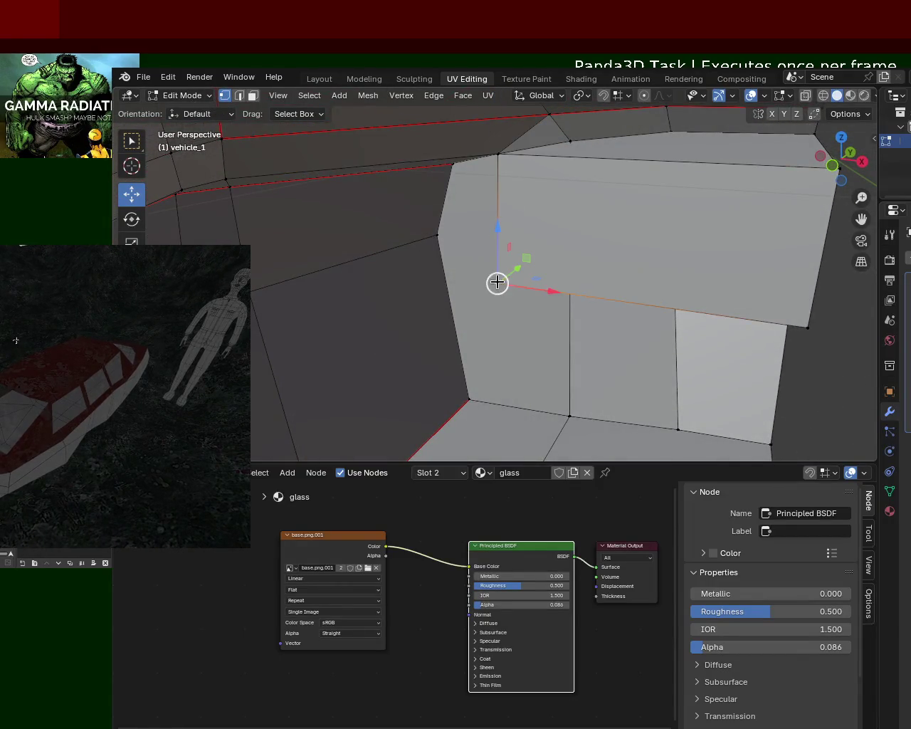
pyautogui.keyDown('shift'); pyautogui.click(499, 156); pyautogui.keyUp('shift')
pyautogui.click(612, 295)
pyautogui.moveTo(608, 307)
pyautogui.mouseDown(button='middle')
pyautogui.moveTo(573, 191)
pyautogui.moveTo(517, 206)
pyautogui.moveTo(530, 187)
pyautogui.moveTo(493, 211)
pyautogui.moveTo(523, 217)
pyautogui.moveTo(435, 195)
pyautogui.moveTo(463, 196)
pyautogui.mouseUp(button='middle')
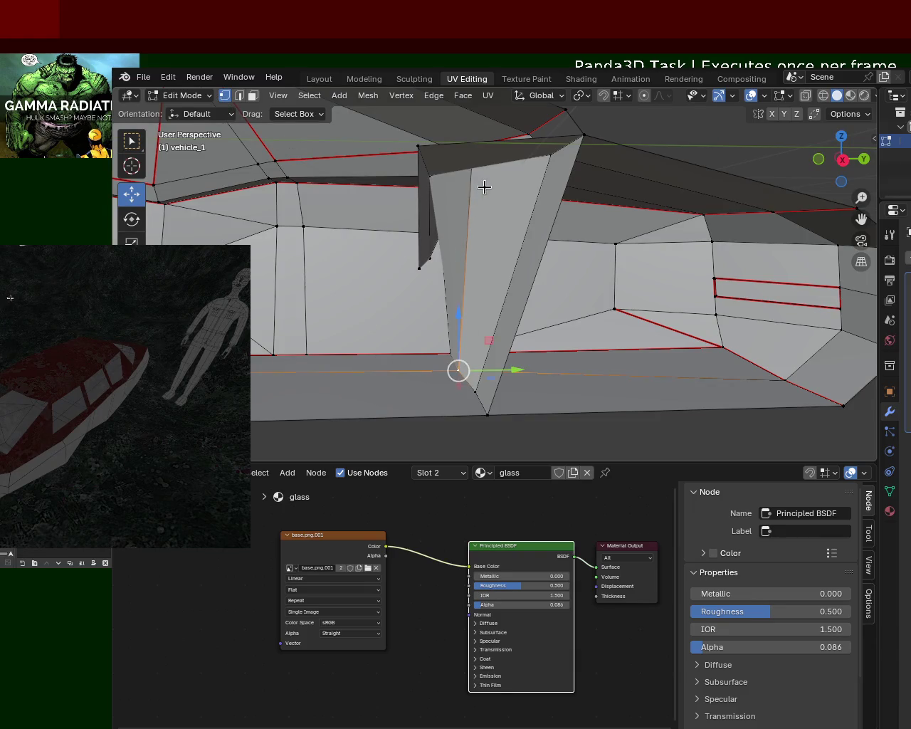
pyautogui.moveTo(474, 168)
pyautogui.mouseDown(button='middle')
pyautogui.moveTo(488, 207)
pyautogui.moveTo(475, 179)
pyautogui.mouseUp(button='middle')
# In Face select mode, delete the stray face beside the cabin pillar.
pyautogui.click(250, 98)
pyautogui.press('x')
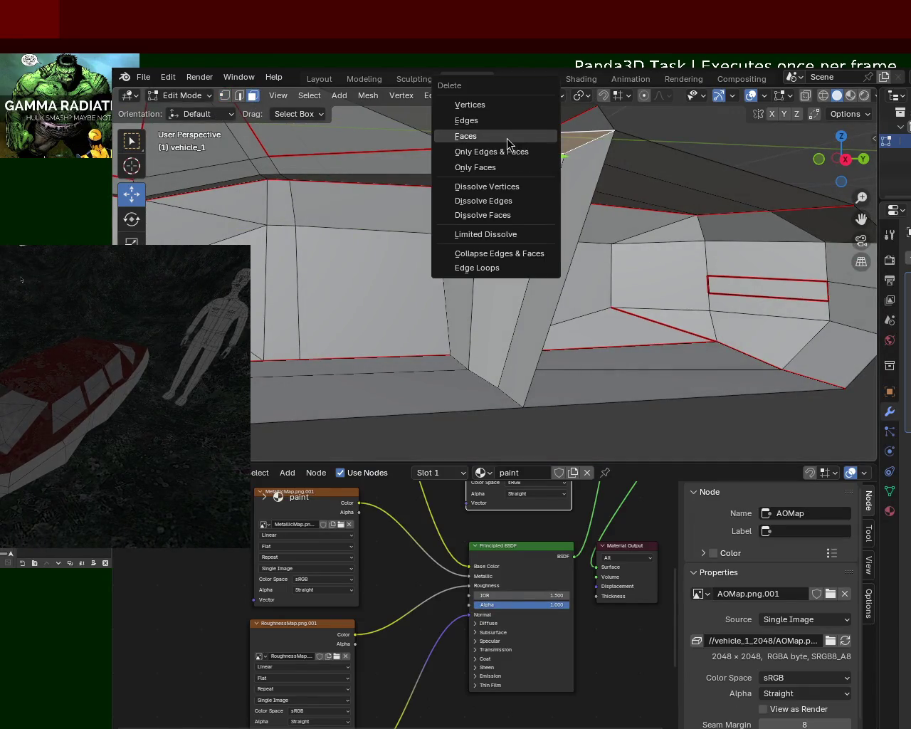
pyautogui.click(506, 135)
pyautogui.moveTo(506, 136)
pyautogui.mouseDown(button='middle')
pyautogui.moveTo(515, 183)
pyautogui.moveTo(530, 186)
pyautogui.moveTo(480, 170)
pyautogui.mouseUp(button='middle')
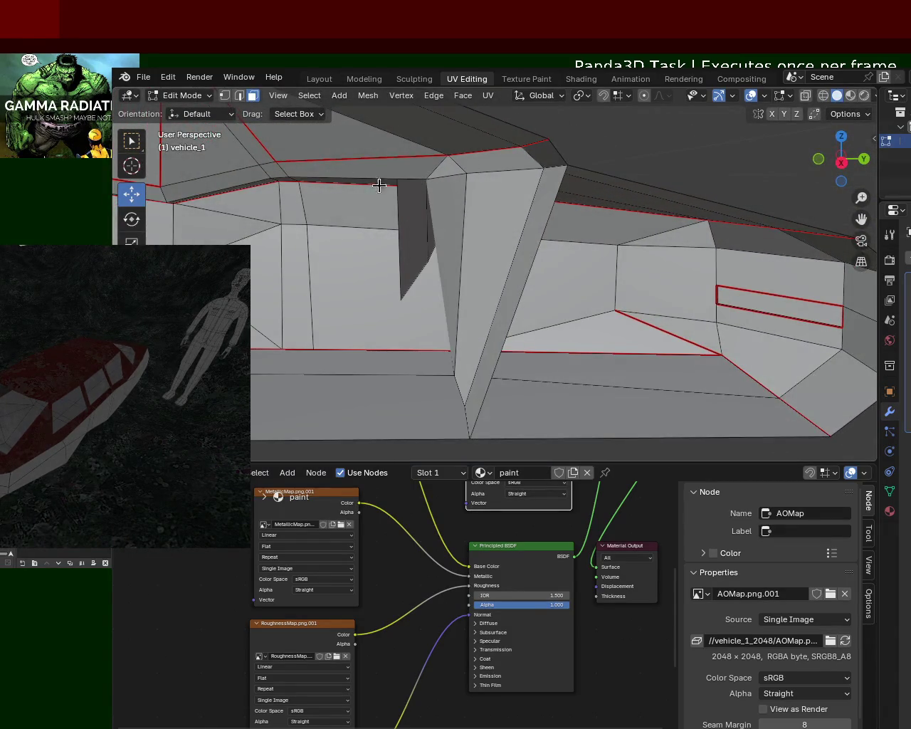
pyautogui.moveTo(361, 178); pyautogui.dragTo(430, 202, button='middle')
# Back in Vertex mode, select the pillar's top vertex and the edges along the box top.
pyautogui.click(226, 97)
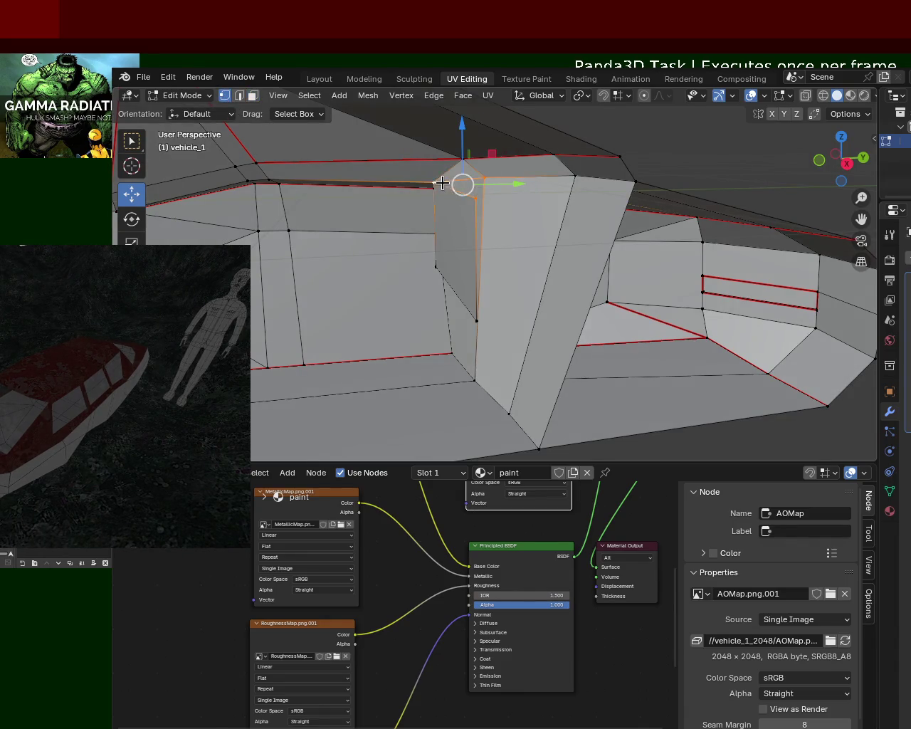
pyautogui.click(483, 177)
pyautogui.moveTo(484, 200); pyautogui.dragTo(619, 242, button='middle')
pyautogui.keyDown('alt'); pyautogui.click(611, 234); pyautogui.keyUp('alt')
pyautogui.click(473, 201)
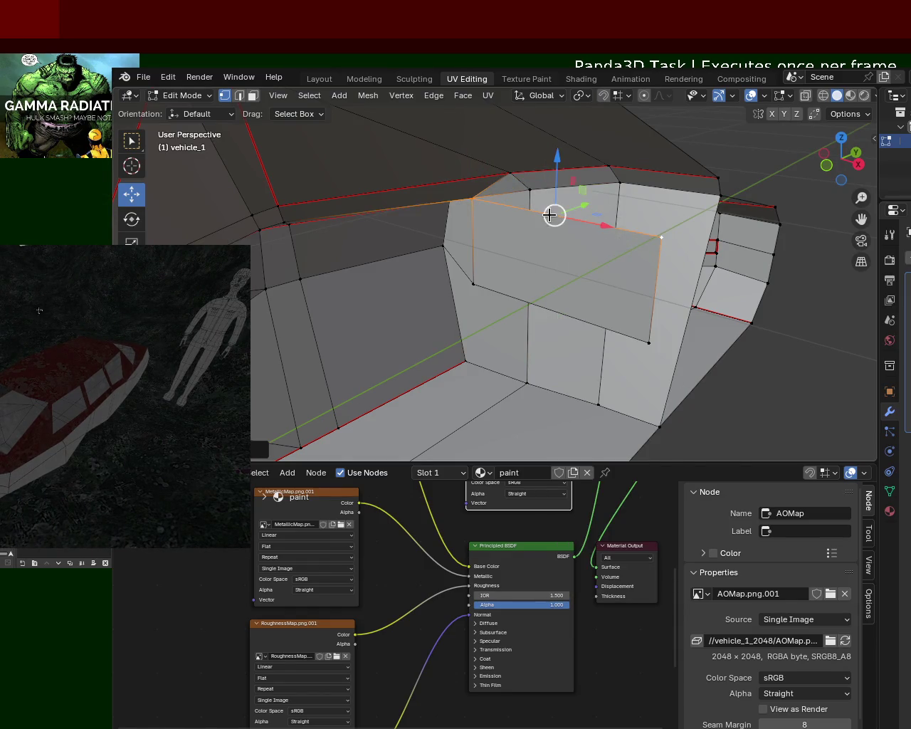
pyautogui.moveTo(636, 214); pyautogui.dragTo(615, 206, button='middle')
pyautogui.keyDown('alt'); pyautogui.click(669, 201); pyautogui.keyUp('alt')
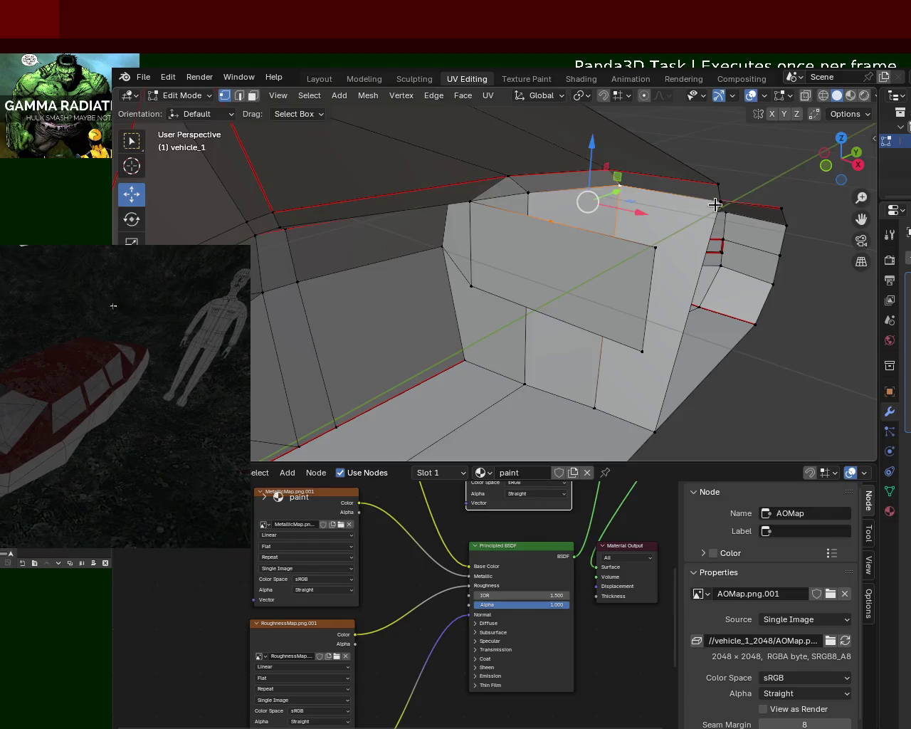
# Select the box's top face and its corner vertices, then deselect everything with Alt+A.
pyautogui.keyDown('shift'); pyautogui.click(652, 244); pyautogui.keyUp('shift')
pyautogui.click(543, 219)
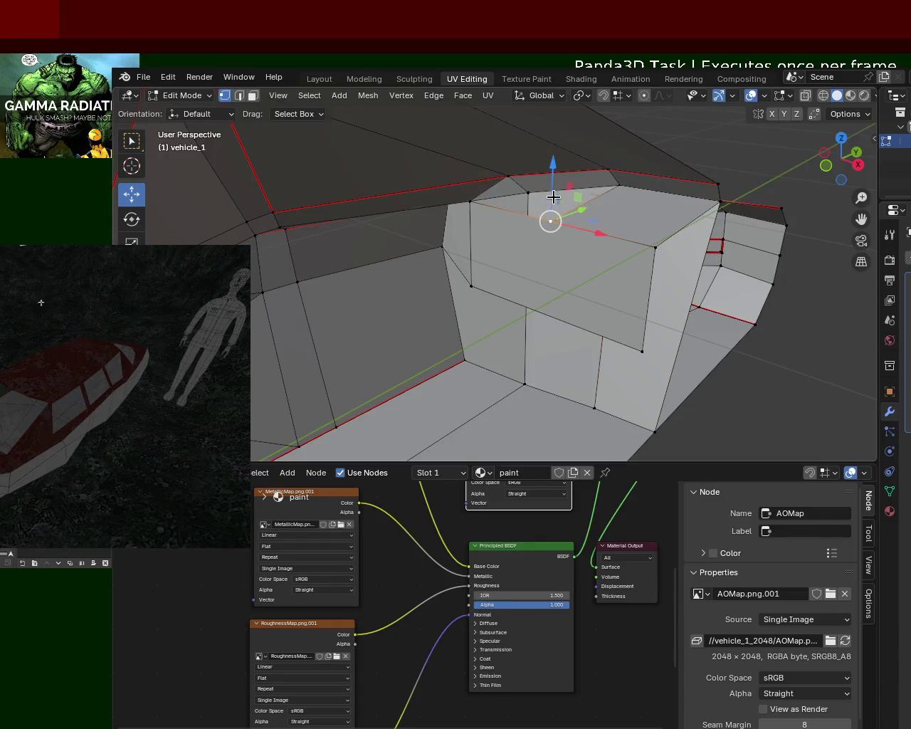
pyautogui.click(519, 197)
pyautogui.keyDown('shift'); pyautogui.click(469, 200); pyautogui.keyUp('shift')
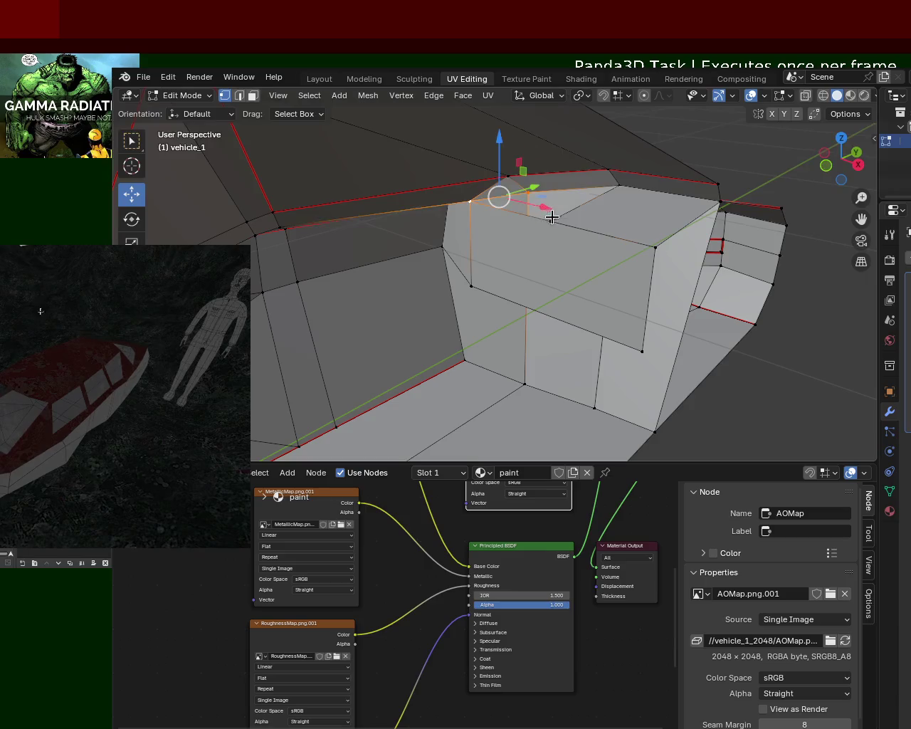
pyautogui.hotkey('alt', 'a')
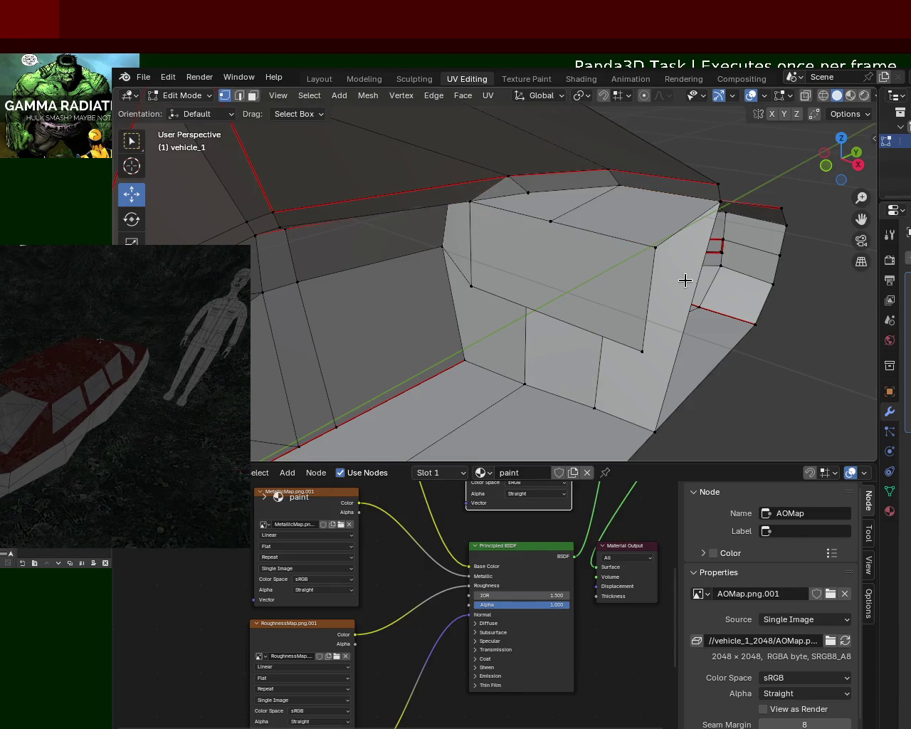
# Select the tall pillar's top vertex, its slanted edges and its middle vertex.
pyautogui.moveTo(701, 302)
pyautogui.mouseDown(button='middle')
pyautogui.moveTo(666, 317)
pyautogui.moveTo(676, 306)
pyautogui.moveTo(722, 305)
pyautogui.moveTo(639, 281)
pyautogui.mouseUp(button='middle')
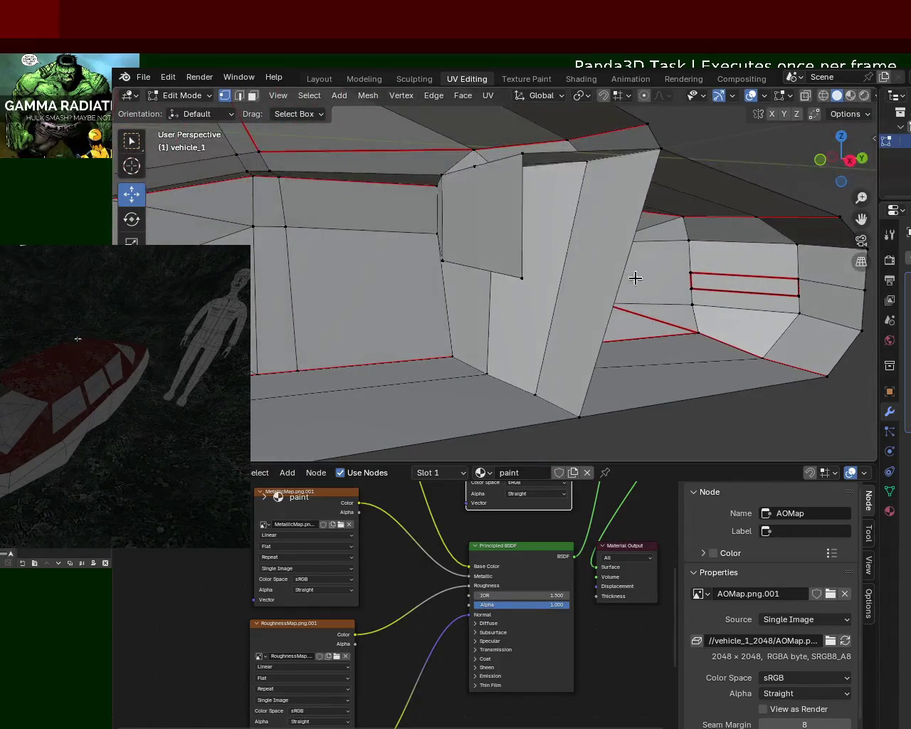
pyautogui.click(587, 162)
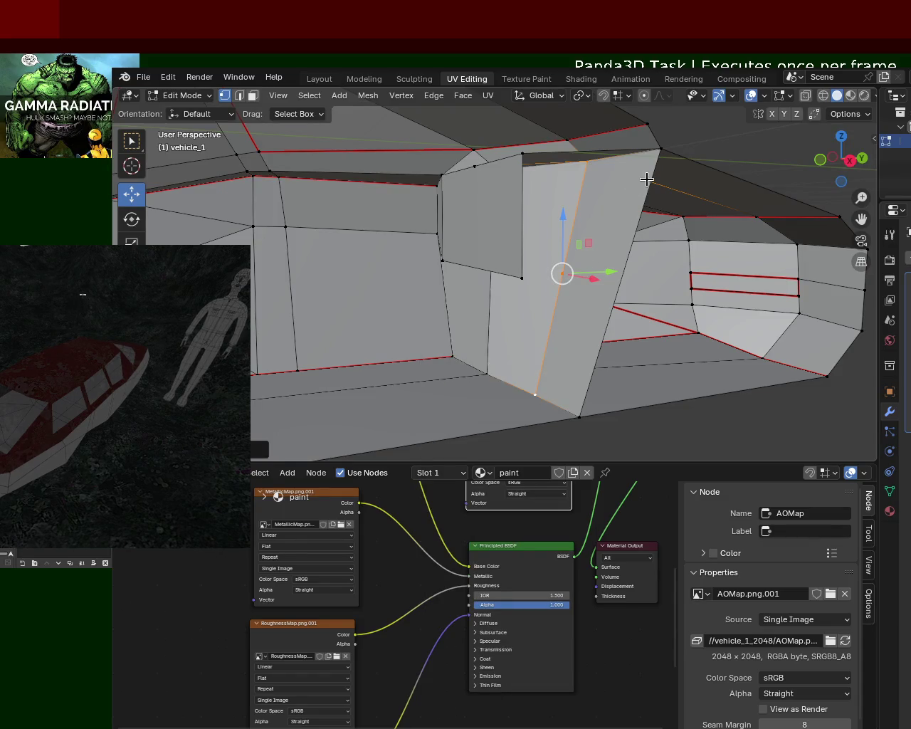
pyautogui.click(659, 148)
pyautogui.keyDown('shift'); pyautogui.click(584, 415); pyautogui.keyUp('shift')
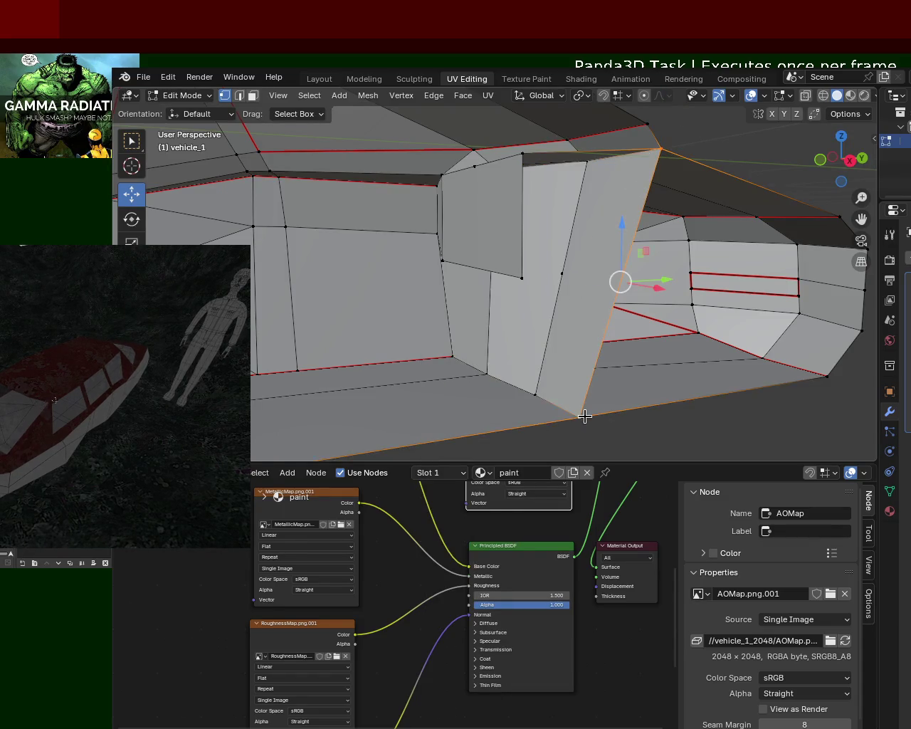
pyautogui.click(529, 279)
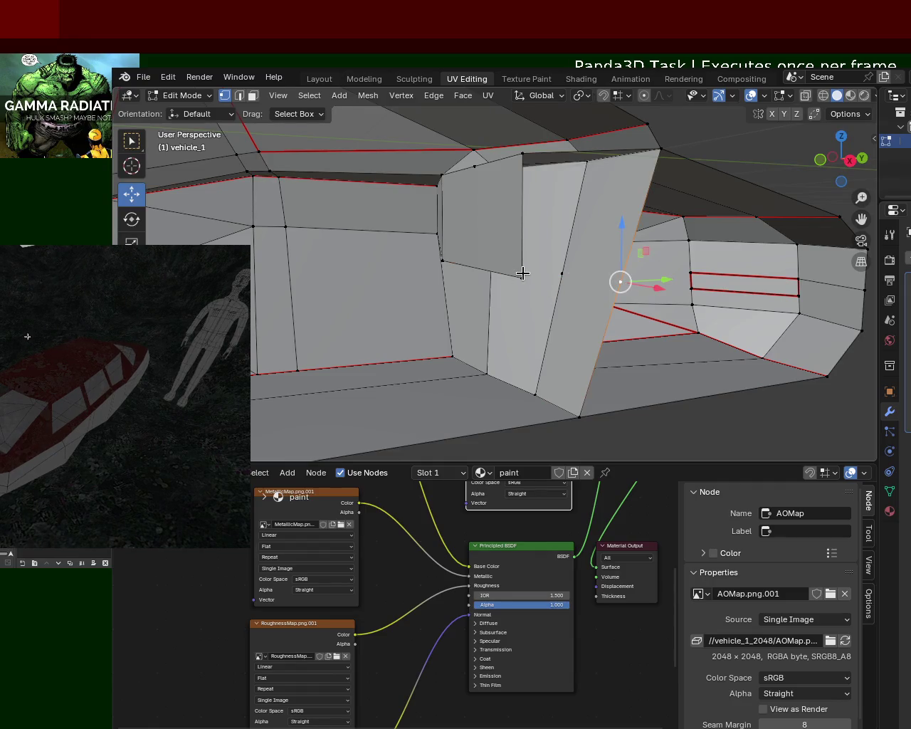
pyautogui.moveTo(565, 298)
pyautogui.mouseDown(button='middle')
pyautogui.moveTo(616, 254)
pyautogui.moveTo(606, 239)
pyautogui.mouseUp(button='middle')
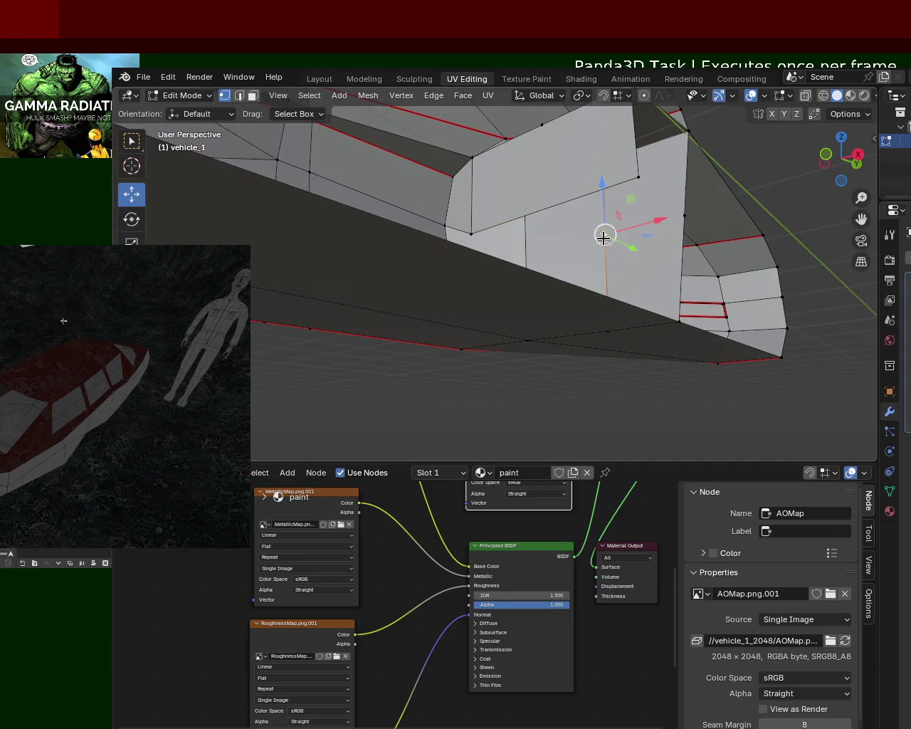
pyautogui.keyDown('shift'); pyautogui.click(638, 178); pyautogui.keyUp('shift')
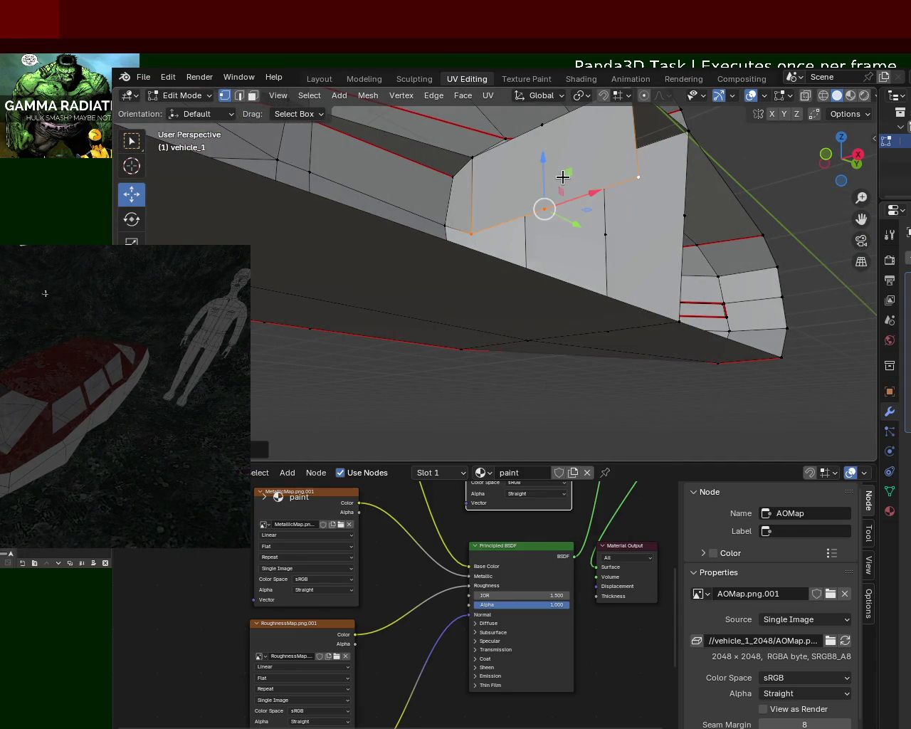
pyautogui.keyDown('shift'); pyautogui.click(644, 174); pyautogui.keyUp('shift')
pyautogui.keyDown('shift'); pyautogui.click(684, 211); pyautogui.keyUp('shift')
pyautogui.moveTo(675, 204)
pyautogui.mouseDown(button='middle')
pyautogui.moveTo(637, 293)
pyautogui.moveTo(671, 271)
pyautogui.moveTo(579, 230)
pyautogui.moveTo(612, 210)
pyautogui.moveTo(648, 237)
pyautogui.mouseUp(button='middle')
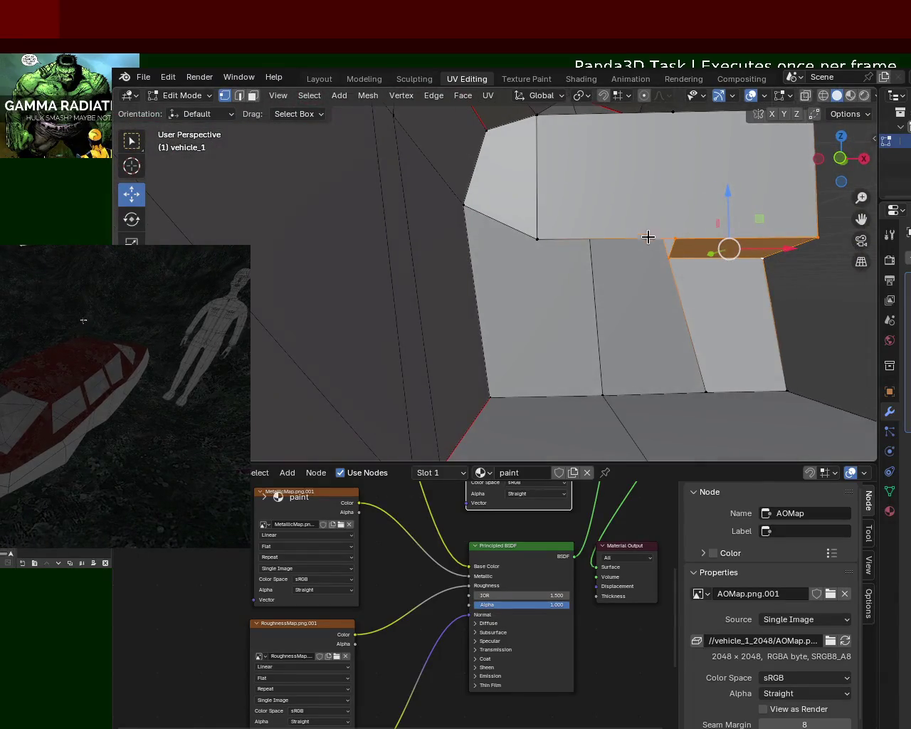
pyautogui.click(545, 245)
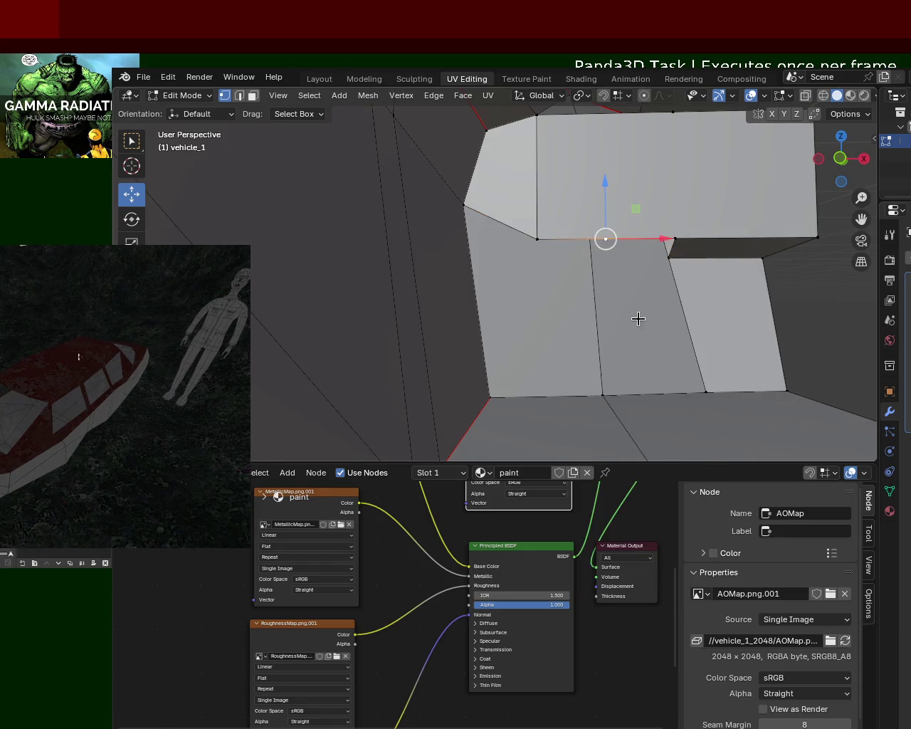
pyautogui.moveTo(638, 318); pyautogui.dragTo(542, 416, button='middle')
pyautogui.moveTo(652, 331)
pyautogui.mouseDown(button='middle')
pyautogui.moveTo(590, 366)
pyautogui.moveTo(590, 329)
pyautogui.moveTo(623, 342)
pyautogui.moveTo(641, 311)
pyautogui.moveTo(636, 259)
pyautogui.moveTo(629, 347)
pyautogui.moveTo(581, 136)
pyautogui.mouseUp(button='middle')
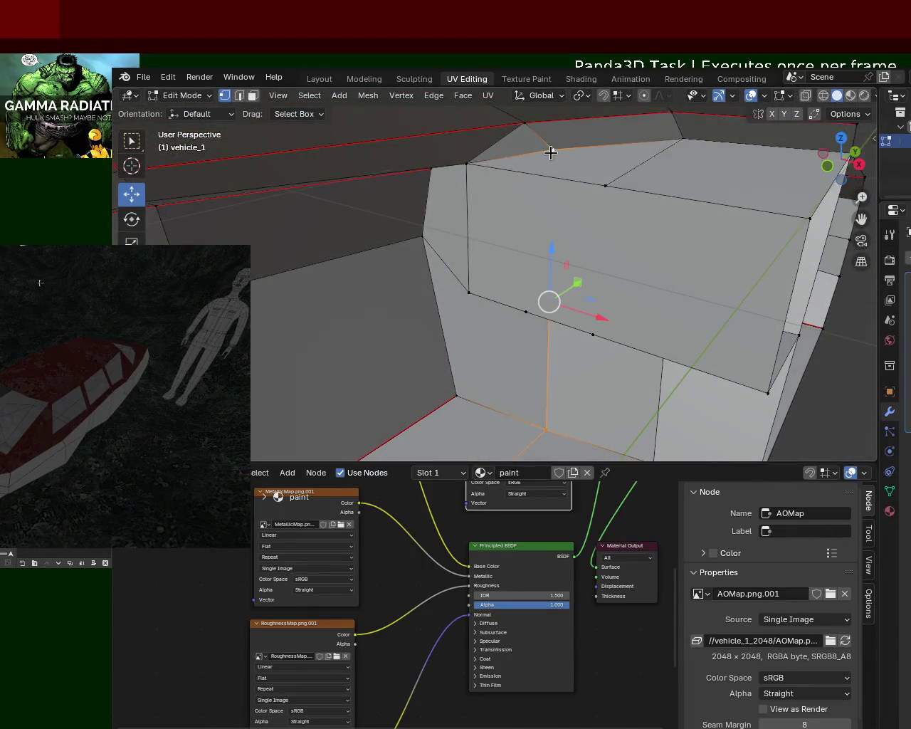
pyautogui.moveTo(584, 320)
pyautogui.mouseDown(button='middle')
pyautogui.moveTo(594, 270)
pyautogui.moveTo(639, 235)
pyautogui.mouseUp(button='middle')
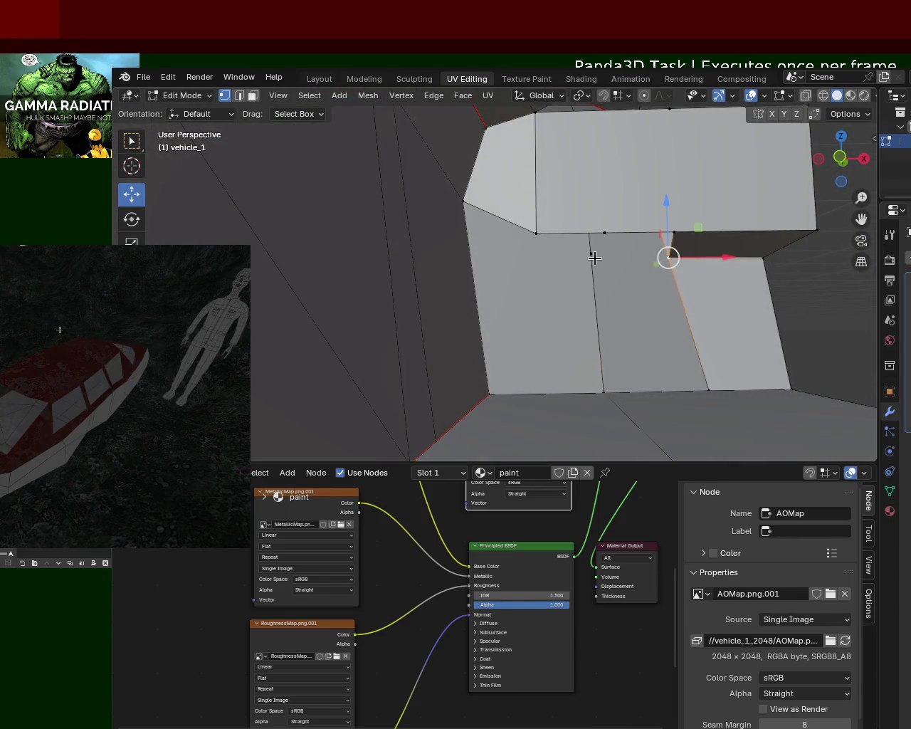
pyautogui.moveTo(697, 288)
pyautogui.mouseDown(button='middle')
pyautogui.moveTo(606, 267)
pyautogui.moveTo(604, 277)
pyautogui.moveTo(494, 309)
pyautogui.moveTo(490, 367)
pyautogui.moveTo(462, 358)
pyautogui.moveTo(508, 299)
pyautogui.moveTo(507, 276)
pyautogui.mouseUp(button='middle')
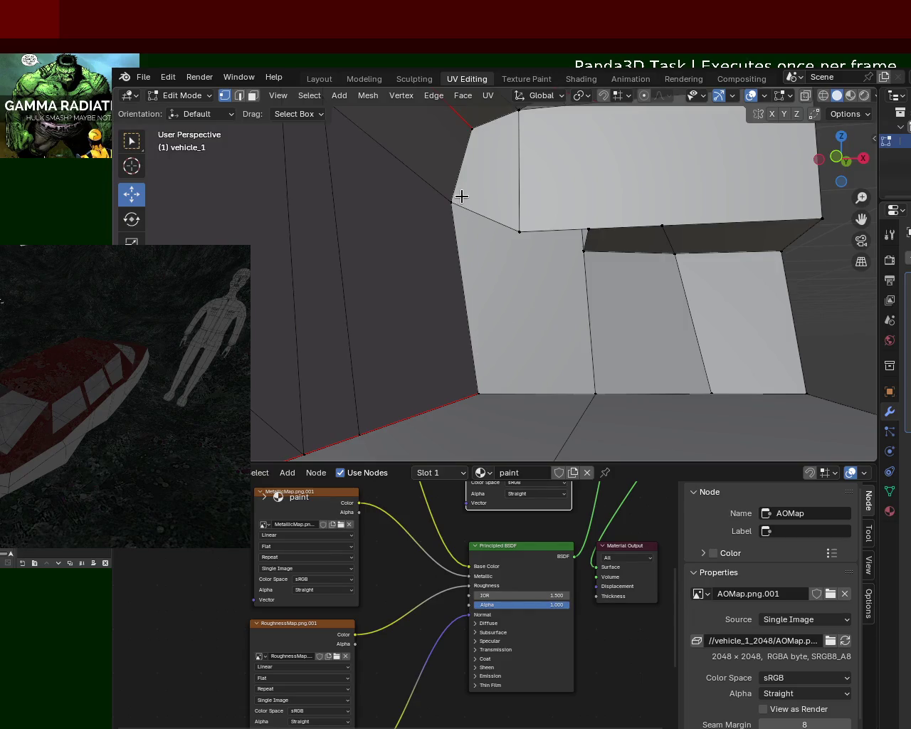
pyautogui.moveTo(506, 232)
pyautogui.mouseDown(button='middle')
pyautogui.moveTo(515, 267)
pyautogui.moveTo(463, 306)
pyautogui.moveTo(503, 242)
pyautogui.moveTo(520, 238)
pyautogui.moveTo(487, 300)
pyautogui.moveTo(413, 278)
pyautogui.moveTo(386, 289)
pyautogui.moveTo(397, 277)
pyautogui.moveTo(392, 266)
pyautogui.moveTo(395, 293)
pyautogui.moveTo(407, 276)
pyautogui.moveTo(403, 286)
pyautogui.mouseUp(button='middle')
pyautogui.moveTo(383, 150)
pyautogui.mouseDown(button='middle')
pyautogui.moveTo(368, 230)
pyautogui.moveTo(498, 216)
pyautogui.moveTo(498, 201)
pyautogui.moveTo(446, 191)
pyautogui.moveTo(436, 222)
pyautogui.moveTo(387, 271)
pyautogui.moveTo(364, 232)
pyautogui.moveTo(387, 224)
pyautogui.moveTo(371, 236)
pyautogui.moveTo(386, 203)
pyautogui.moveTo(368, 230)
pyautogui.moveTo(380, 258)
pyautogui.moveTo(425, 208)
pyautogui.mouseUp(button='middle')
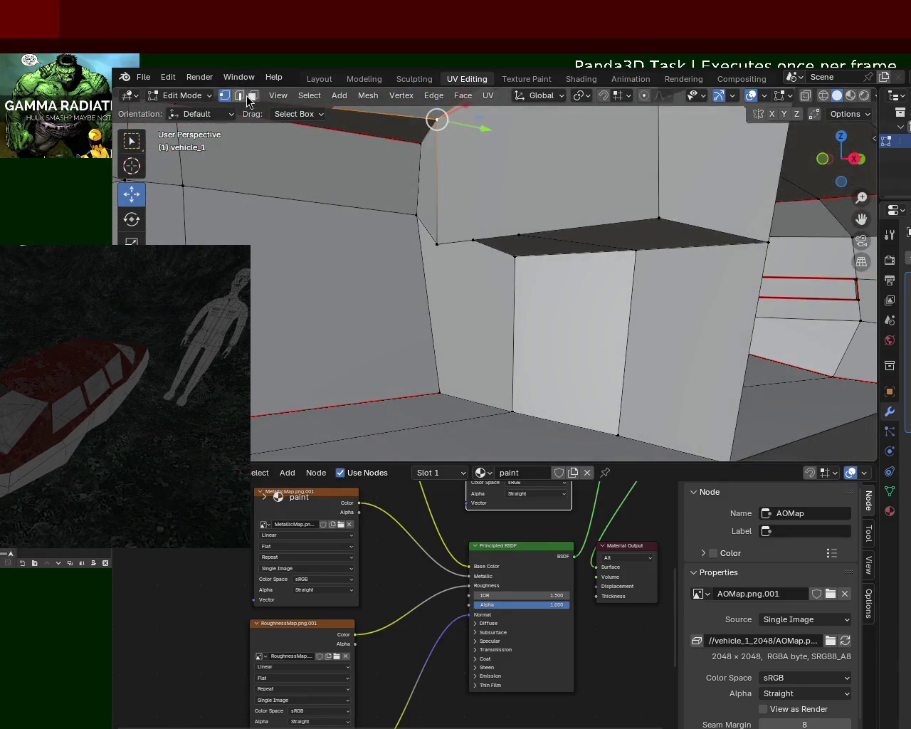
# Delete the first two stray faces on the boxy cabin section.
pyautogui.click(448, 294)
pyautogui.press('x')
pyautogui.click(447, 301)
pyautogui.moveTo(539, 250)
pyautogui.mouseDown(button='middle')
pyautogui.moveTo(479, 315)
pyautogui.moveTo(474, 258)
pyautogui.moveTo(592, 266)
pyautogui.moveTo(609, 216)
pyautogui.moveTo(561, 251)
pyautogui.moveTo(555, 225)
pyautogui.moveTo(569, 216)
pyautogui.moveTo(560, 263)
pyautogui.moveTo(459, 196)
pyautogui.mouseUp(button='middle')
pyautogui.click(459, 196)
pyautogui.press('x')
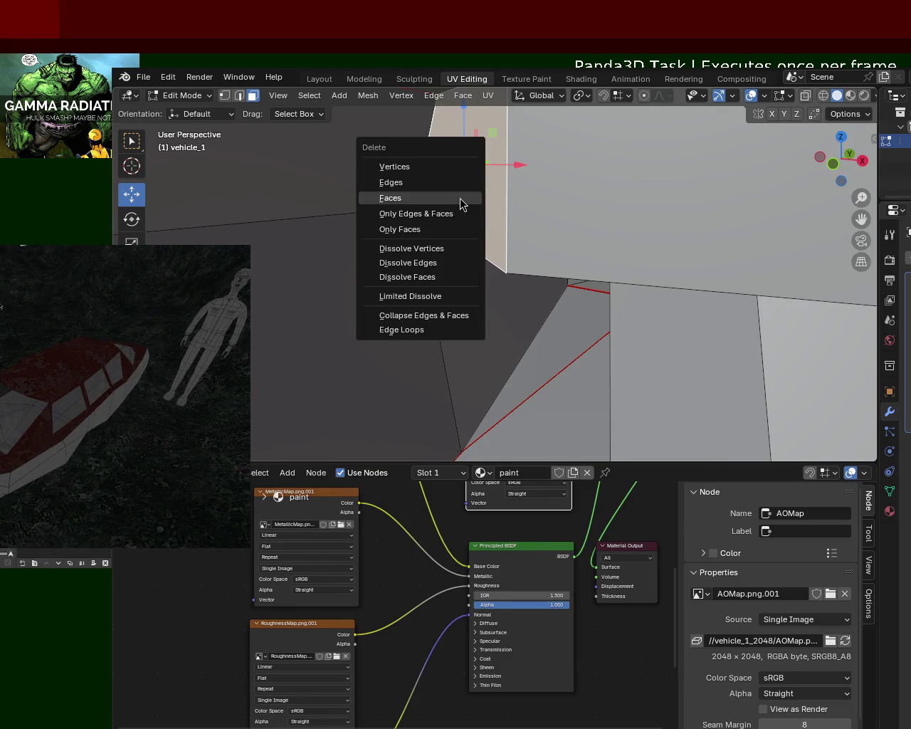
pyautogui.click(458, 199)
# Delete the next stray face and the stray top face of the boxy section.
pyautogui.moveTo(458, 202)
pyautogui.mouseDown(button='middle')
pyautogui.moveTo(529, 260)
pyautogui.moveTo(519, 230)
pyautogui.moveTo(489, 238)
pyautogui.mouseUp(button='middle')
pyautogui.click(519, 243)
pyautogui.press('x')
pyautogui.click(525, 249)
pyautogui.scroll(3, 500, 249)
pyautogui.moveTo(548, 244)
pyautogui.mouseDown(button='middle')
pyautogui.moveTo(537, 181)
pyautogui.moveTo(541, 216)
pyautogui.moveTo(548, 181)
pyautogui.moveTo(620, 240)
pyautogui.mouseUp(button='middle')
pyautogui.scroll(-2, 536, 181)
pyautogui.scroll(2, 539, 224)
pyautogui.scroll(-3, 536, 203)
pyautogui.moveTo(536, 203); pyautogui.dragTo(527, 187, button='middle')
pyautogui.click(515, 152)
pyautogui.press('x')
pyautogui.click(519, 155)
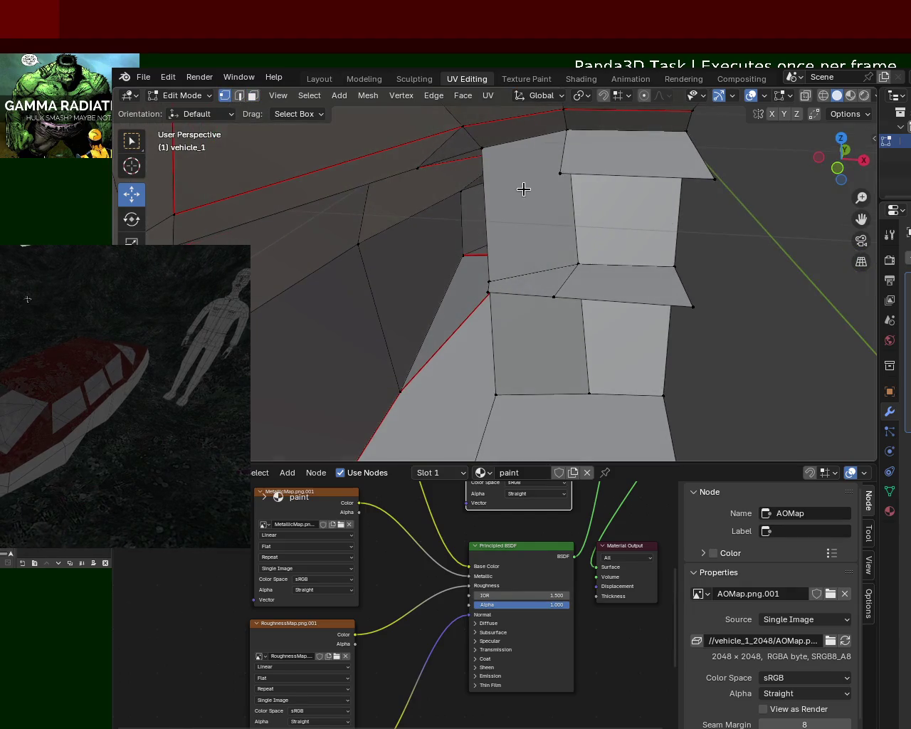
# Move the selected vertex along the X axis to realign it.
pyautogui.press('g')
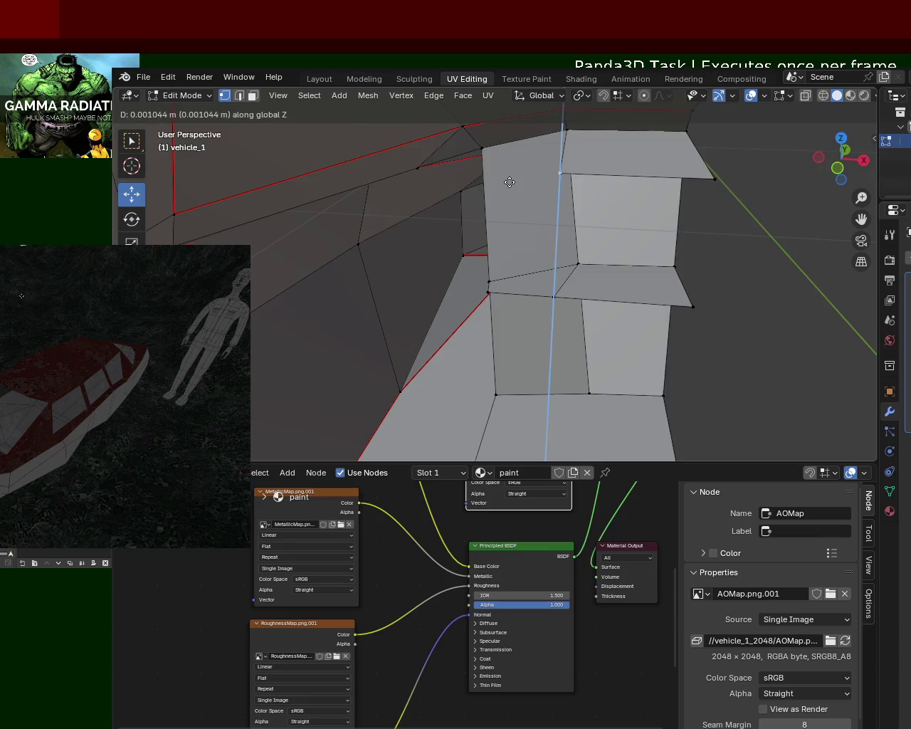
pyautogui.press('y')
pyautogui.press('x')
pyautogui.click(474, 185)
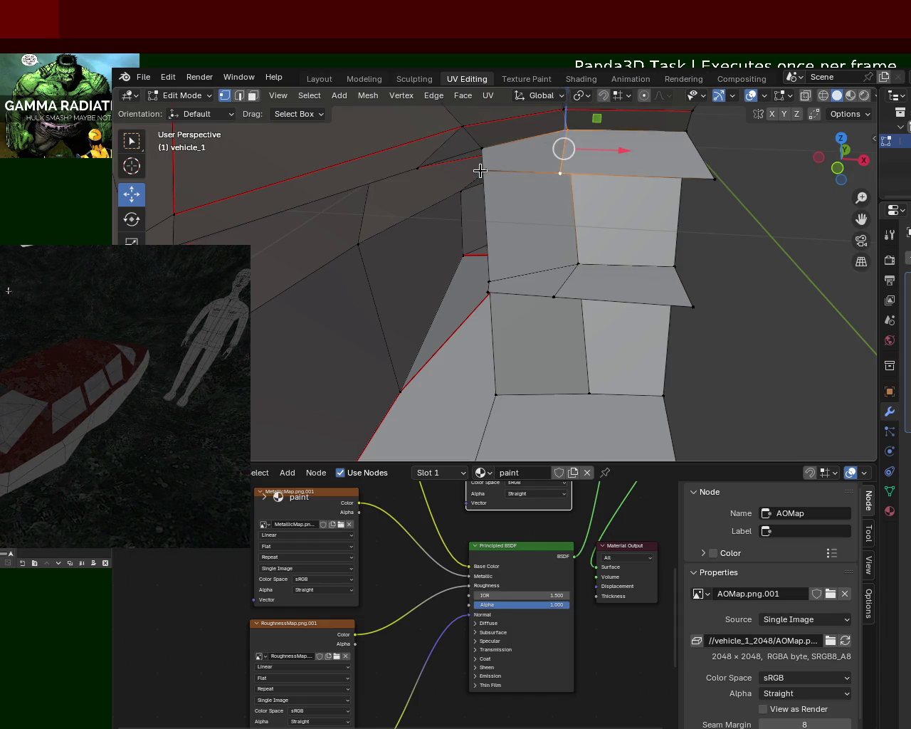
# Select the cabin block's top face and corner vertices, undoing the protruding vertex edit.
pyautogui.keyDown('shift'); pyautogui.click(481, 150); pyautogui.keyUp('shift')
pyautogui.moveTo(529, 179); pyautogui.dragTo(538, 176, button='middle')
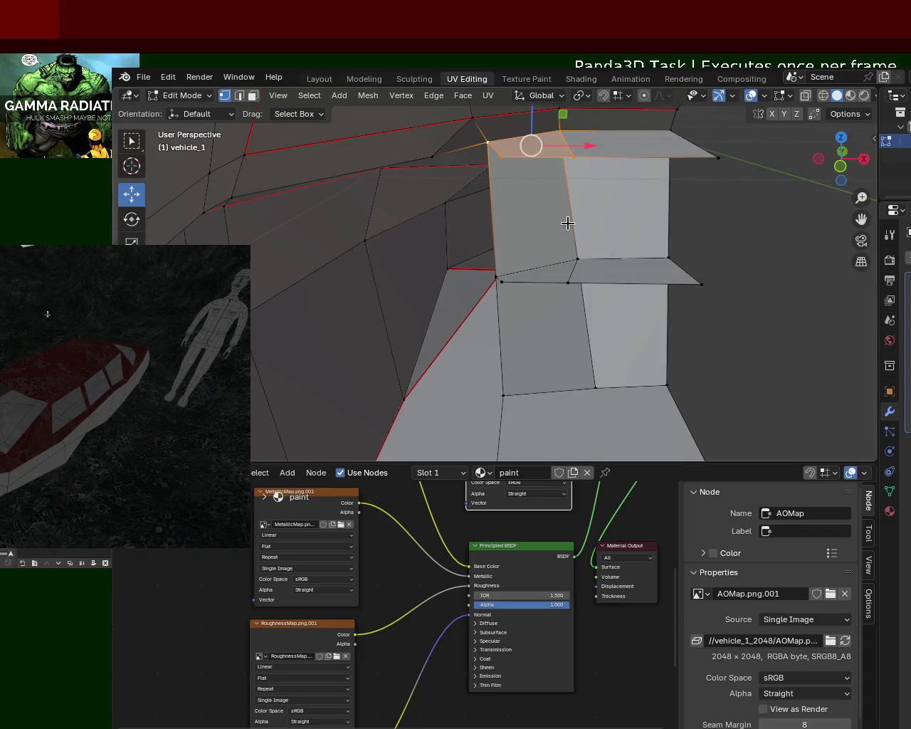
pyautogui.click(504, 283)
pyautogui.keyDown('shift'); pyautogui.click(507, 161); pyautogui.keyUp('shift')
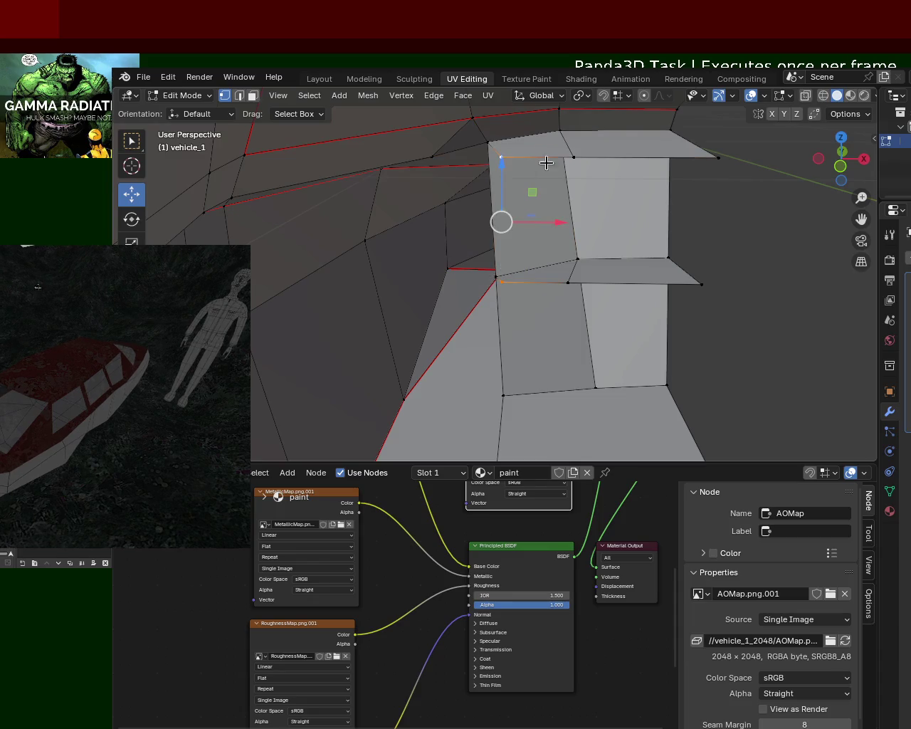
pyautogui.click(572, 284)
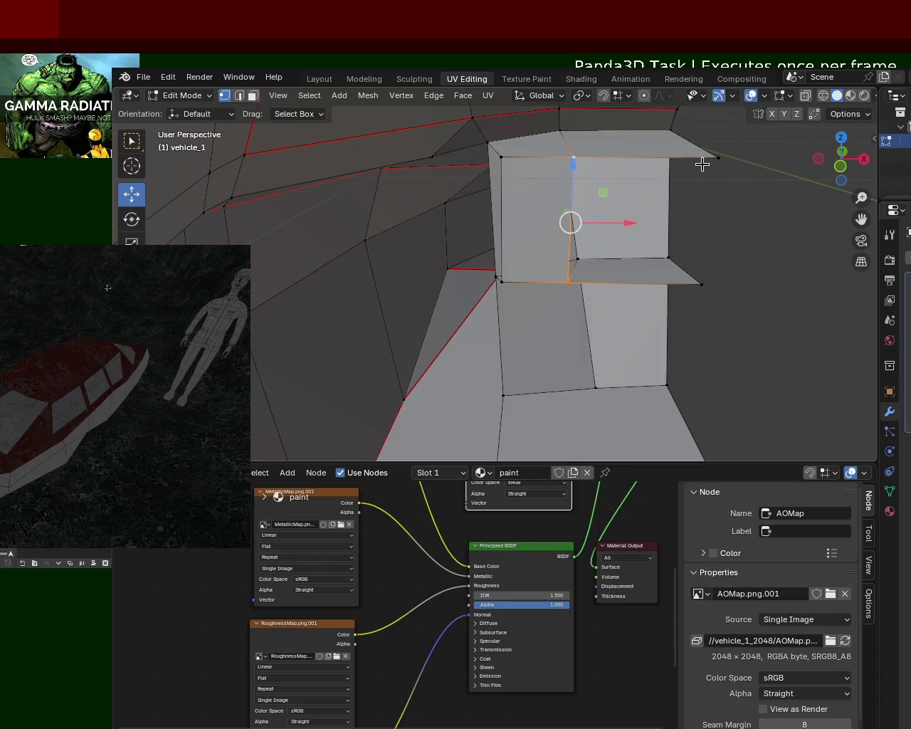
pyautogui.hotkey('ctrl', 'z')
pyautogui.click(569, 281)
pyautogui.moveTo(569, 282)
pyautogui.mouseDown(button='middle')
pyautogui.moveTo(613, 271)
pyautogui.moveTo(477, 271)
pyautogui.moveTo(502, 264)
pyautogui.moveTo(489, 272)
pyautogui.mouseUp(button='middle')
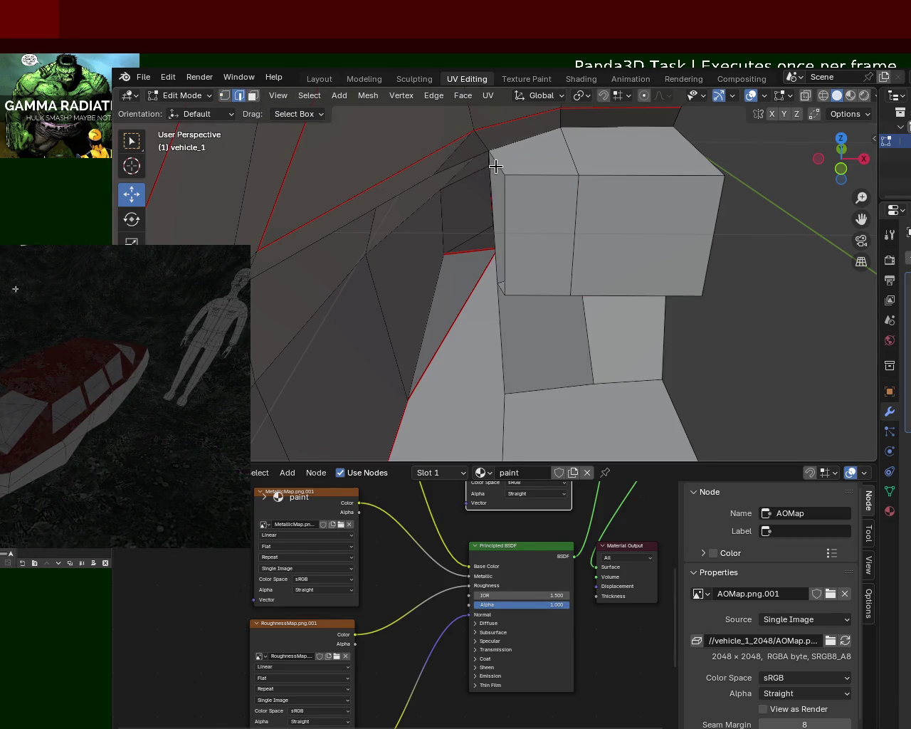
# Realign another corner vertex with constrained moves along the X and Y axes.
pyautogui.press('g')
pyautogui.press('z')
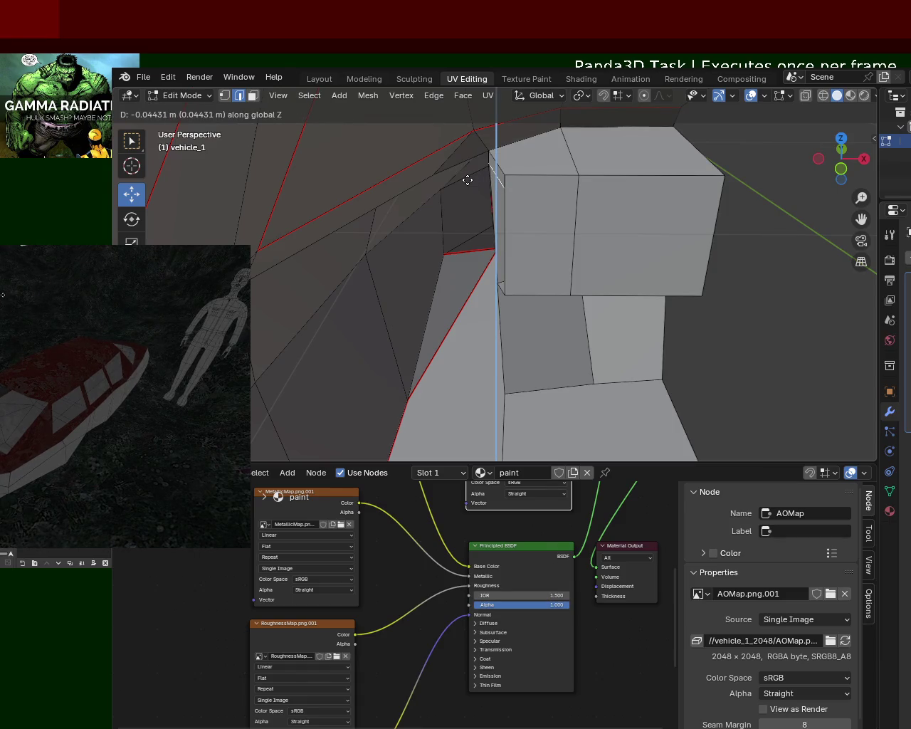
pyautogui.press('y')
pyautogui.press('x')
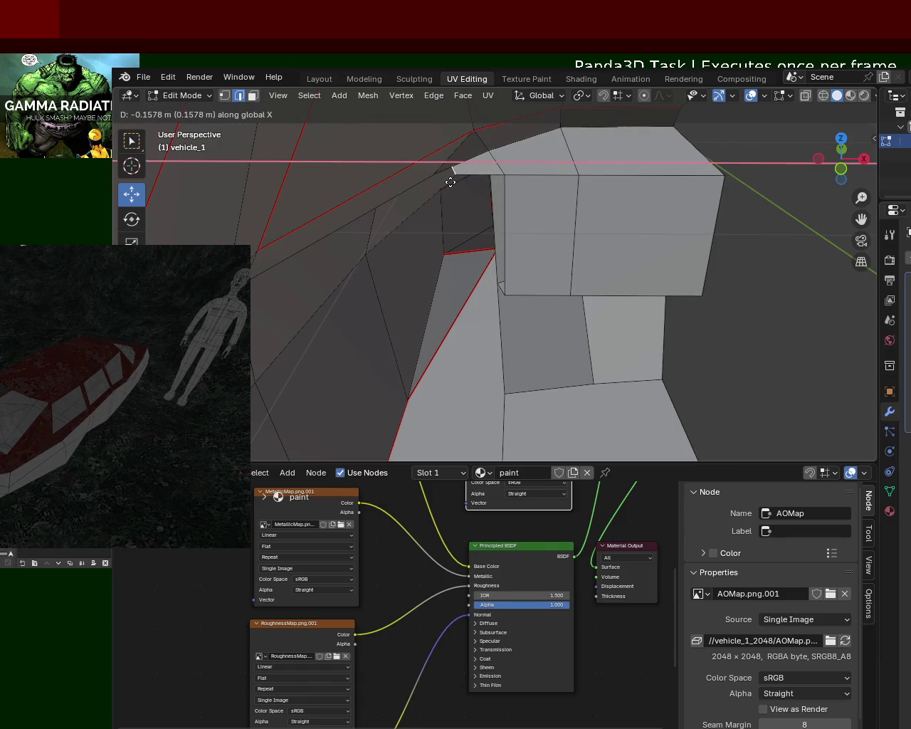
pyautogui.click(458, 165)
pyautogui.moveTo(472, 186); pyautogui.dragTo(459, 169, button='middle')
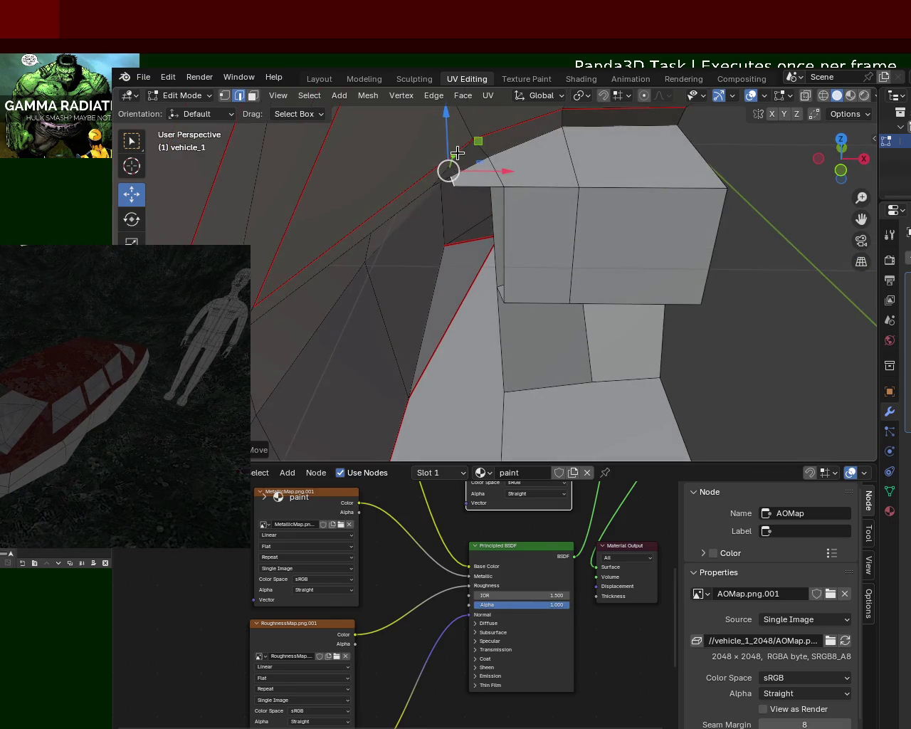
pyautogui.press('g')
pyautogui.press('y')
pyautogui.click(453, 194)
pyautogui.press('g')
pyautogui.press('x')
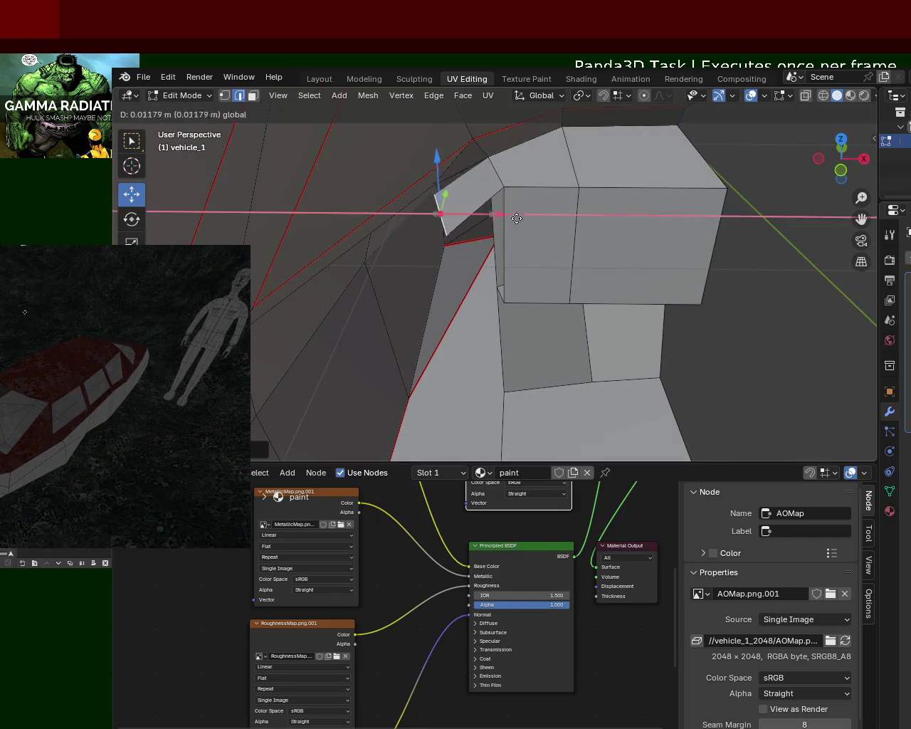
pyautogui.click(498, 208)
pyautogui.moveTo(498, 208)
pyautogui.mouseDown(button='middle')
pyautogui.moveTo(480, 187)
pyautogui.moveTo(479, 203)
pyautogui.mouseUp(button='middle')
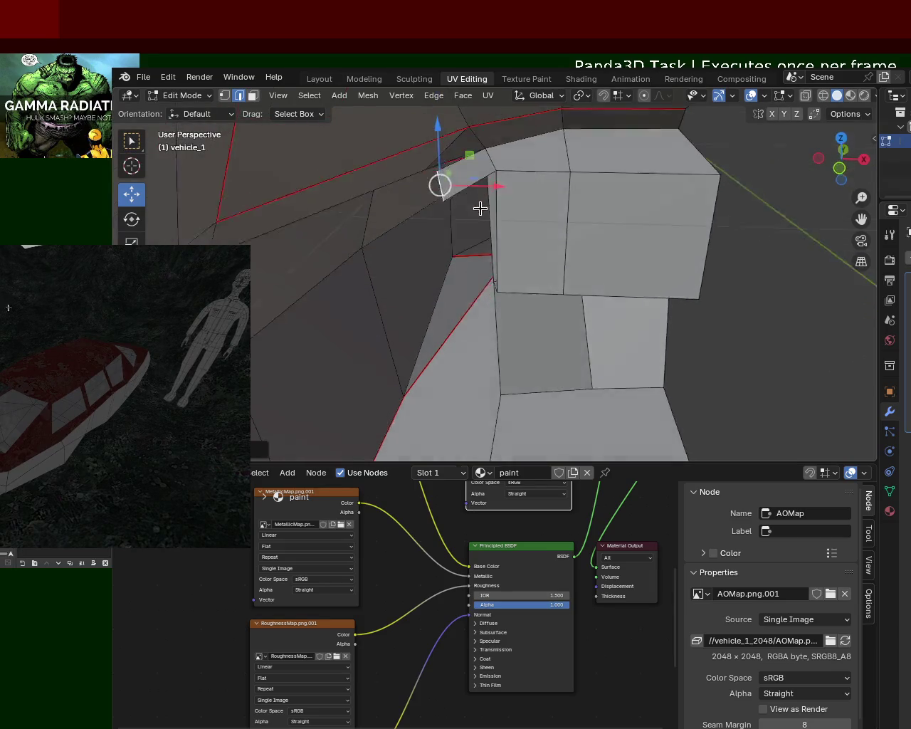
# Merge the doubled vertex At Last, then raise it along Z and slide it along X.
pyautogui.keyDown('shift'); pyautogui.click(427, 181); pyautogui.keyUp('shift')
pyautogui.hotkey('alt', 'm')
pyautogui.click(423, 186)
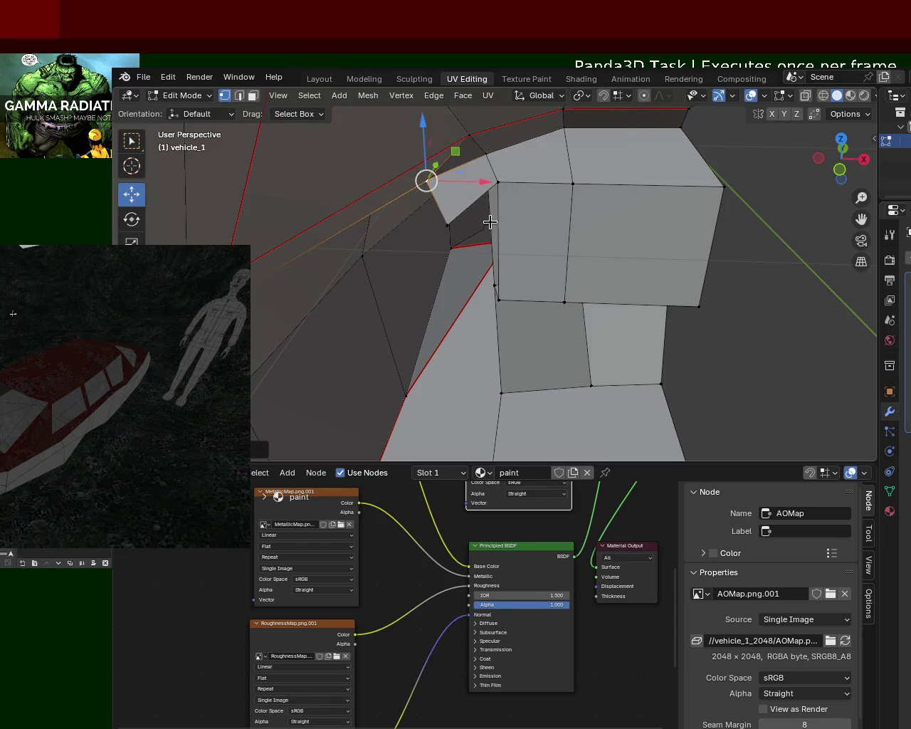
pyautogui.moveTo(489, 223); pyautogui.dragTo(458, 214, button='middle')
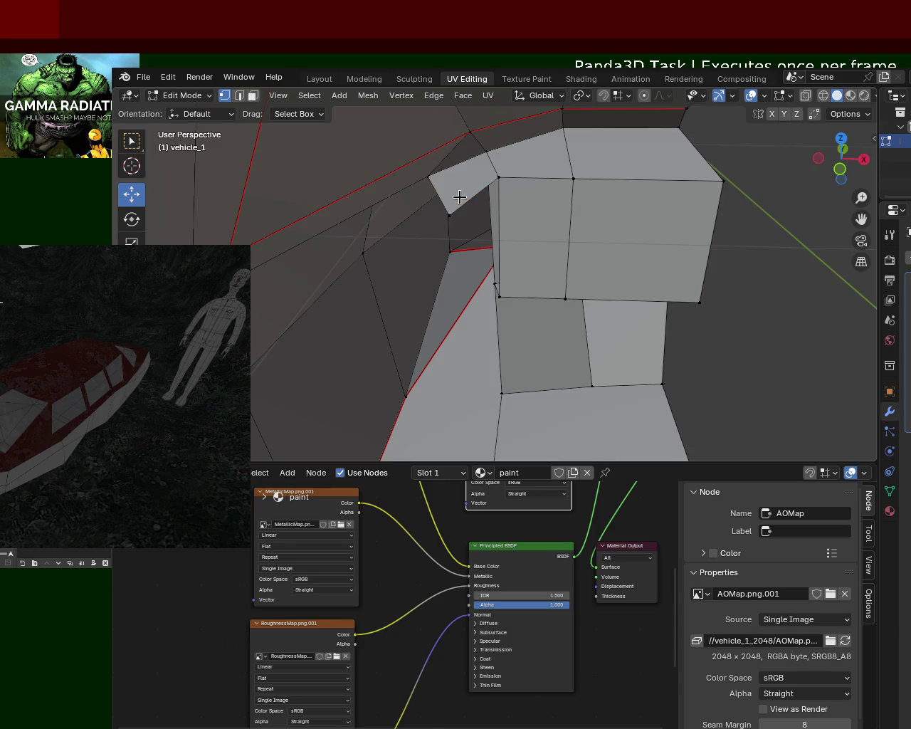
pyautogui.moveTo(450, 168); pyautogui.dragTo(438, 139)
pyautogui.moveTo(470, 240)
pyautogui.mouseDown(button='middle')
pyautogui.moveTo(422, 262)
pyautogui.moveTo(420, 244)
pyautogui.moveTo(439, 244)
pyautogui.mouseUp(button='middle')
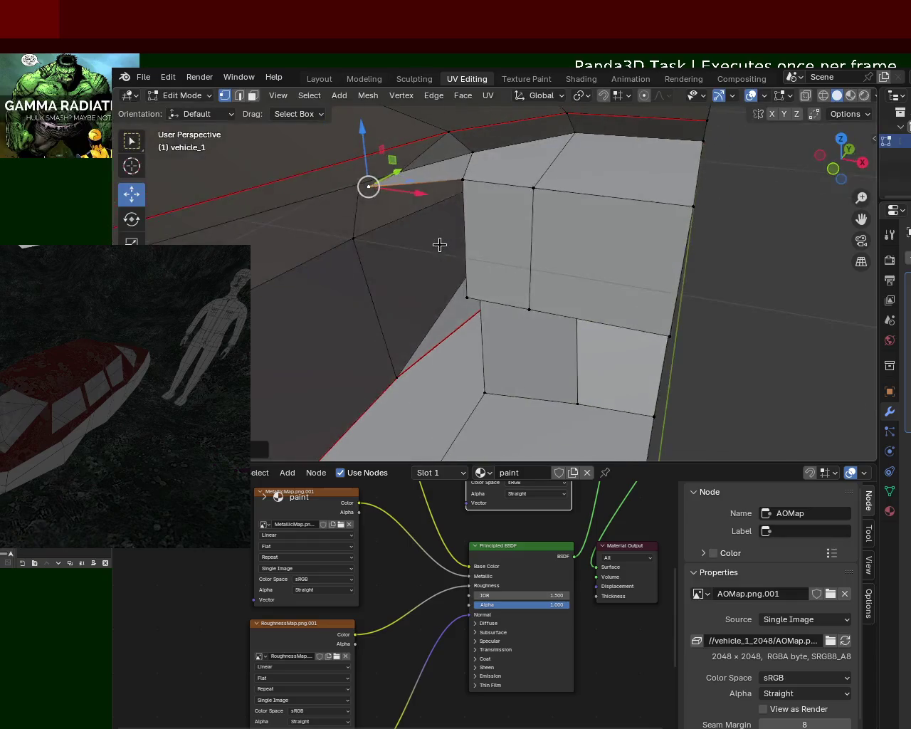
pyautogui.moveTo(427, 198); pyautogui.dragTo(464, 200)
pyautogui.moveTo(464, 200)
pyautogui.mouseDown(button='middle')
pyautogui.moveTo(497, 192)
pyautogui.moveTo(543, 224)
pyautogui.moveTo(484, 220)
pyautogui.moveTo(498, 242)
pyautogui.mouseUp(button='middle')
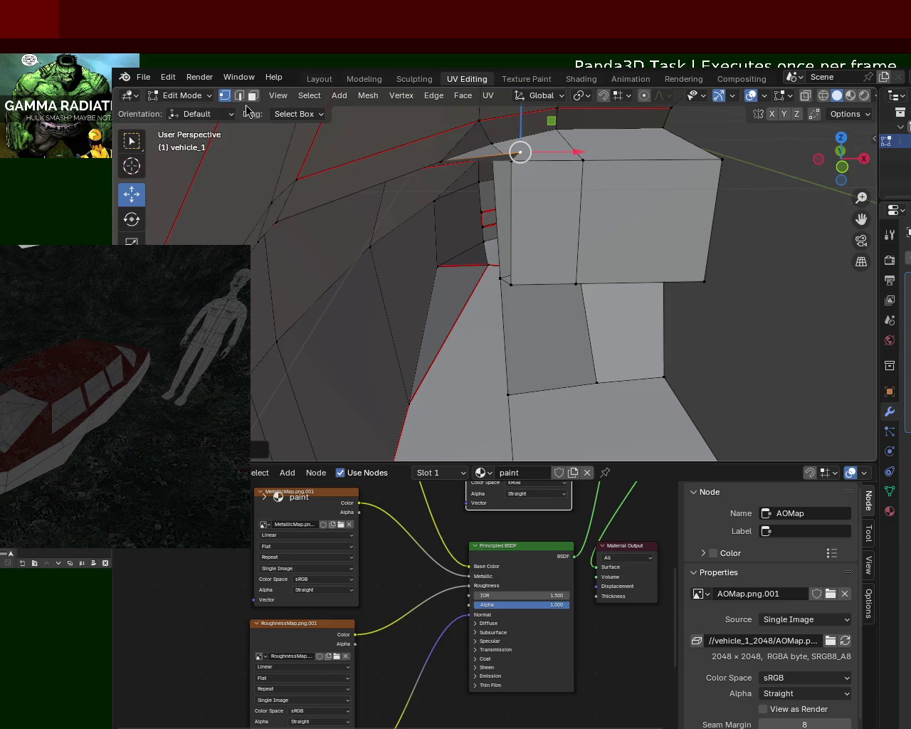
pyautogui.moveTo(508, 297); pyautogui.dragTo(449, 308)
pyautogui.moveTo(449, 307)
pyautogui.mouseDown(button='middle')
pyautogui.moveTo(435, 248)
pyautogui.moveTo(456, 308)
pyautogui.mouseUp(button='middle')
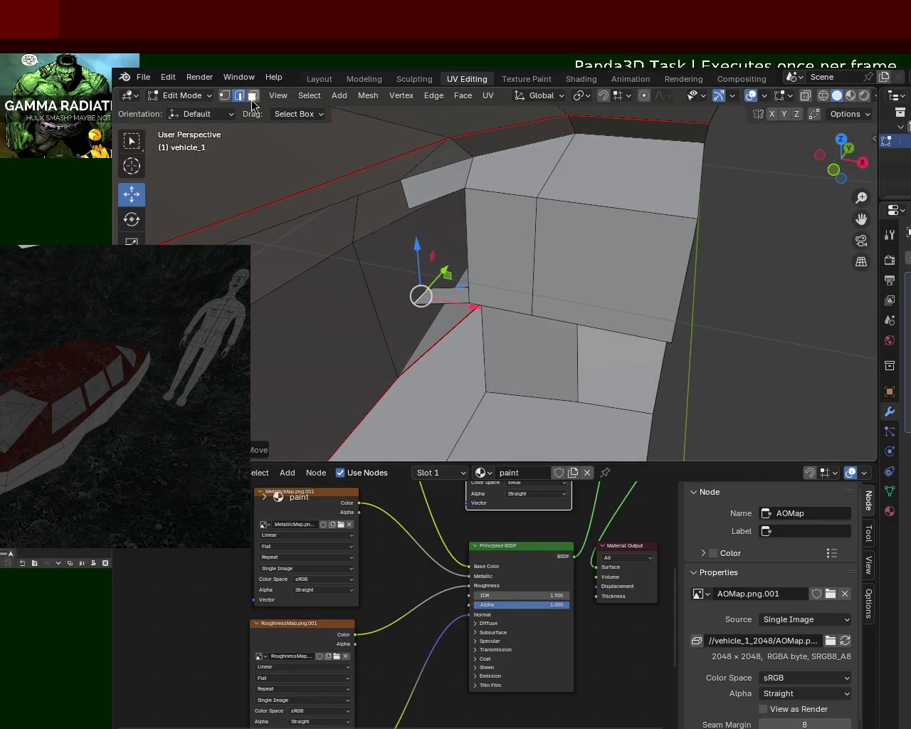
# Delete the stray ledge face on the cabin wall.
pyautogui.press('x')
pyautogui.click(435, 184)
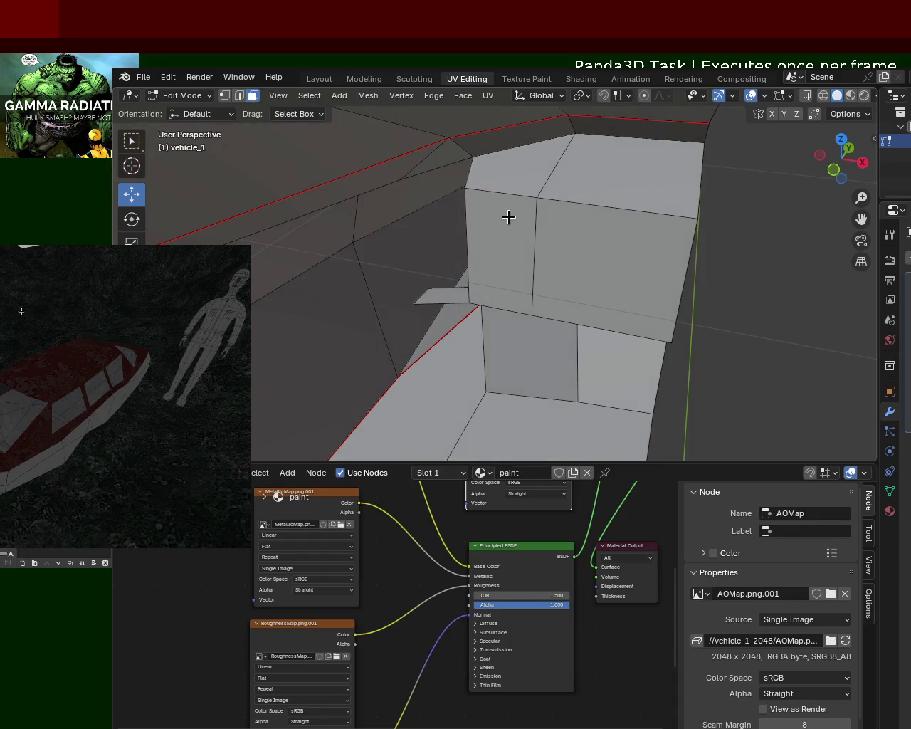
pyautogui.moveTo(509, 216); pyautogui.dragTo(530, 221, button='middle')
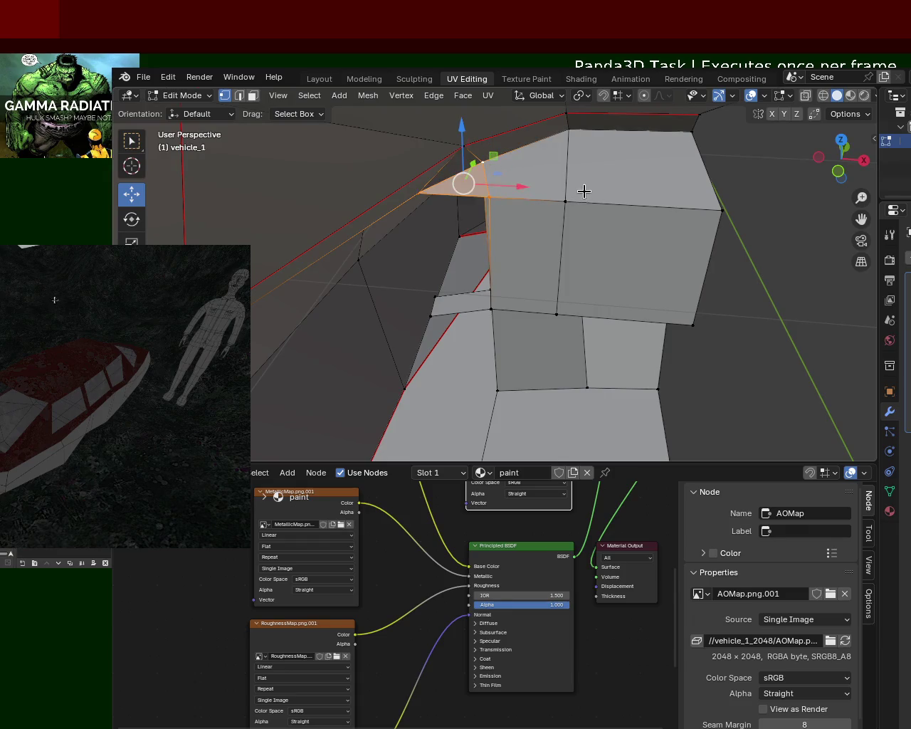
pyautogui.moveTo(504, 245)
pyautogui.mouseDown(button='middle')
pyautogui.moveTo(529, 212)
pyautogui.moveTo(527, 193)
pyautogui.moveTo(503, 183)
pyautogui.moveTo(444, 237)
pyautogui.moveTo(459, 222)
pyautogui.moveTo(517, 222)
pyautogui.mouseUp(button='middle')
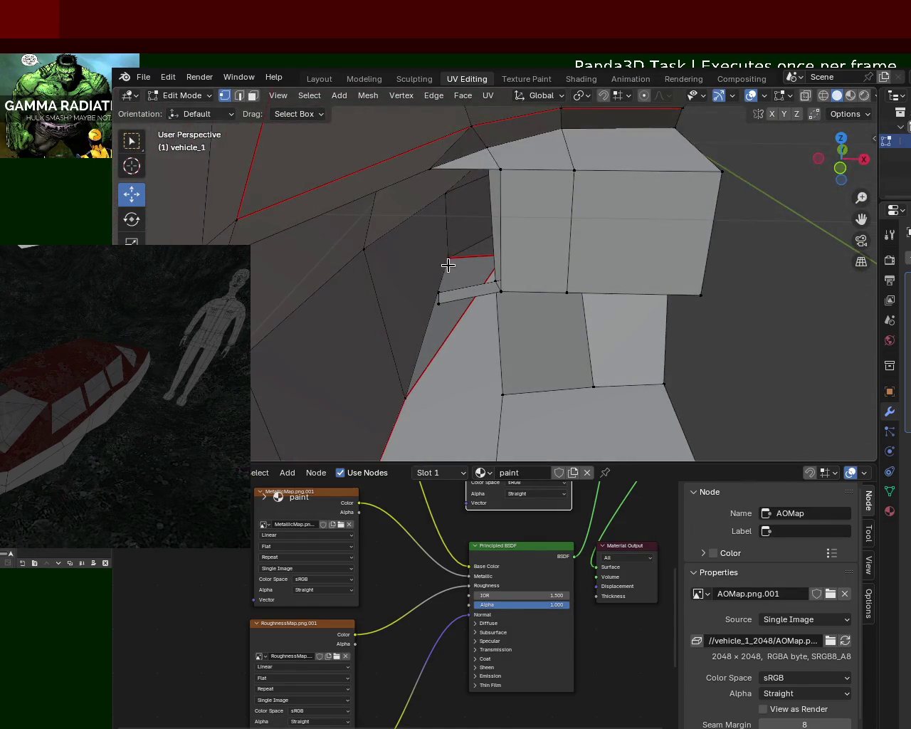
# Delete the small stray face below the cabin block.
pyautogui.click(444, 290)
pyautogui.moveTo(444, 291)
pyautogui.mouseDown(button='middle')
pyautogui.moveTo(366, 315)
pyautogui.moveTo(396, 291)
pyautogui.moveTo(443, 286)
pyautogui.mouseUp(button='middle')
pyautogui.scroll(5, 416, 237)
pyautogui.scroll(-5, 416, 237)
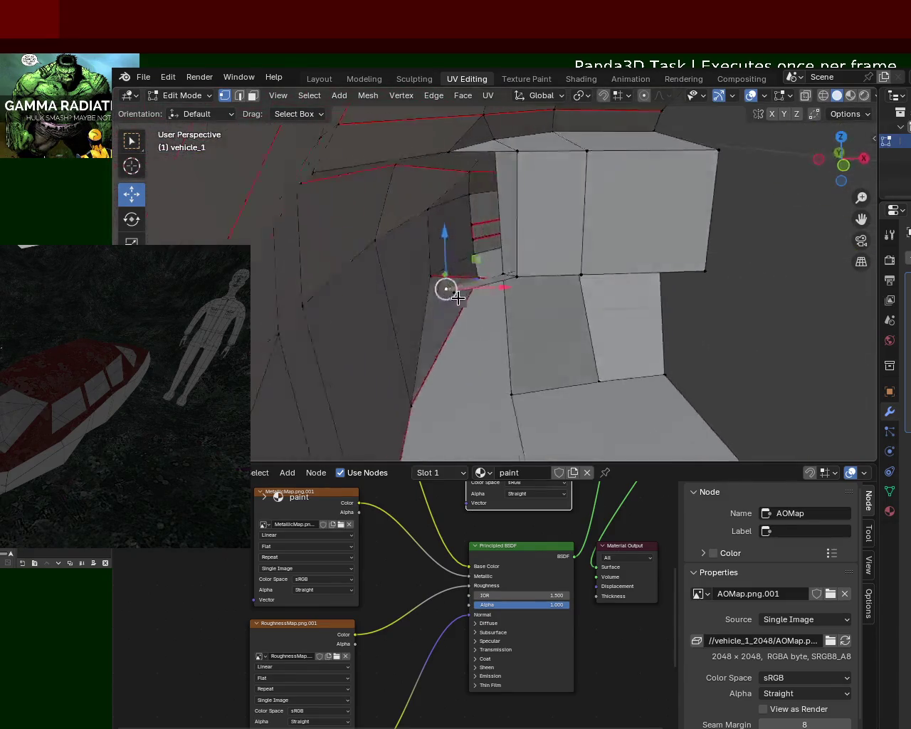
pyautogui.scroll(5, 460, 300)
pyautogui.scroll(-5, 461, 299)
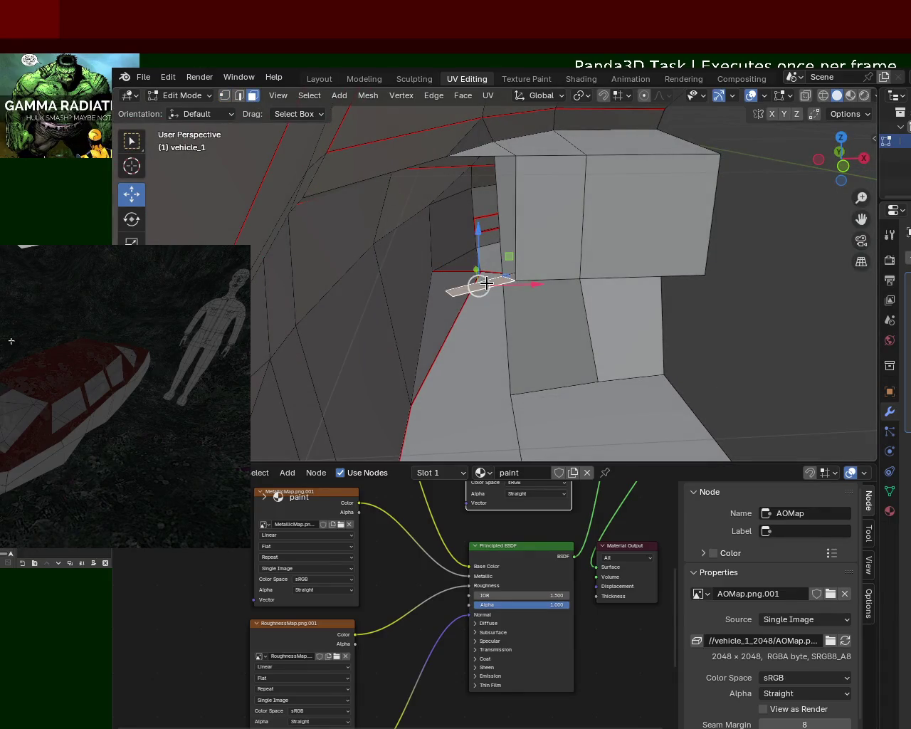
pyautogui.press('x')
pyautogui.click(487, 284)
pyautogui.scroll(1, 487, 284)
pyautogui.scroll(2, 458, 213)
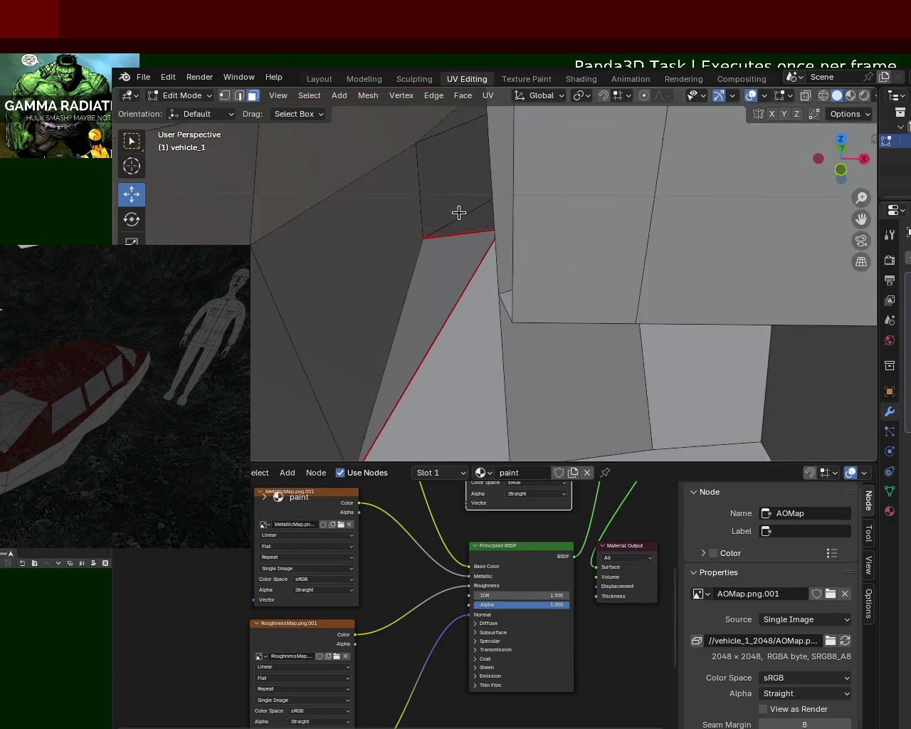
pyautogui.moveTo(459, 212); pyautogui.dragTo(459, 225, button='middle')
pyautogui.moveTo(363, 190)
pyautogui.mouseDown(button='middle')
pyautogui.moveTo(529, 244)
pyautogui.moveTo(410, 172)
pyautogui.mouseUp(button='middle')
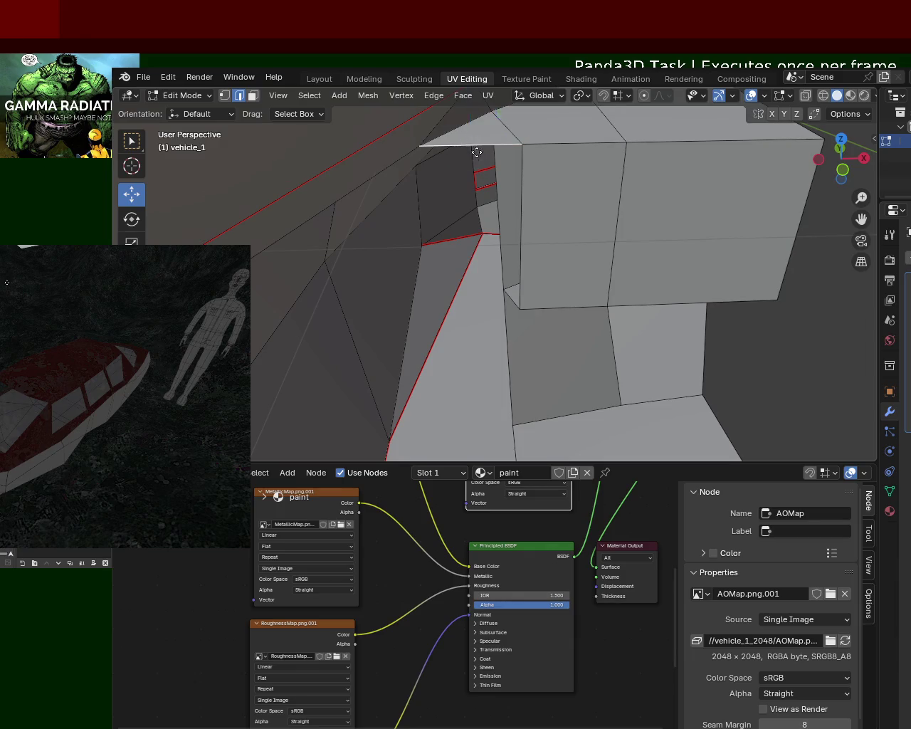
# Extrude the block's top edge down along Z, shift it left along X, and merge At Last.
pyautogui.press('e')
pyautogui.press('z')
pyautogui.click(484, 319)
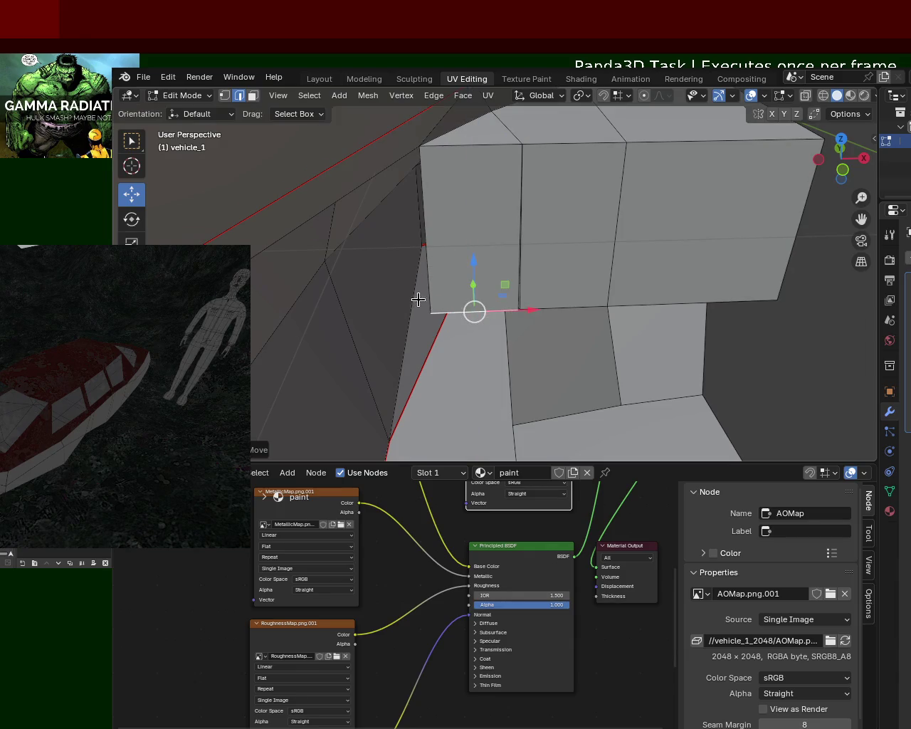
pyautogui.moveTo(525, 309); pyautogui.dragTo(489, 311)
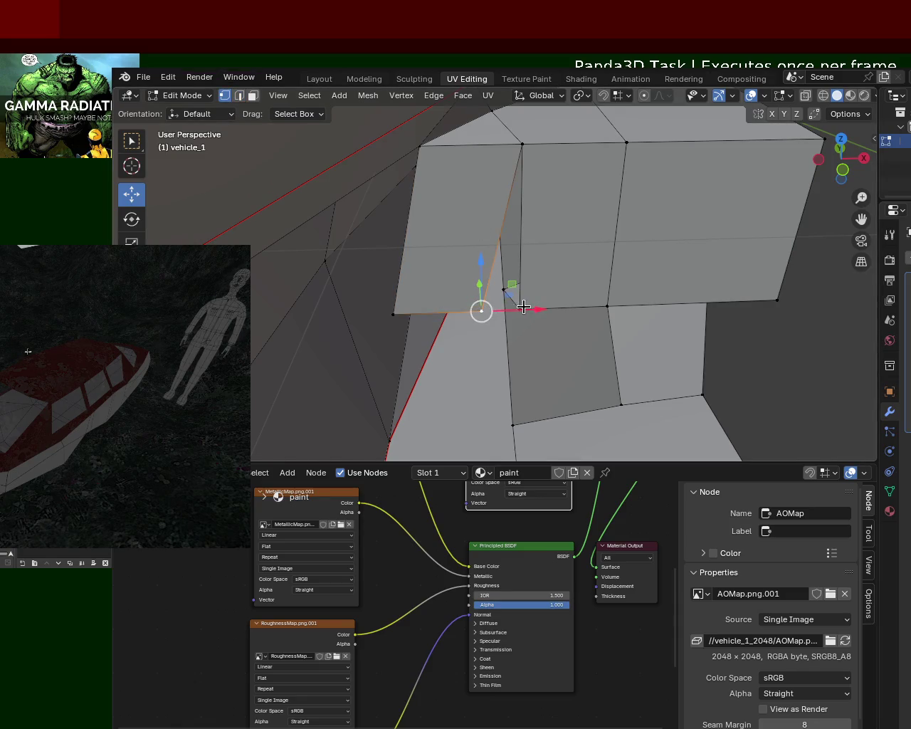
pyautogui.press('m')
pyautogui.click(525, 311)
pyautogui.moveTo(515, 306)
pyautogui.mouseDown(button='middle')
pyautogui.moveTo(484, 205)
pyautogui.moveTo(423, 215)
pyautogui.moveTo(378, 267)
pyautogui.moveTo(339, 274)
pyautogui.moveTo(372, 258)
pyautogui.moveTo(449, 299)
pyautogui.moveTo(531, 195)
pyautogui.moveTo(474, 301)
pyautogui.moveTo(502, 262)
pyautogui.moveTo(542, 254)
pyautogui.moveTo(500, 257)
pyautogui.mouseUp(button='middle')
pyautogui.moveTo(449, 284)
pyautogui.mouseDown(button='middle')
pyautogui.moveTo(484, 281)
pyautogui.moveTo(480, 240)
pyautogui.moveTo(551, 226)
pyautogui.moveTo(467, 232)
pyautogui.moveTo(377, 197)
pyautogui.moveTo(504, 261)
pyautogui.moveTo(402, 290)
pyautogui.moveTo(364, 260)
pyautogui.moveTo(385, 305)
pyautogui.moveTo(537, 249)
pyautogui.moveTo(455, 285)
pyautogui.moveTo(546, 216)
pyautogui.mouseUp(button='middle')
pyautogui.scroll(-4, 536, 249)
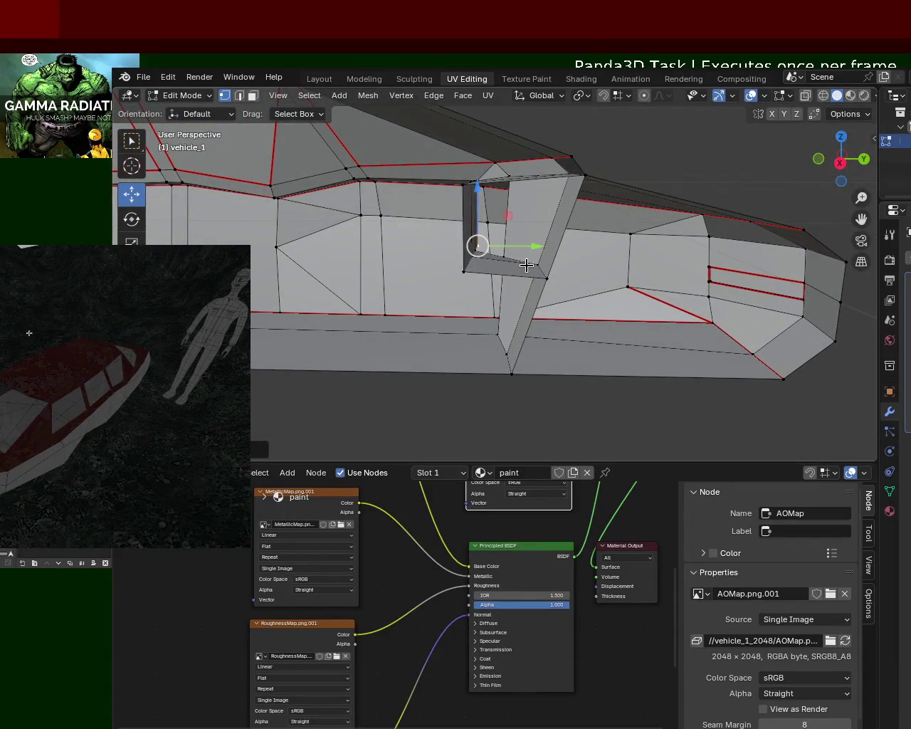
# Slide the vertex along the Y axis and delete the stray cabin-side face.
pyautogui.moveTo(546, 271)
pyautogui.mouseDown()
pyautogui.moveTo(534, 271)
pyautogui.moveTo(548, 277)
pyautogui.mouseUp()
pyautogui.moveTo(548, 278)
pyautogui.mouseDown(button='middle')
pyautogui.moveTo(427, 292)
pyautogui.moveTo(456, 269)
pyautogui.moveTo(520, 270)
pyautogui.moveTo(543, 299)
pyautogui.moveTo(521, 279)
pyautogui.moveTo(475, 289)
pyautogui.mouseUp(button='middle')
pyautogui.scroll(1, 474, 289)
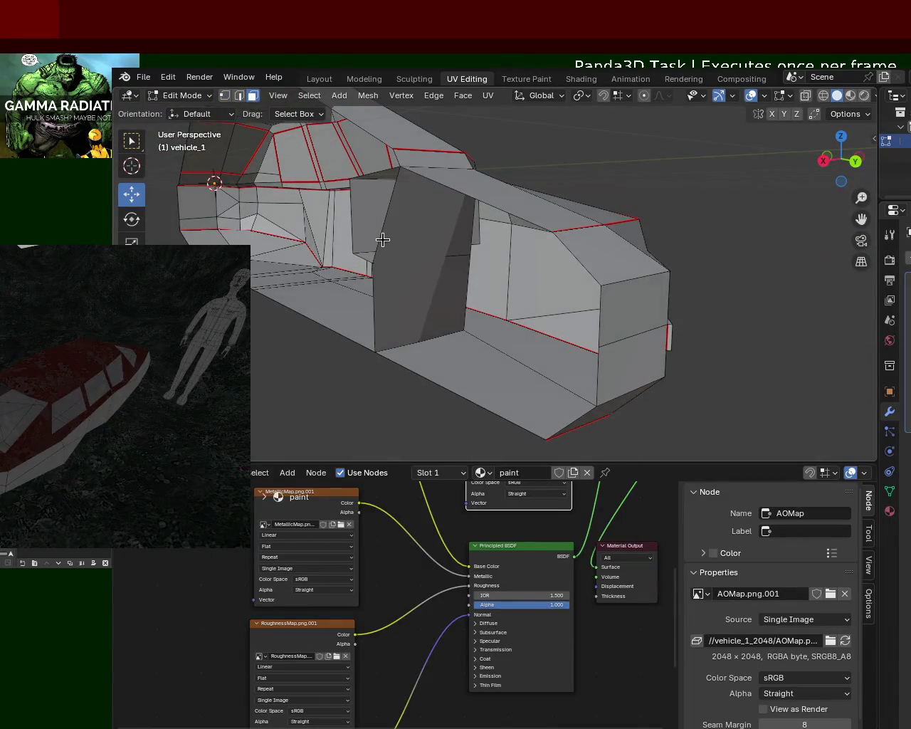
pyautogui.press('x')
pyautogui.click(422, 246)
pyautogui.moveTo(434, 251)
pyautogui.mouseDown(button='middle')
pyautogui.moveTo(537, 269)
pyautogui.moveTo(468, 220)
pyautogui.moveTo(427, 218)
pyautogui.moveTo(553, 329)
pyautogui.moveTo(539, 285)
pyautogui.moveTo(354, 222)
pyautogui.mouseUp(button='middle')
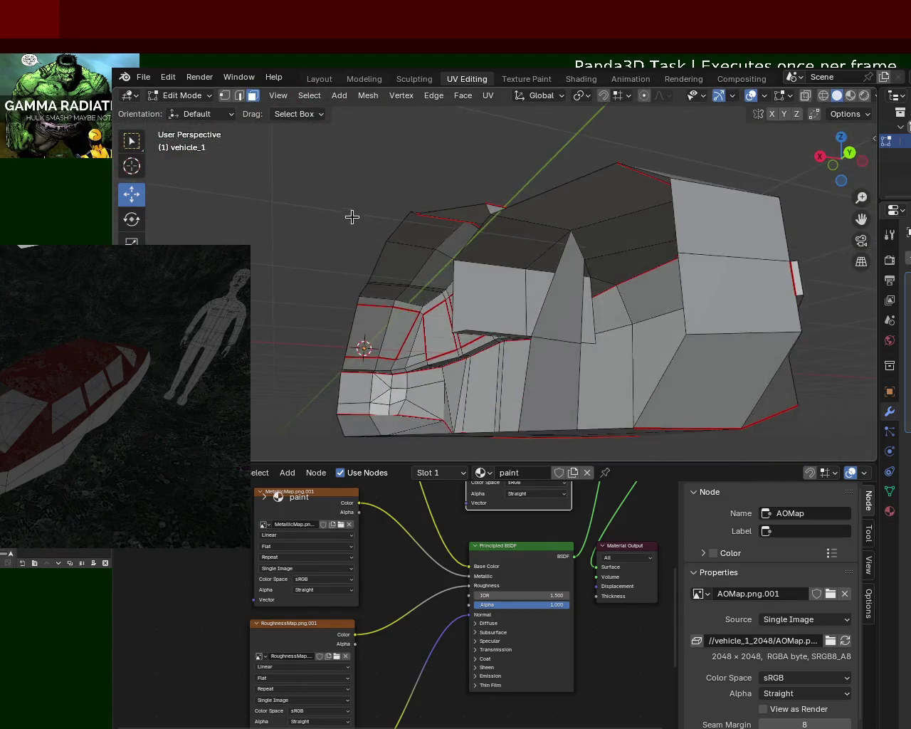
# In Vertex select mode, select the cabin panel's lower vertex and its top vertex.
pyautogui.click(227, 100)
pyautogui.moveTo(462, 214)
pyautogui.mouseDown(button='middle')
pyautogui.moveTo(513, 237)
pyautogui.moveTo(555, 222)
pyautogui.mouseUp(button='middle')
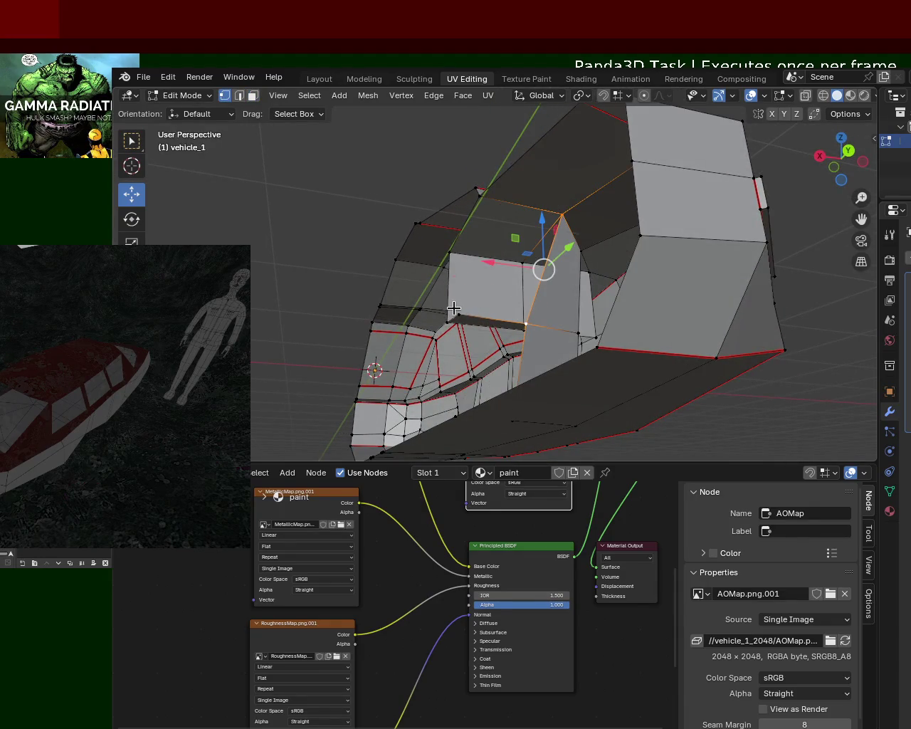
pyautogui.moveTo(469, 208)
pyautogui.mouseDown(button='middle')
pyautogui.moveTo(569, 235)
pyautogui.moveTo(647, 271)
pyautogui.moveTo(636, 332)
pyautogui.moveTo(662, 329)
pyautogui.moveTo(671, 354)
pyautogui.moveTo(679, 341)
pyautogui.moveTo(604, 309)
pyautogui.moveTo(587, 253)
pyautogui.moveTo(588, 293)
pyautogui.mouseUp(button='middle')
pyautogui.click(576, 317)
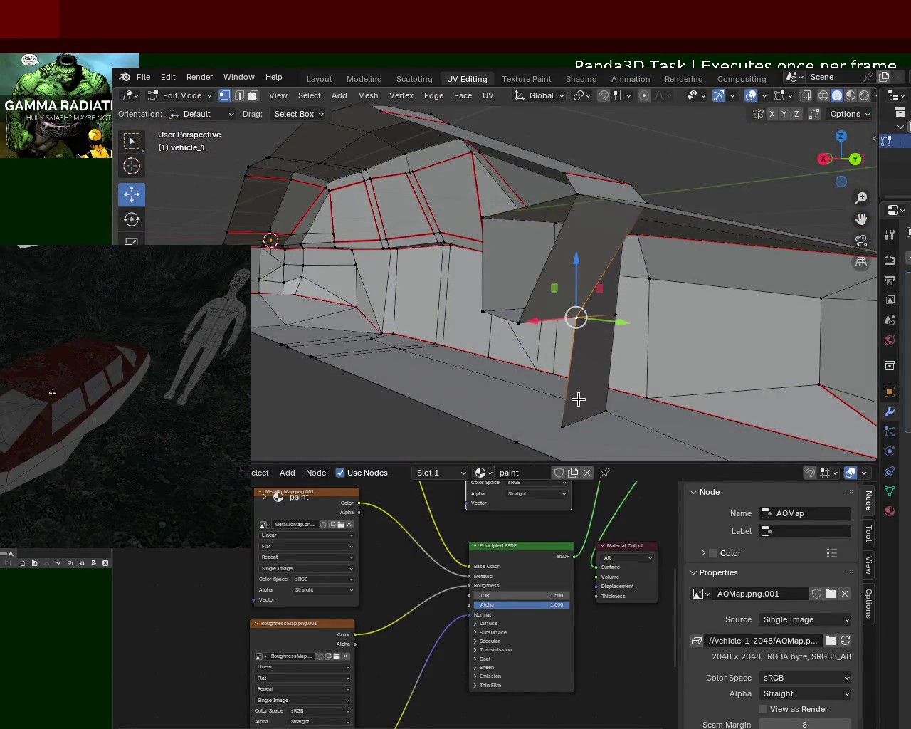
pyautogui.moveTo(518, 322)
pyautogui.mouseDown(button='middle')
pyautogui.moveTo(569, 356)
pyautogui.moveTo(612, 335)
pyautogui.moveTo(604, 324)
pyautogui.moveTo(541, 335)
pyautogui.moveTo(514, 318)
pyautogui.mouseUp(button='middle')
pyautogui.click(610, 183)
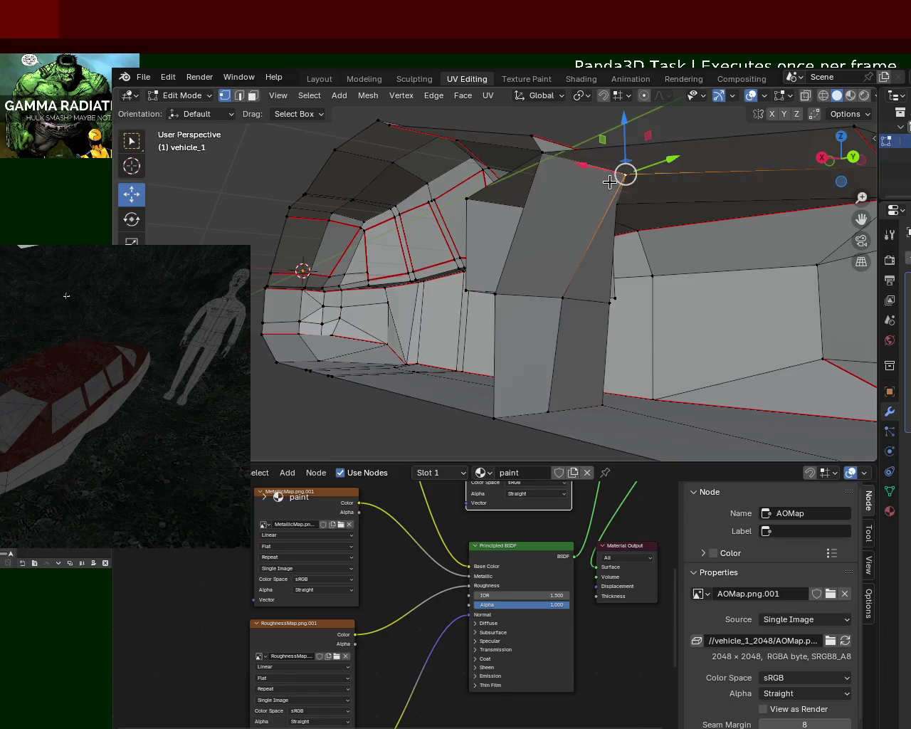
pyautogui.moveTo(550, 159)
pyautogui.mouseDown(button='middle')
pyautogui.moveTo(634, 249)
pyautogui.moveTo(643, 329)
pyautogui.moveTo(611, 330)
pyautogui.mouseUp(button='middle')
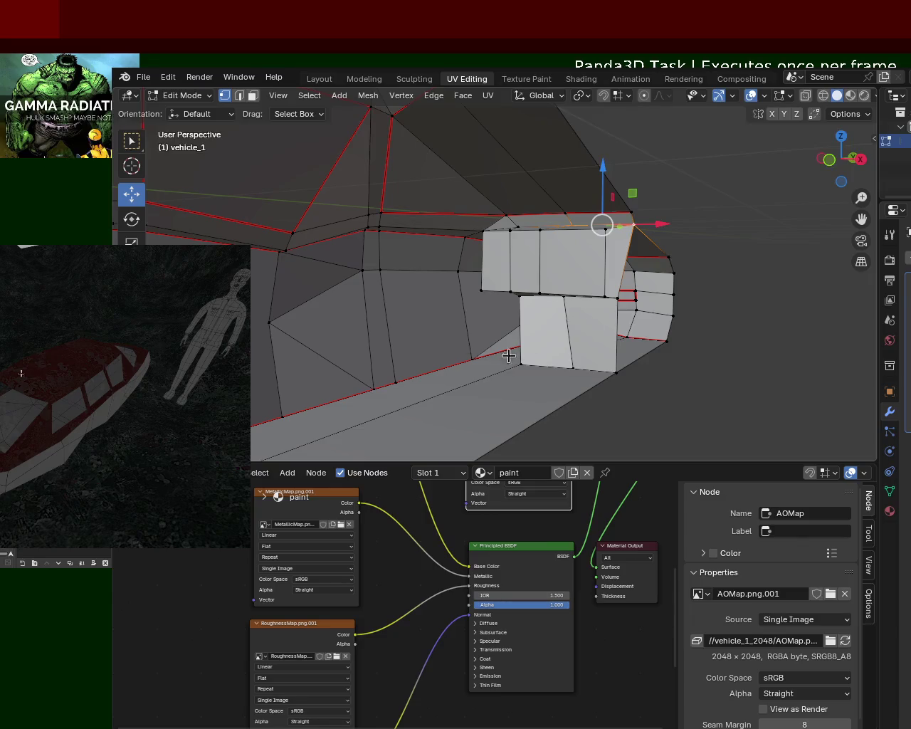
# Zoom in on the lower cabin wall and apply an edge operation to the selected edge.
pyautogui.scroll(3, 516, 357)
pyautogui.scroll(1, 486, 270)
pyautogui.scroll(1, 588, 230)
pyautogui.scroll(2, 522, 234)
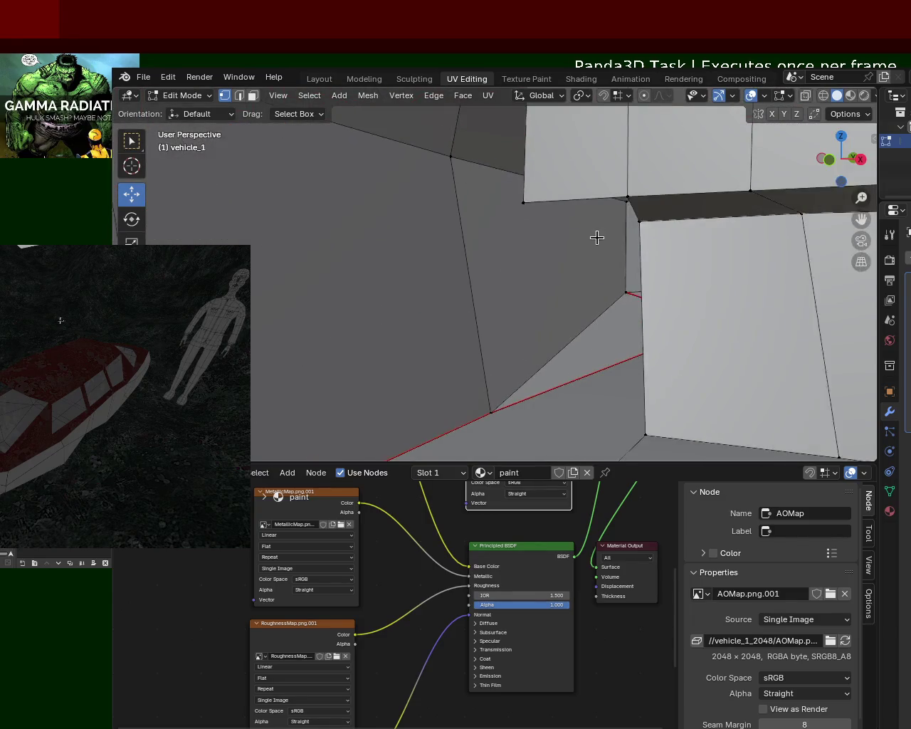
pyautogui.scroll(1, 597, 238)
pyautogui.click(505, 383)
pyautogui.hotkey('ctrl', 'e')
pyautogui.click(435, 606)
# Select the corner vertices of the lower wall face and orbit around to inspect it.
pyautogui.moveTo(560, 311)
pyautogui.mouseDown(button='middle')
pyautogui.moveTo(651, 237)
pyautogui.moveTo(478, 197)
pyautogui.mouseUp(button='middle')
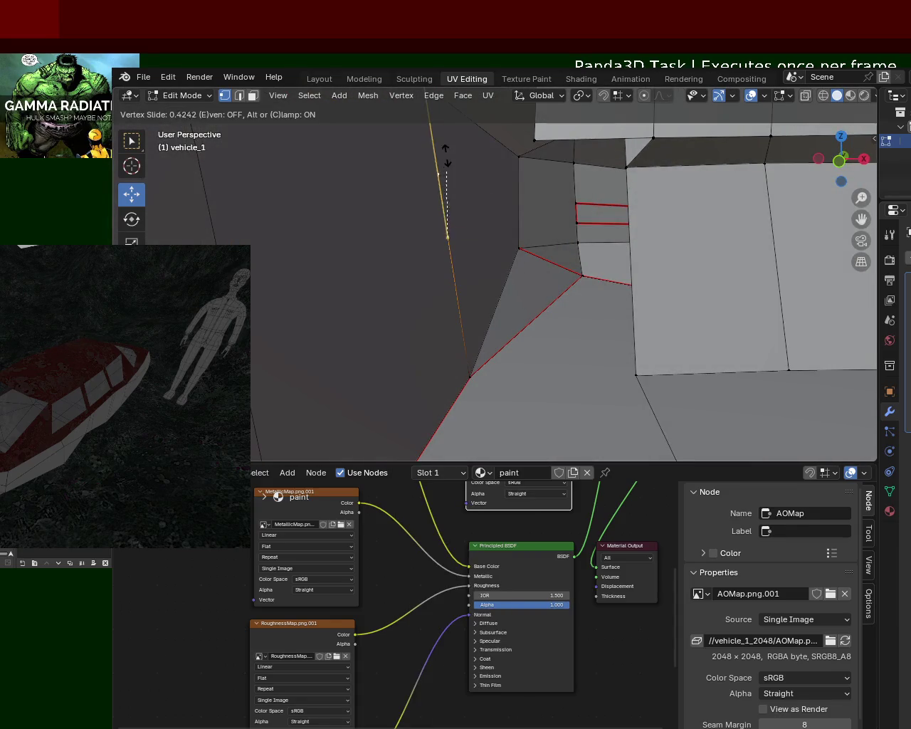
pyautogui.keyDown('shift'); pyautogui.click(637, 172); pyautogui.keyUp('shift')
pyautogui.keyDown('shift'); pyautogui.click(472, 360); pyautogui.keyUp('shift')
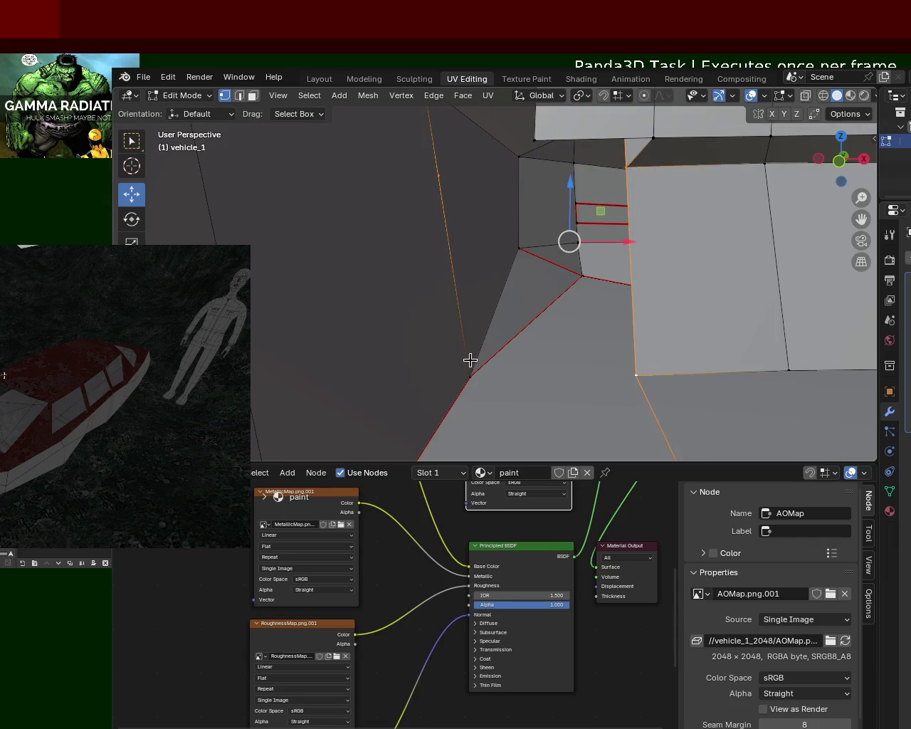
pyautogui.keyDown('shift'); pyautogui.click(598, 305); pyautogui.keyUp('shift')
pyautogui.moveTo(598, 305)
pyautogui.mouseDown(button='middle')
pyautogui.moveTo(582, 295)
pyautogui.moveTo(632, 326)
pyautogui.moveTo(638, 255)
pyautogui.moveTo(627, 242)
pyautogui.mouseUp(button='middle')
pyautogui.scroll(-5, 627, 242)
pyautogui.moveTo(657, 283)
pyautogui.mouseDown(button='middle')
pyautogui.moveTo(622, 272)
pyautogui.moveTo(619, 285)
pyautogui.moveTo(689, 285)
pyautogui.moveTo(651, 301)
pyautogui.moveTo(590, 262)
pyautogui.moveTo(579, 277)
pyautogui.moveTo(609, 225)
pyautogui.mouseUp(button='middle')
pyautogui.scroll(2, 650, 302)
pyautogui.scroll(-2, 651, 301)
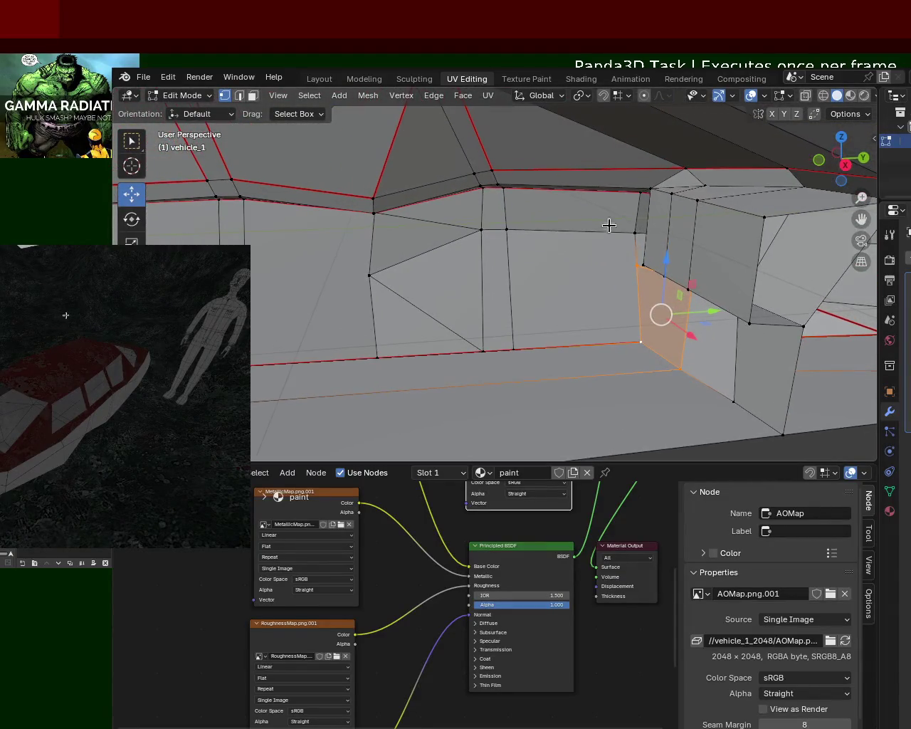
# Extrude an edge from the upper-edge vertex and the panel-corner vertex.
pyautogui.click(629, 196)
pyautogui.click(563, 214)
pyautogui.hotkey('ctrl', 'e')
pyautogui.click(632, 238)
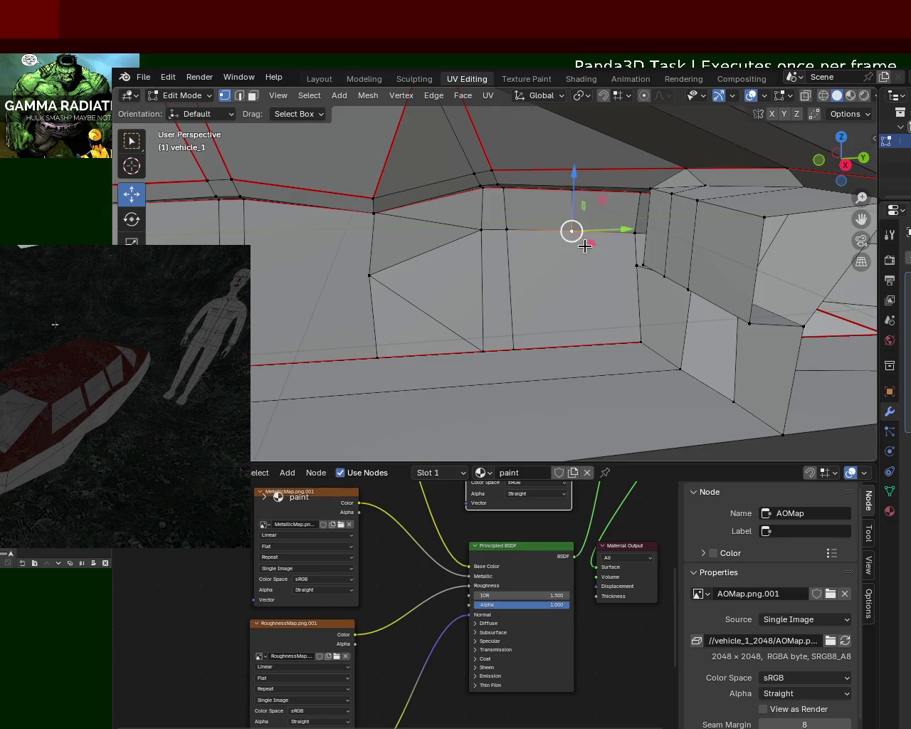
pyautogui.moveTo(584, 246); pyautogui.dragTo(604, 216, button='middle')
# Extrude a new edge from the vertex near the lower edge and slide it into place.
pyautogui.click(528, 357)
pyautogui.hotkey('ctrl', 'e')
pyautogui.click(559, 296)
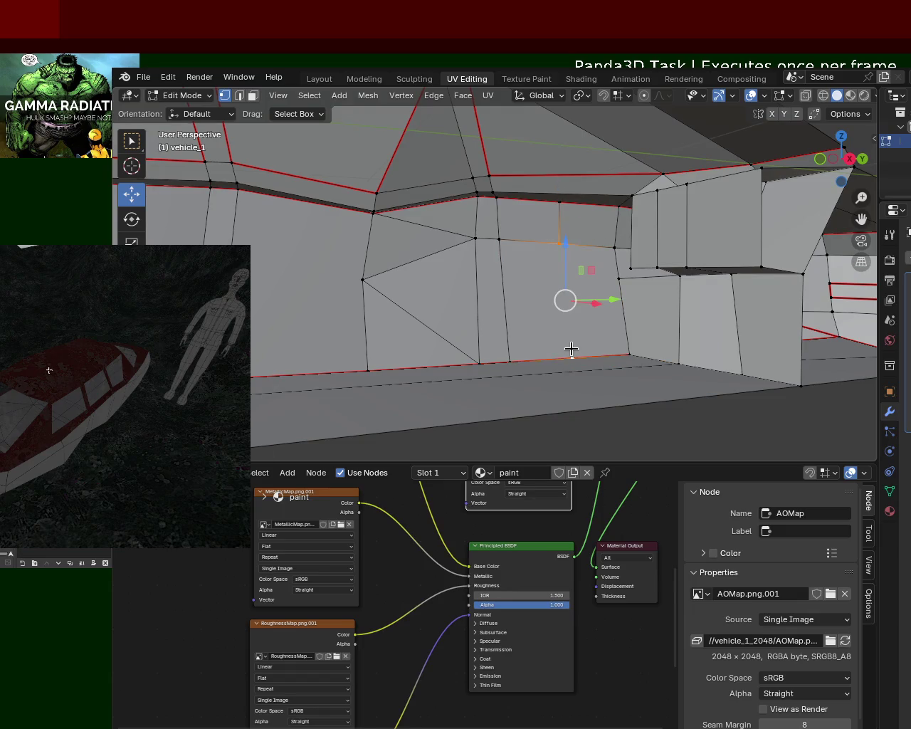
pyautogui.moveTo(570, 349)
pyautogui.mouseDown(button='middle')
pyautogui.moveTo(652, 302)
pyautogui.moveTo(635, 242)
pyautogui.moveTo(676, 278)
pyautogui.moveTo(676, 256)
pyautogui.moveTo(626, 307)
pyautogui.moveTo(586, 303)
pyautogui.moveTo(657, 289)
pyautogui.moveTo(677, 301)
pyautogui.moveTo(575, 163)
pyautogui.moveTo(617, 299)
pyautogui.moveTo(574, 325)
pyautogui.mouseUp(button='middle')
pyautogui.hotkey('shift', 'v')
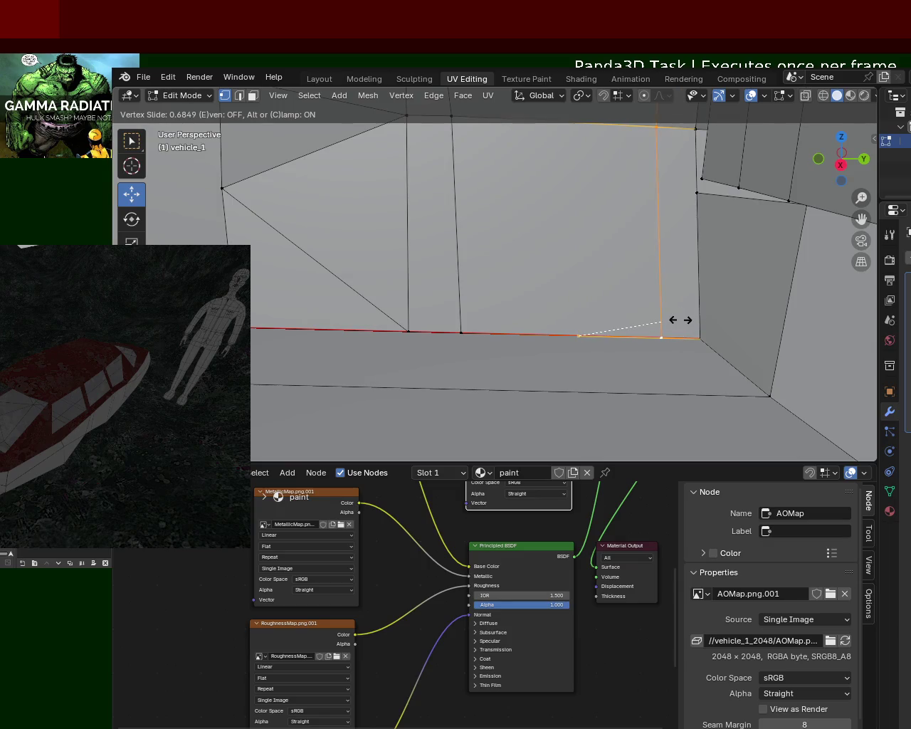
pyautogui.click(680, 319)
pyautogui.moveTo(631, 276)
pyautogui.mouseDown(button='middle')
pyautogui.moveTo(628, 307)
pyautogui.moveTo(634, 234)
pyautogui.moveTo(612, 230)
pyautogui.moveTo(617, 299)
pyautogui.moveTo(590, 281)
pyautogui.moveTo(585, 239)
pyautogui.mouseUp(button='middle')
# Slide the side-panel vertices along their edges to line them up.
pyautogui.click(581, 251)
pyautogui.keyDown('shift'); pyautogui.click(597, 421); pyautogui.keyUp('shift')
pyautogui.hotkey('shift', 'v')
pyautogui.click(622, 304)
pyautogui.hotkey('shift', 'v')
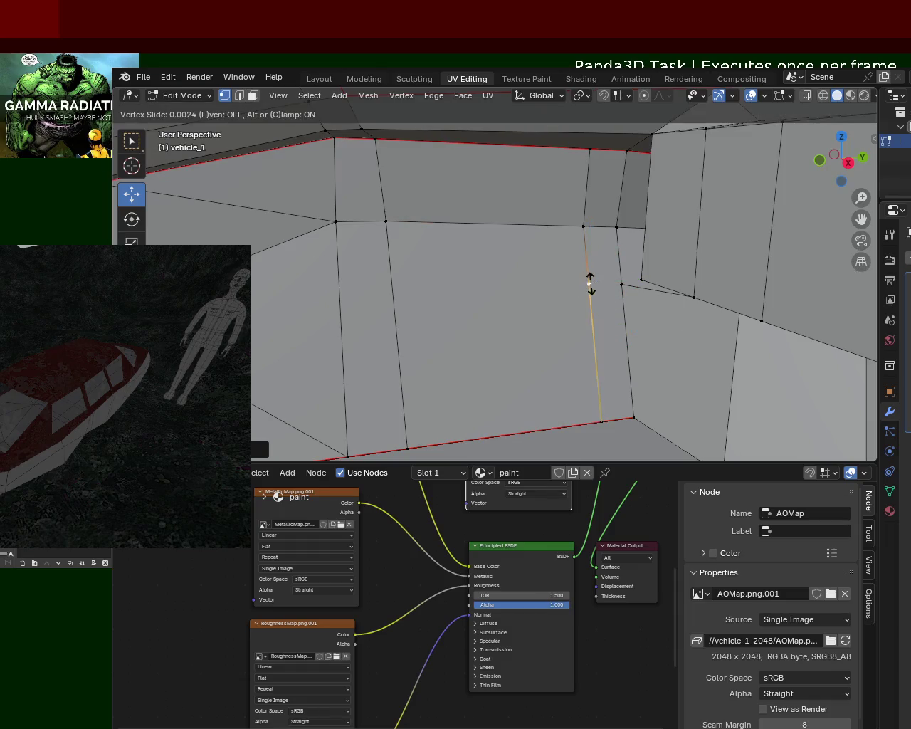
pyautogui.click(590, 263)
pyautogui.click(600, 268)
pyautogui.moveTo(588, 264)
pyautogui.mouseDown(button='middle')
pyautogui.moveTo(705, 258)
pyautogui.moveTo(636, 254)
pyautogui.mouseUp(button='middle')
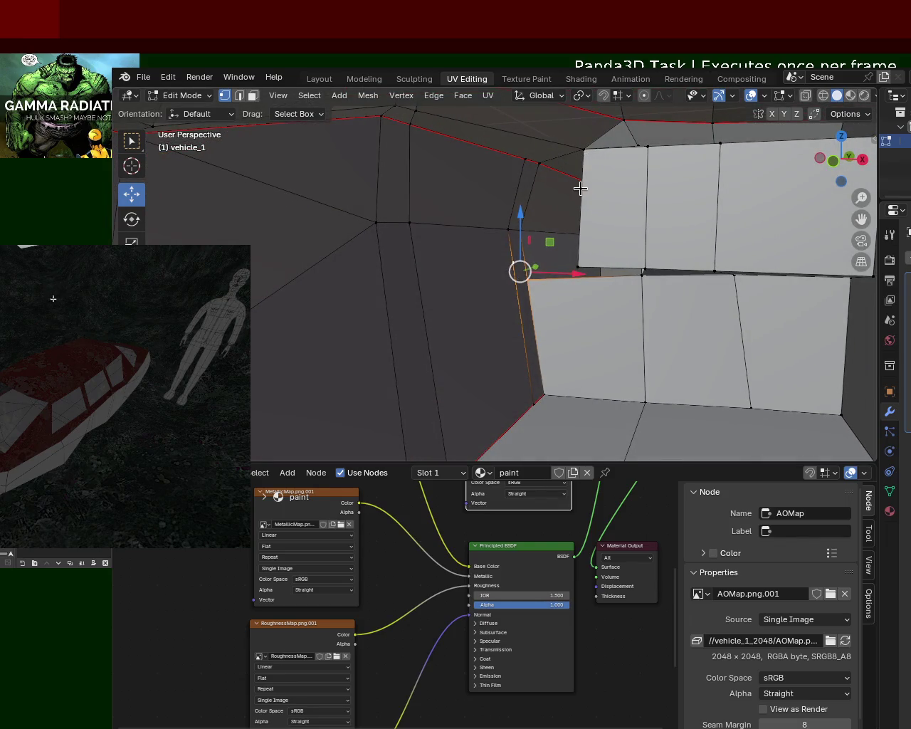
# Slide the upper panel's corner vertex along its edge into position.
pyautogui.click(583, 165)
pyautogui.click(509, 226)
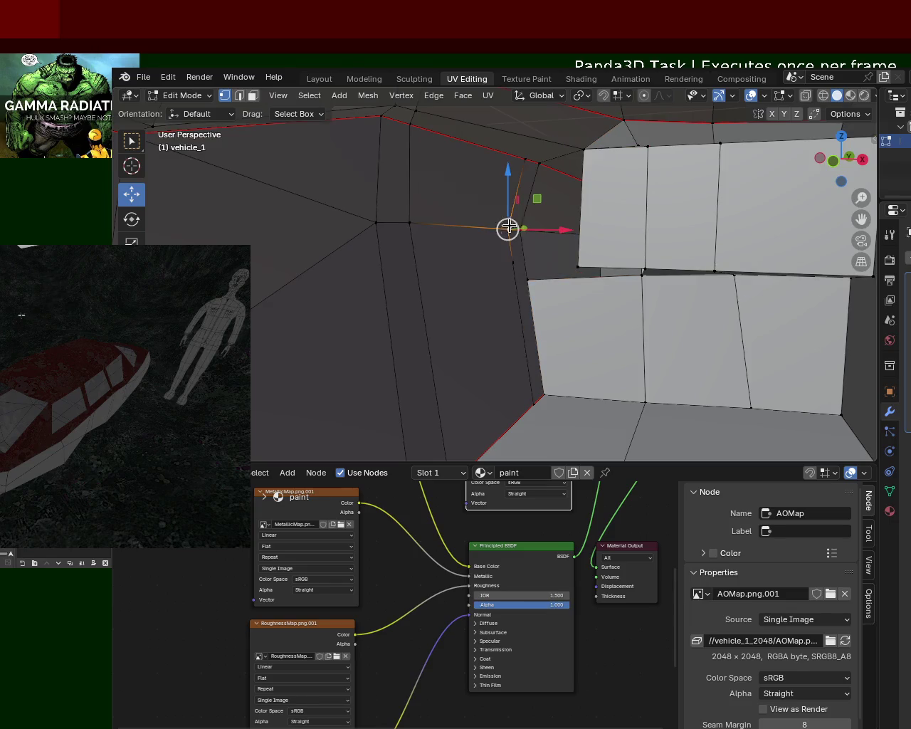
pyautogui.click(584, 171)
pyautogui.hotkey('ctrl', 'e')
pyautogui.press('Escape')
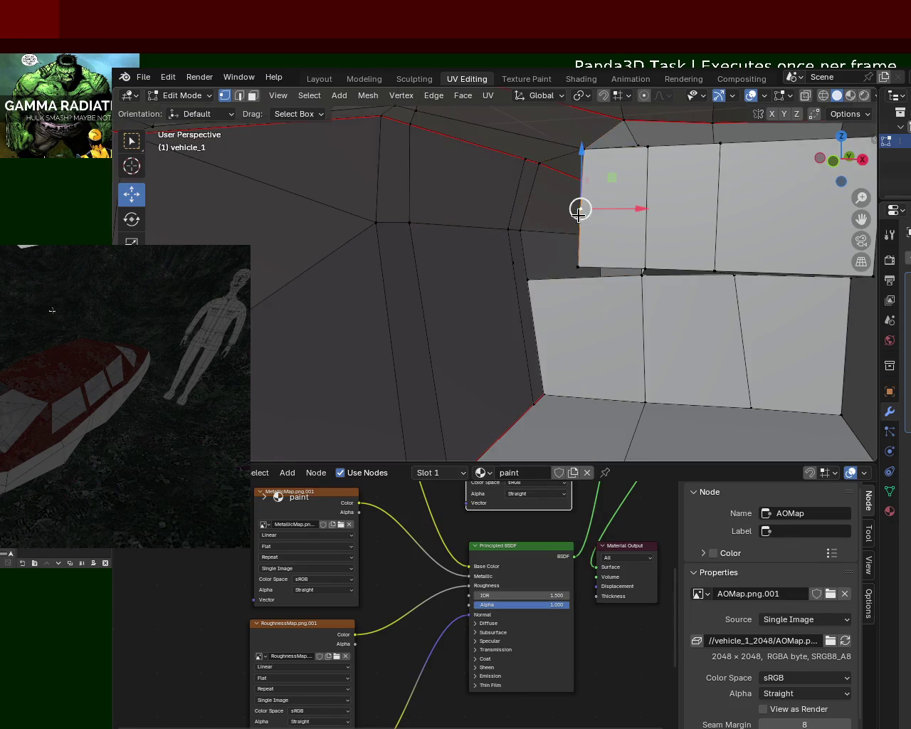
pyautogui.hotkey('shift', 'v')
pyautogui.click(582, 256)
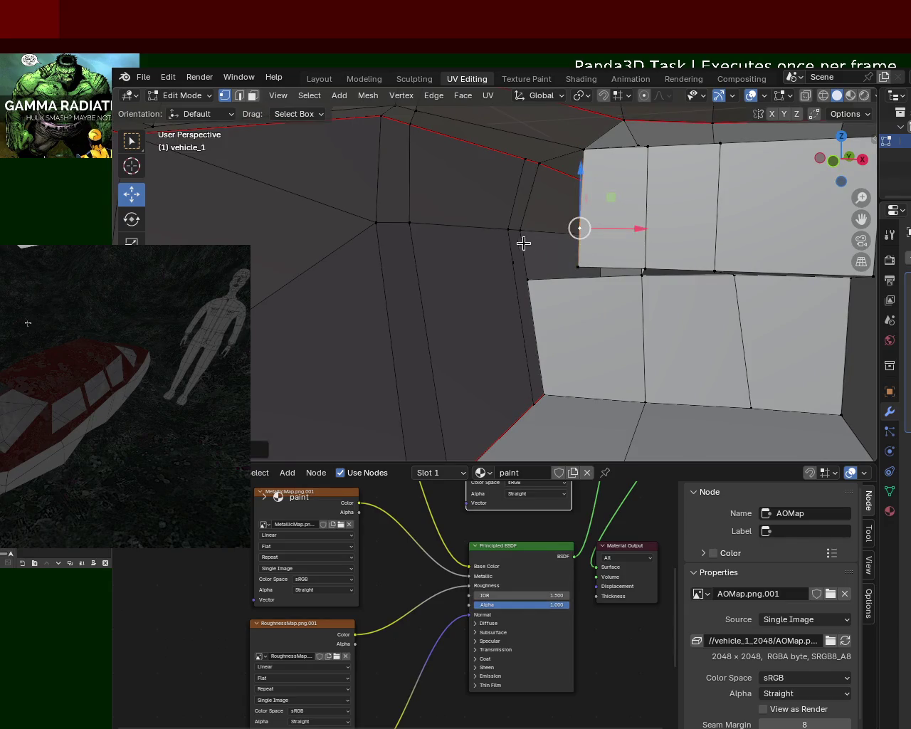
pyautogui.moveTo(508, 228)
pyautogui.mouseDown(button='middle')
pyautogui.moveTo(483, 194)
pyautogui.moveTo(462, 126)
pyautogui.mouseUp(button='middle')
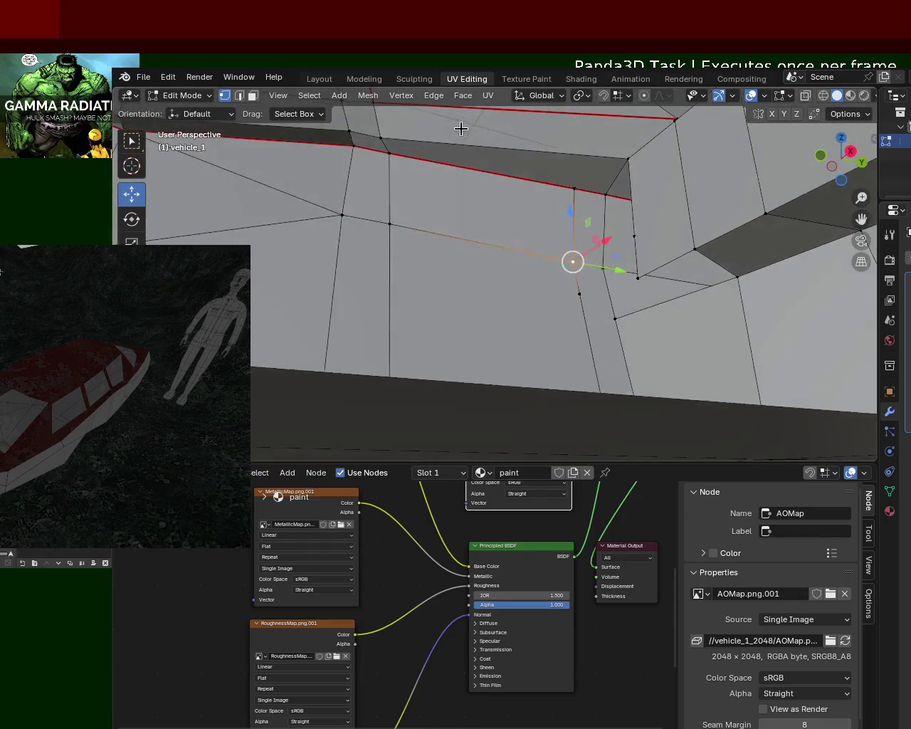
# Fill a new face between four corner vertices along the seam edge.
pyautogui.click(562, 183)
pyautogui.moveTo(573, 186); pyautogui.dragTo(600, 203, button='middle')
pyautogui.moveTo(633, 159)
pyautogui.mouseDown(button='middle')
pyautogui.moveTo(612, 161)
pyautogui.moveTo(656, 197)
pyautogui.moveTo(639, 234)
pyautogui.mouseUp(button='middle')
pyautogui.keyDown('shift'); pyautogui.click(569, 171); pyautogui.keyUp('shift')
pyautogui.keyDown('shift'); pyautogui.click(557, 239); pyautogui.keyUp('shift')
pyautogui.keyDown('shift'); pyautogui.click(564, 271); pyautogui.keyUp('shift')
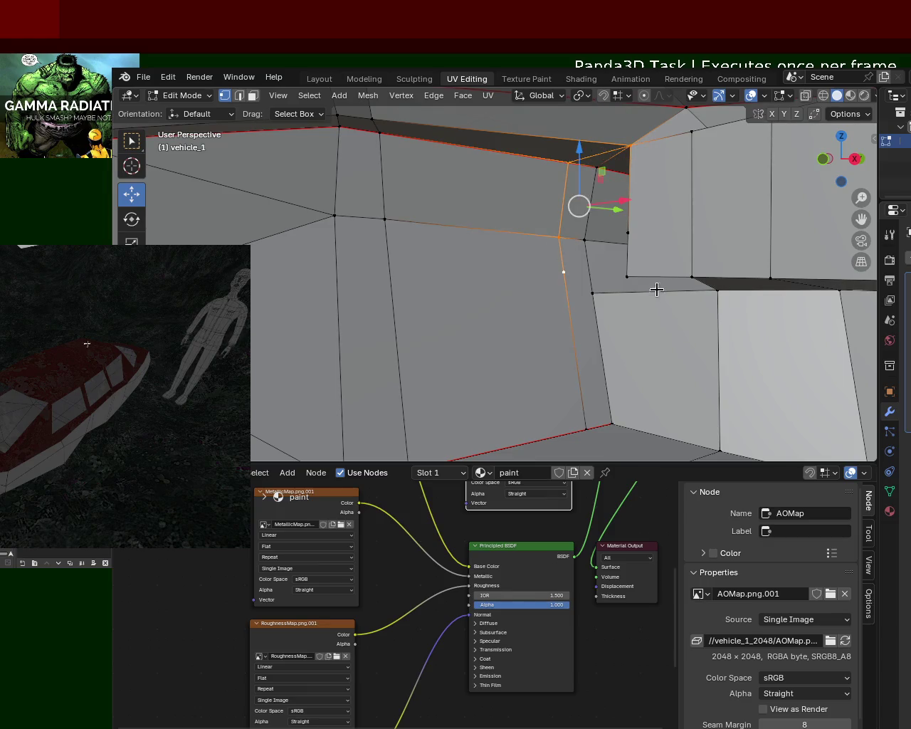
pyautogui.press('f')
# Try joining two wall vertices with J, then undo the attempts.
pyautogui.click(649, 246)
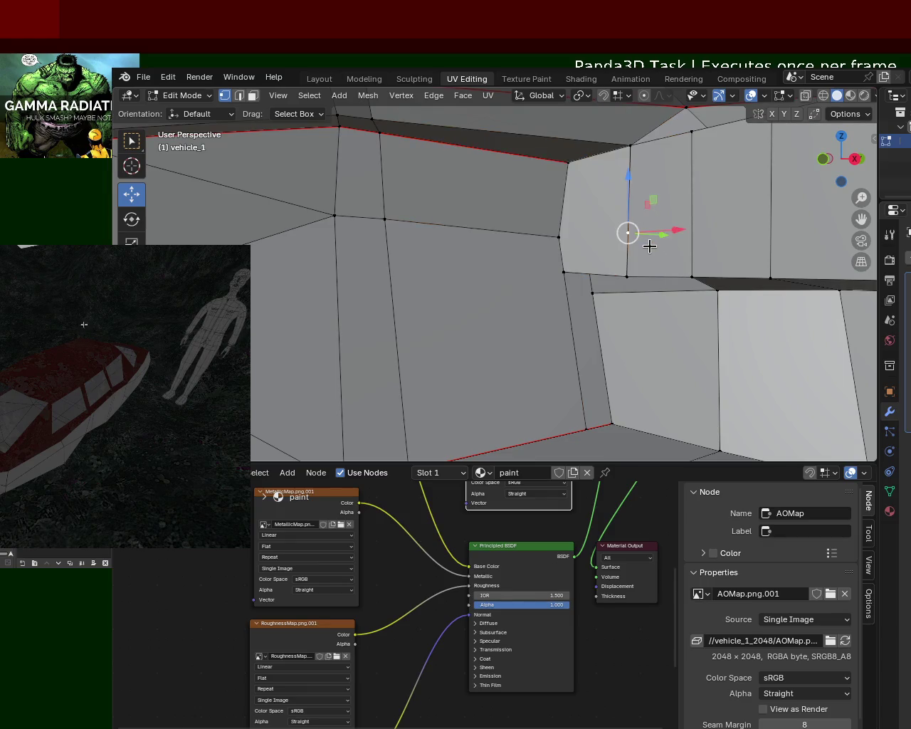
pyautogui.keyDown('shift'); pyautogui.click(548, 237); pyautogui.keyUp('shift')
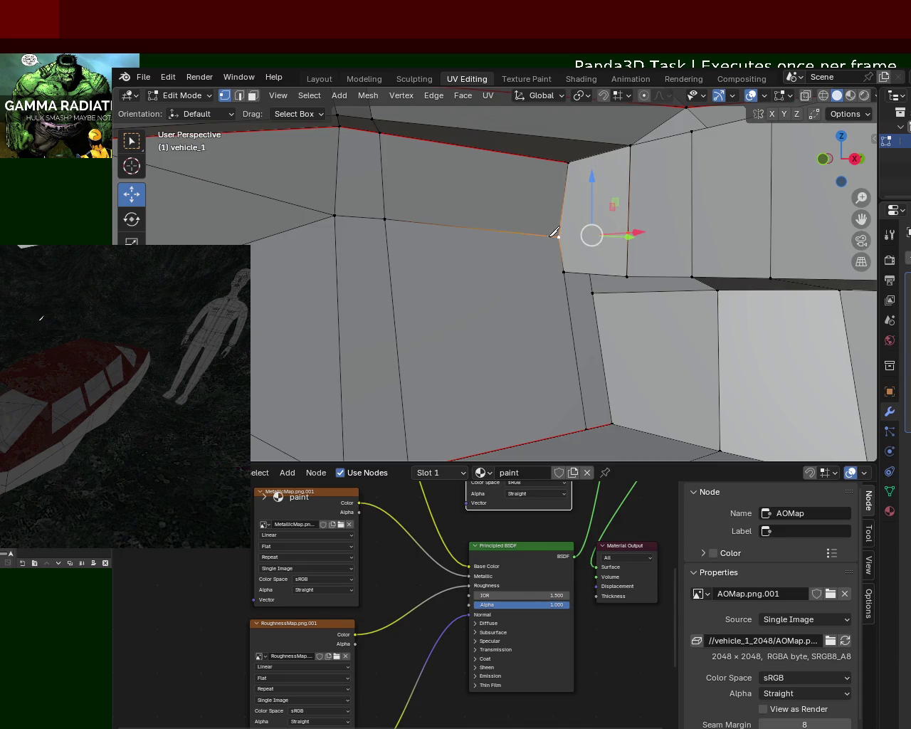
pyautogui.press('j')
pyautogui.click(629, 244)
pyautogui.keyDown('shift'); pyautogui.click(547, 244); pyautogui.keyUp('shift')
pyautogui.press('j')
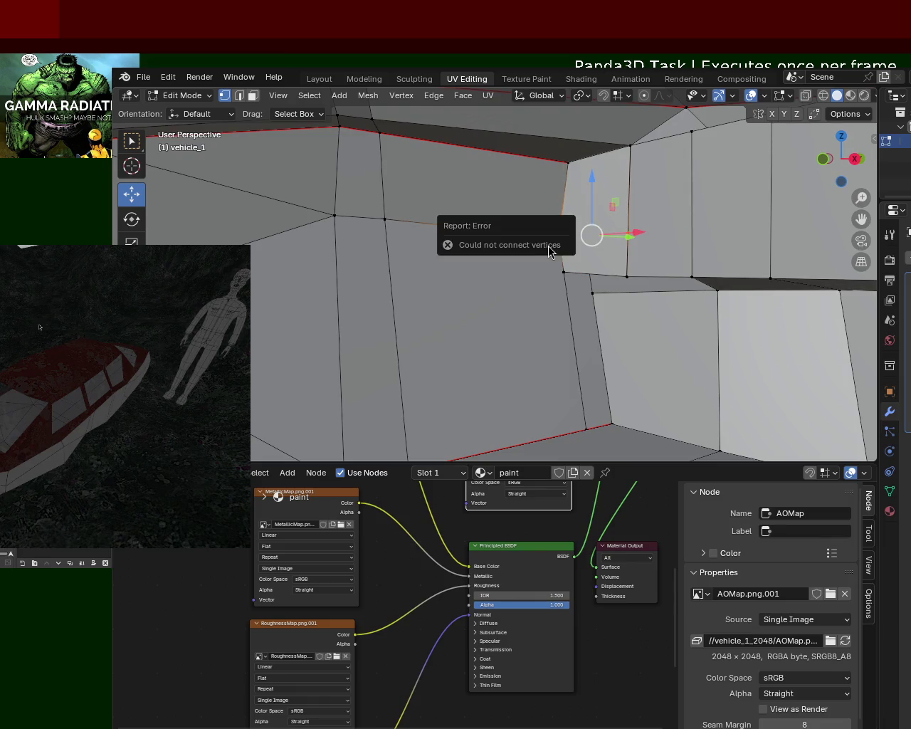
pyautogui.keyDown('shift'); pyautogui.click(577, 216); pyautogui.keyUp('shift')
pyautogui.keyDown('shift'); pyautogui.click(595, 228); pyautogui.keyUp('shift')
pyautogui.click(596, 228)
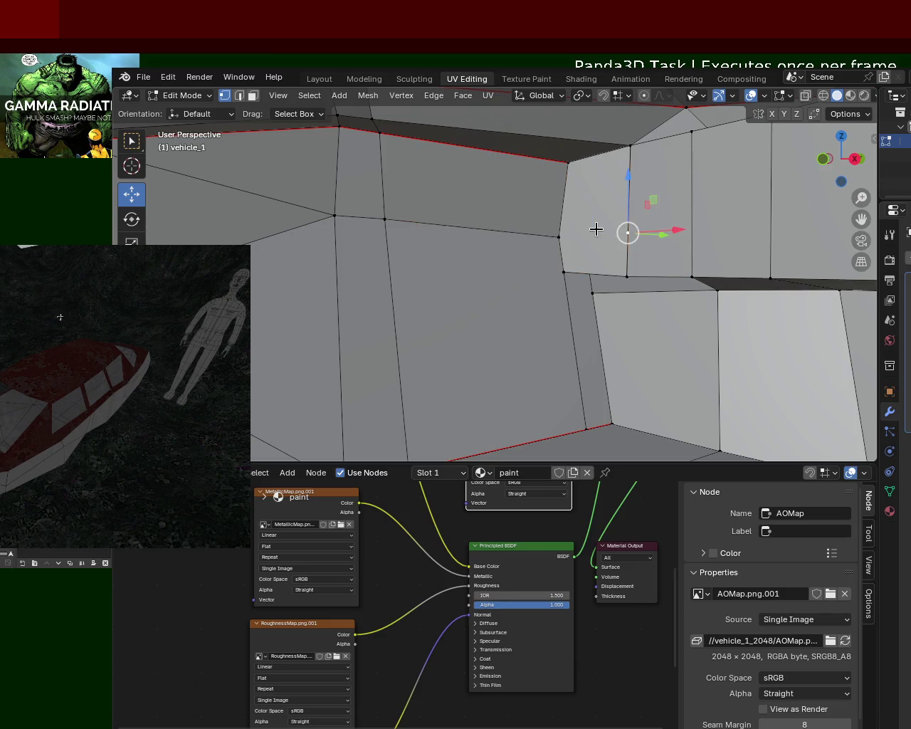
pyautogui.hotkey('ctrl', 'z')
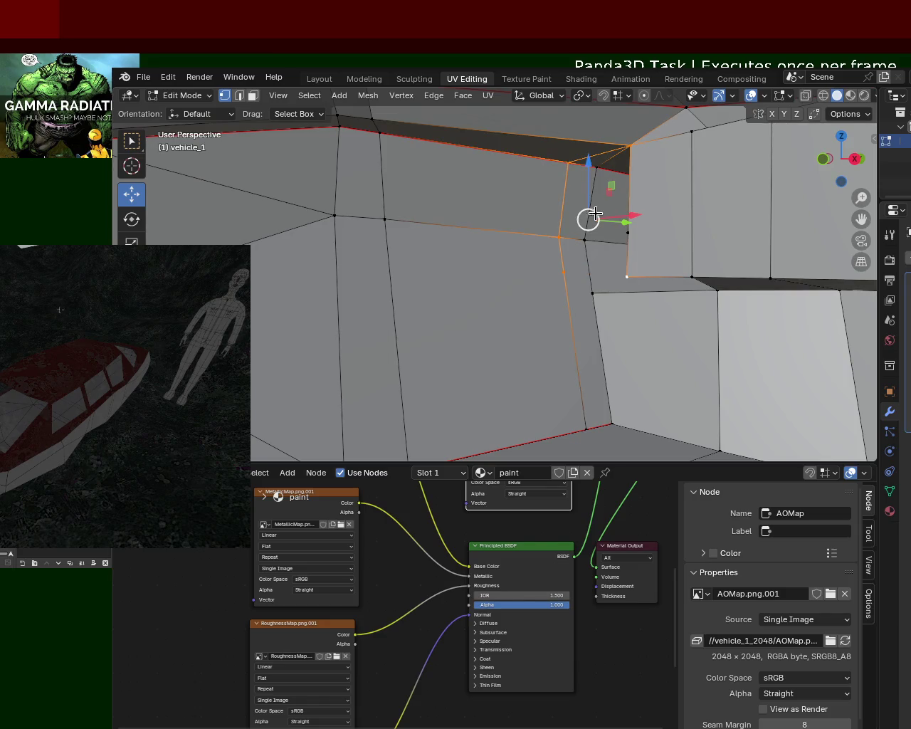
pyautogui.hotkey('ctrl', 'z')
# Extrude an edge from the panel's lower-corner vertex to bridge the pillar base to the cabin block.
pyautogui.moveTo(596, 201); pyautogui.dragTo(587, 209, button='middle')
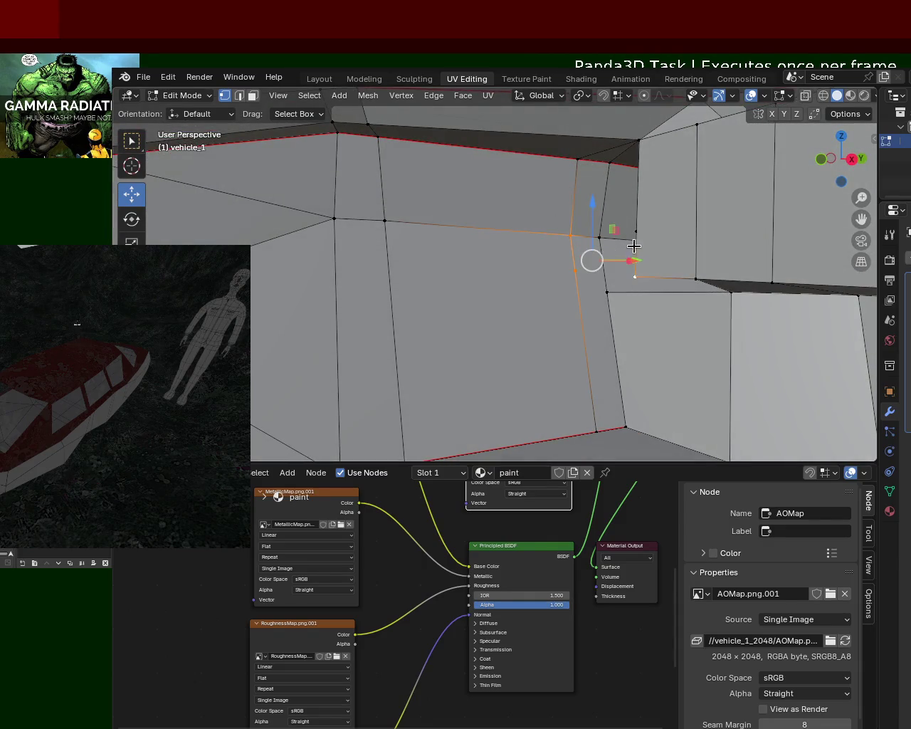
pyautogui.moveTo(671, 254)
pyautogui.mouseDown(button='middle')
pyautogui.moveTo(637, 219)
pyautogui.moveTo(661, 244)
pyautogui.moveTo(665, 214)
pyautogui.moveTo(677, 270)
pyautogui.mouseUp(button='middle')
pyautogui.click(678, 270)
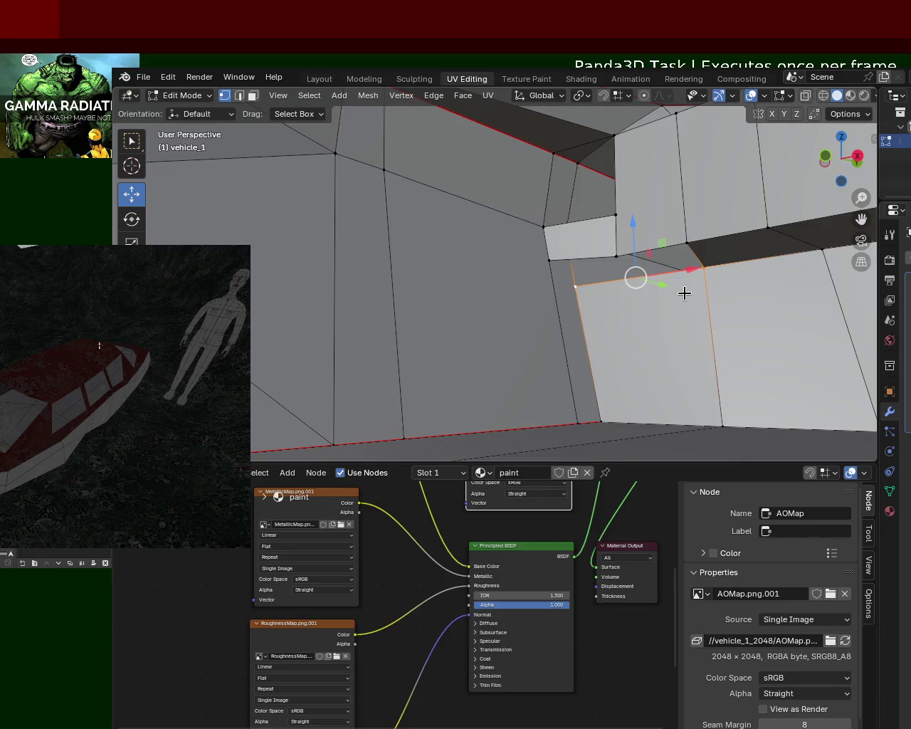
pyautogui.hotkey('ctrl', 'e')
pyautogui.click(700, 269)
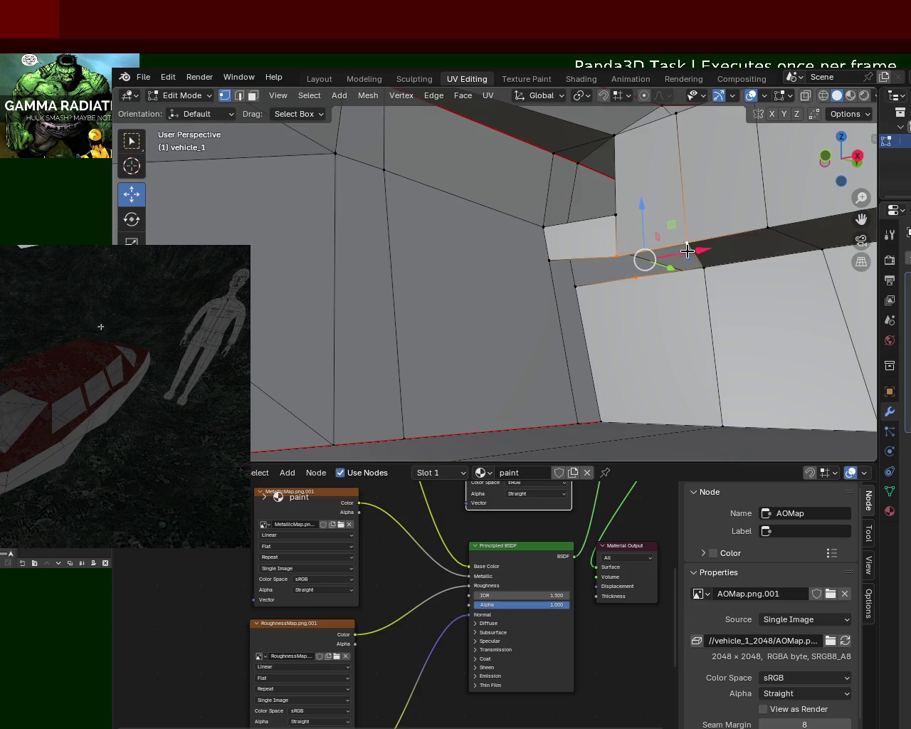
pyautogui.click(635, 278)
pyautogui.moveTo(634, 278); pyautogui.dragTo(636, 279, button='middle')
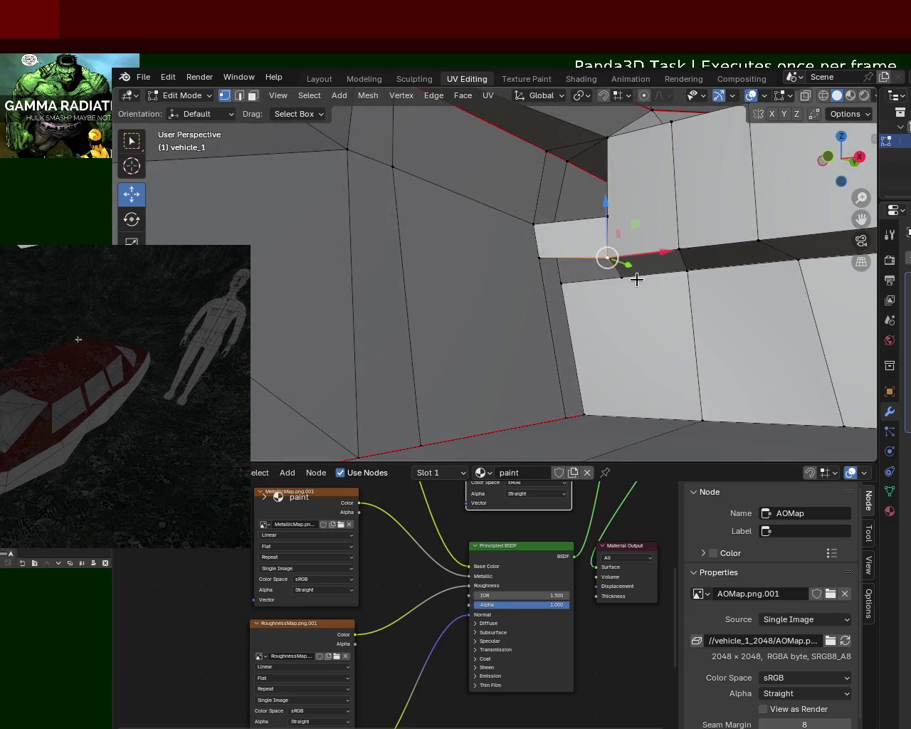
pyautogui.moveTo(551, 260)
pyautogui.mouseDown(button='middle')
pyautogui.moveTo(610, 264)
pyautogui.moveTo(602, 210)
pyautogui.moveTo(595, 263)
pyautogui.moveTo(575, 287)
pyautogui.moveTo(582, 250)
pyautogui.moveTo(595, 320)
pyautogui.moveTo(546, 320)
pyautogui.moveTo(572, 299)
pyautogui.moveTo(640, 272)
pyautogui.moveTo(631, 297)
pyautogui.moveTo(588, 322)
pyautogui.moveTo(587, 291)
pyautogui.moveTo(626, 319)
pyautogui.moveTo(634, 348)
pyautogui.moveTo(693, 335)
pyautogui.moveTo(660, 318)
pyautogui.moveTo(632, 387)
pyautogui.moveTo(663, 324)
pyautogui.moveTo(582, 336)
pyautogui.moveTo(593, 337)
pyautogui.mouseUp(button='middle')
pyautogui.moveTo(597, 394); pyautogui.dragTo(592, 400, button='middle')
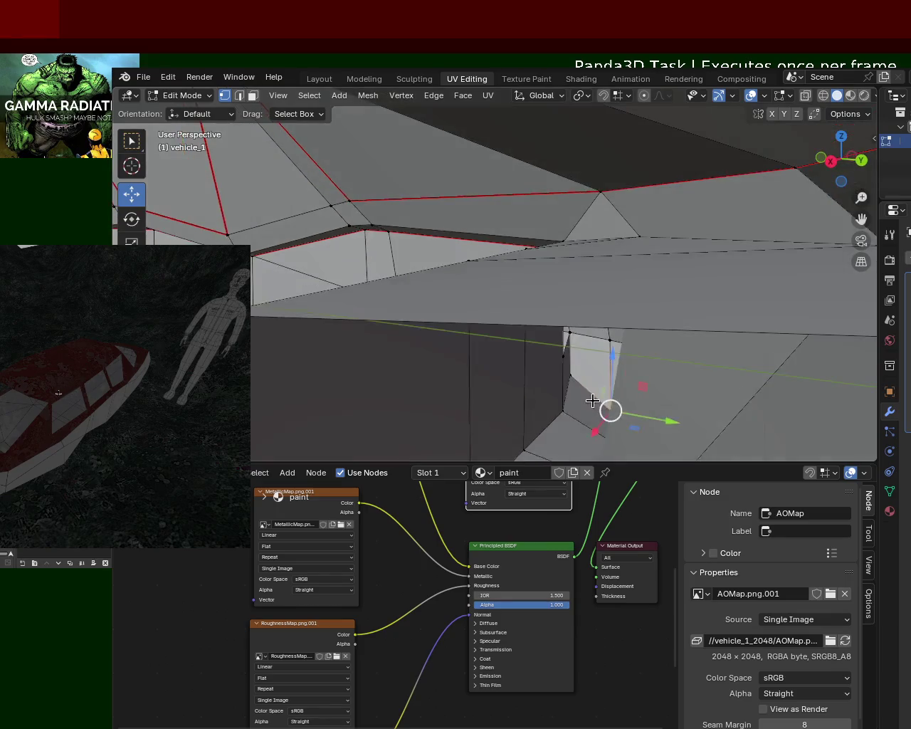
# Nudge the selected vertex along Y and slightly up along Z.
pyautogui.moveTo(648, 418); pyautogui.dragTo(650, 415)
pyautogui.moveTo(649, 415)
pyautogui.mouseDown(button='middle')
pyautogui.moveTo(555, 332)
pyautogui.moveTo(537, 352)
pyautogui.mouseUp(button='middle')
pyautogui.moveTo(624, 358); pyautogui.dragTo(606, 360)
pyautogui.moveTo(606, 360)
pyautogui.mouseDown(button='middle')
pyautogui.moveTo(617, 252)
pyautogui.moveTo(667, 266)
pyautogui.moveTo(667, 253)
pyautogui.moveTo(625, 213)
pyautogui.moveTo(647, 217)
pyautogui.moveTo(513, 275)
pyautogui.moveTo(545, 234)
pyautogui.moveTo(577, 228)
pyautogui.moveTo(553, 212)
pyautogui.mouseUp(button='middle')
# Fill the gap in the cabin wall with a new face from its four corner vertices.
pyautogui.click(511, 192)
pyautogui.keyDown('shift'); pyautogui.click(584, 177); pyautogui.keyUp('shift')
pyautogui.keyDown('shift'); pyautogui.click(583, 273); pyautogui.keyUp('shift')
pyautogui.keyDown('shift'); pyautogui.click(501, 276); pyautogui.keyUp('shift')
pyautogui.press('f')
pyautogui.click(504, 278)
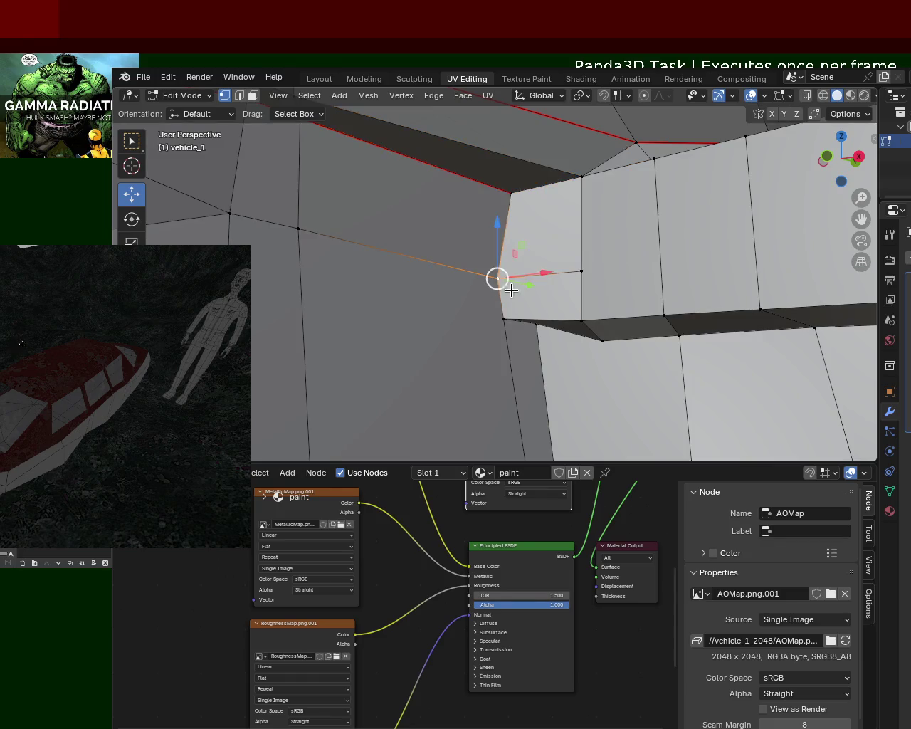
pyautogui.moveTo(615, 250)
pyautogui.mouseDown(button='middle')
pyautogui.moveTo(577, 264)
pyautogui.moveTo(598, 273)
pyautogui.moveTo(622, 304)
pyautogui.moveTo(605, 299)
pyautogui.mouseUp(button='middle')
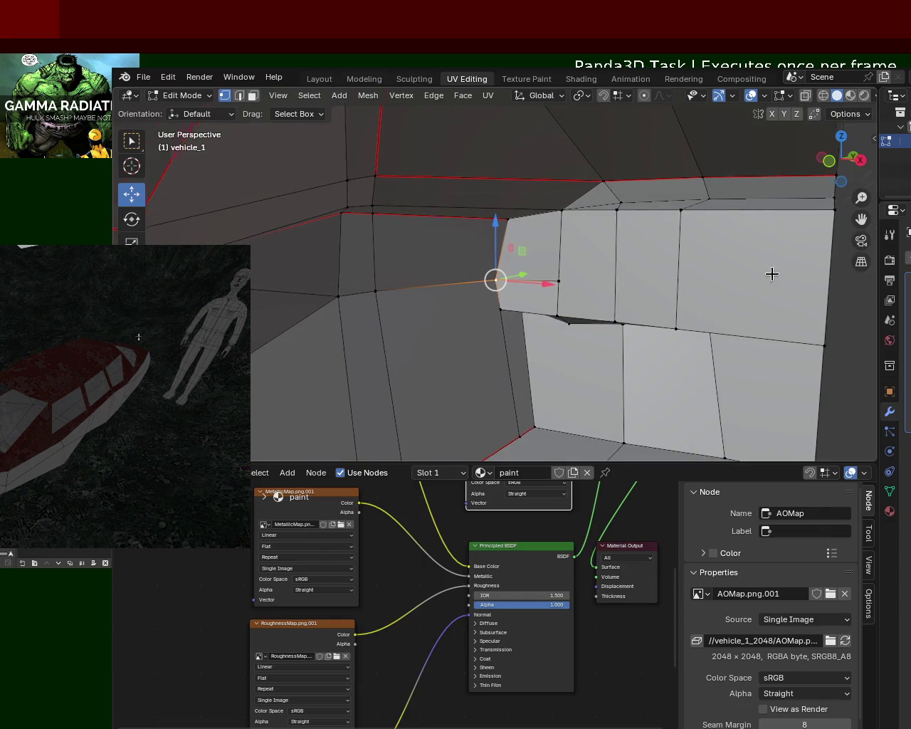
# Extrude the right-hand wall edge toward the left.
pyautogui.moveTo(781, 274); pyautogui.dragTo(754, 235, button='middle')
pyautogui.click(747, 197)
pyautogui.keyDown('shift'); pyautogui.click(740, 332); pyautogui.keyUp('shift')
pyautogui.hotkey('ctrl', 'e')
pyautogui.click(560, 314)
pyautogui.click(504, 271)
pyautogui.keyDown('shift'); pyautogui.click(742, 269); pyautogui.keyUp('shift')
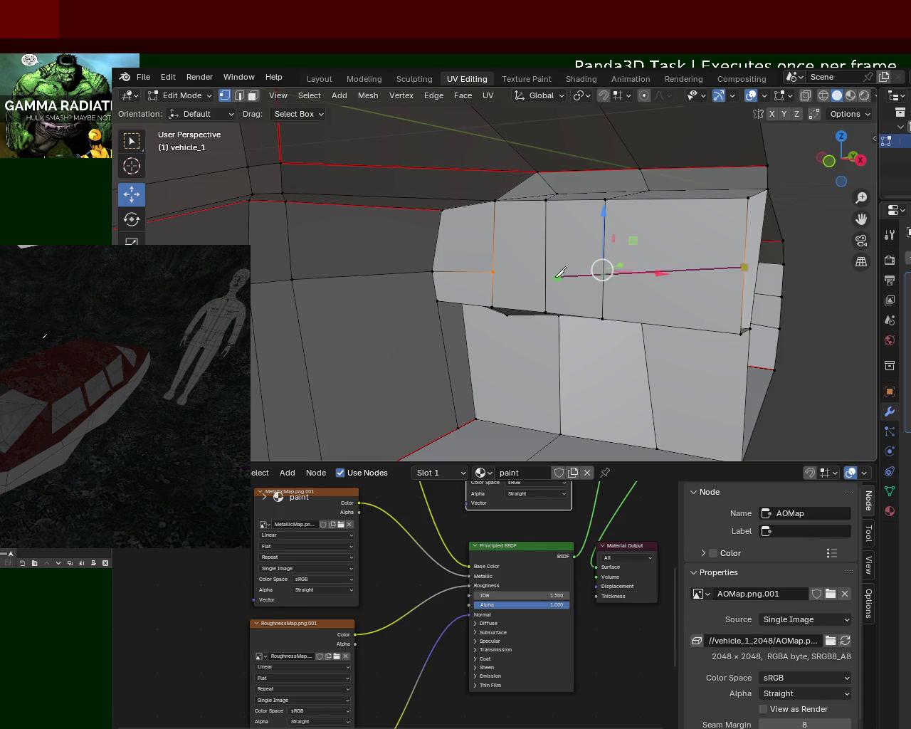
pyautogui.keyDown('shift'); pyautogui.click(744, 267); pyautogui.keyUp('shift')
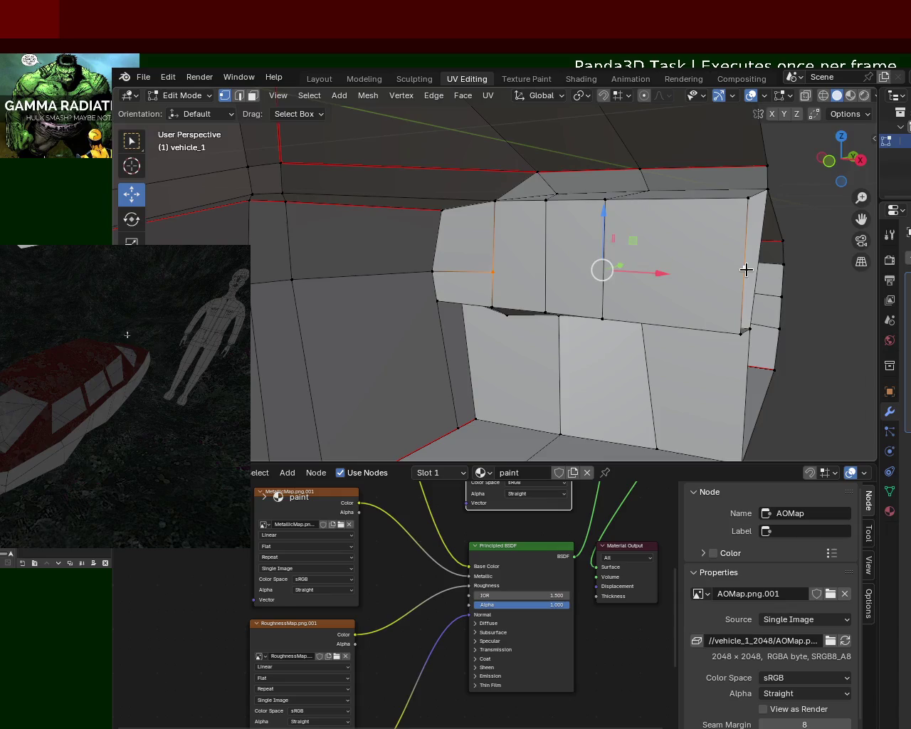
# Select the horizontal edge loop across the wall and adjust its height.
pyautogui.click(720, 272)
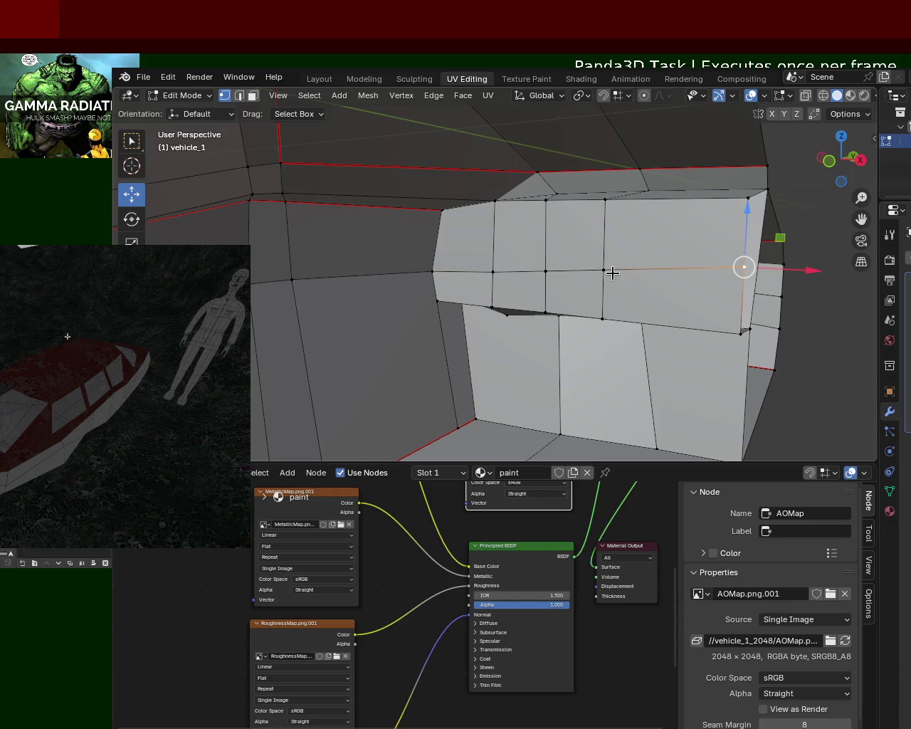
pyautogui.click(656, 245)
pyautogui.click(744, 262)
pyautogui.press('g')
pyautogui.press('z')
pyautogui.press('Escape')
pyautogui.keyDown('alt'); pyautogui.click(623, 257); pyautogui.keyUp('alt')
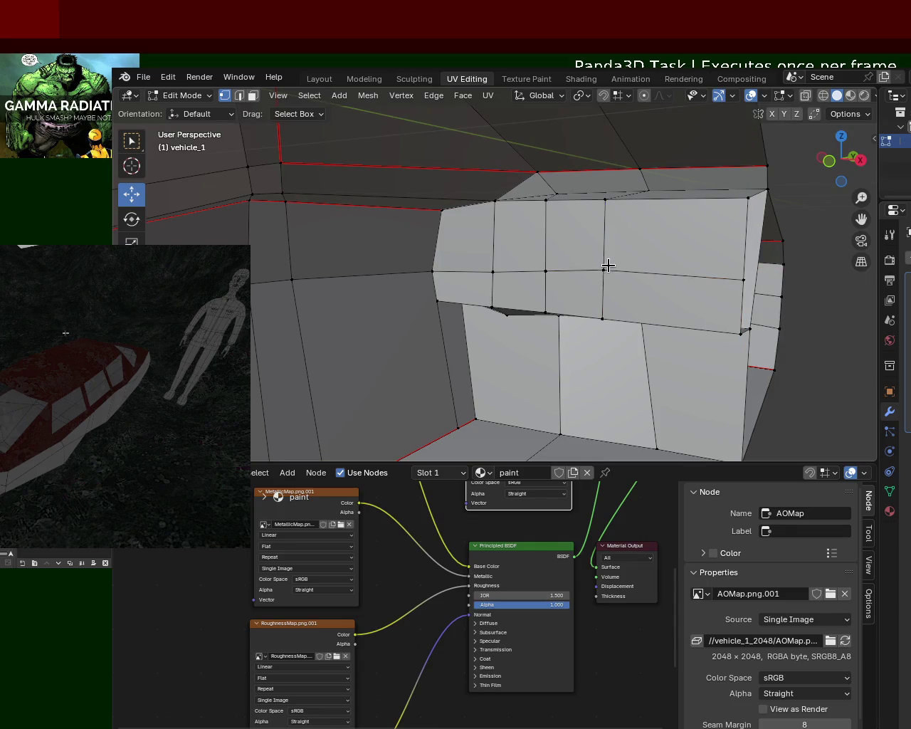
pyautogui.moveTo(612, 231); pyautogui.dragTo(605, 221)
pyautogui.moveTo(605, 221)
pyautogui.mouseDown(button='middle')
pyautogui.moveTo(532, 266)
pyautogui.moveTo(463, 265)
pyautogui.mouseUp(button='middle')
# Delete the stray diagonal face and the vertical face beneath it inside the cabin.
pyautogui.scroll(5, 444, 239)
pyautogui.scroll(2, 668, 251)
pyautogui.moveTo(668, 251); pyautogui.dragTo(673, 243, button='middle')
pyautogui.scroll(-3, 591, 281)
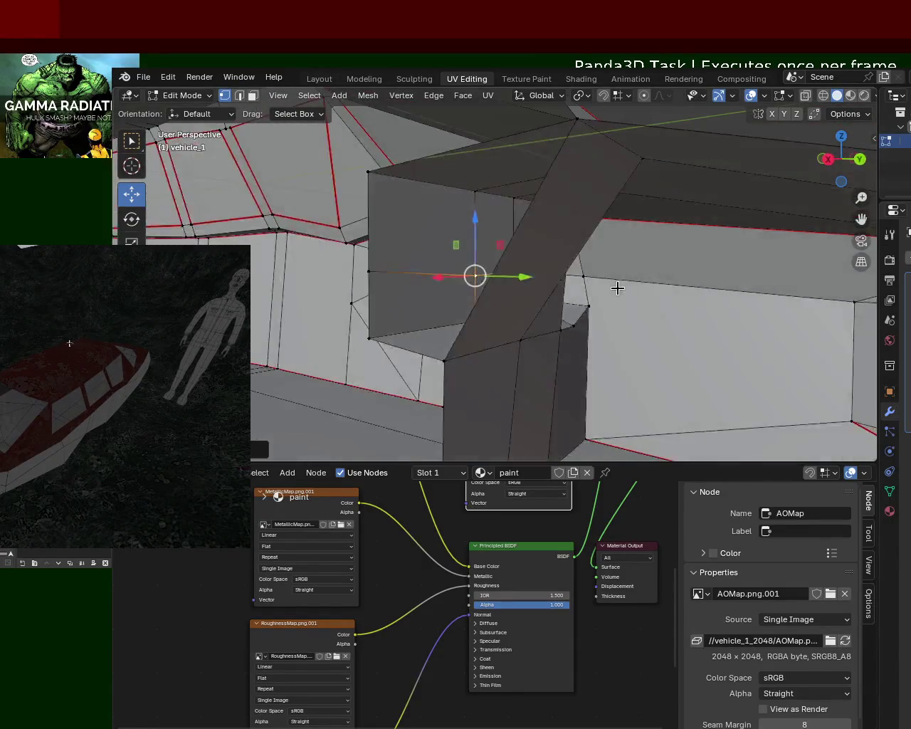
pyautogui.scroll(-2, 644, 242)
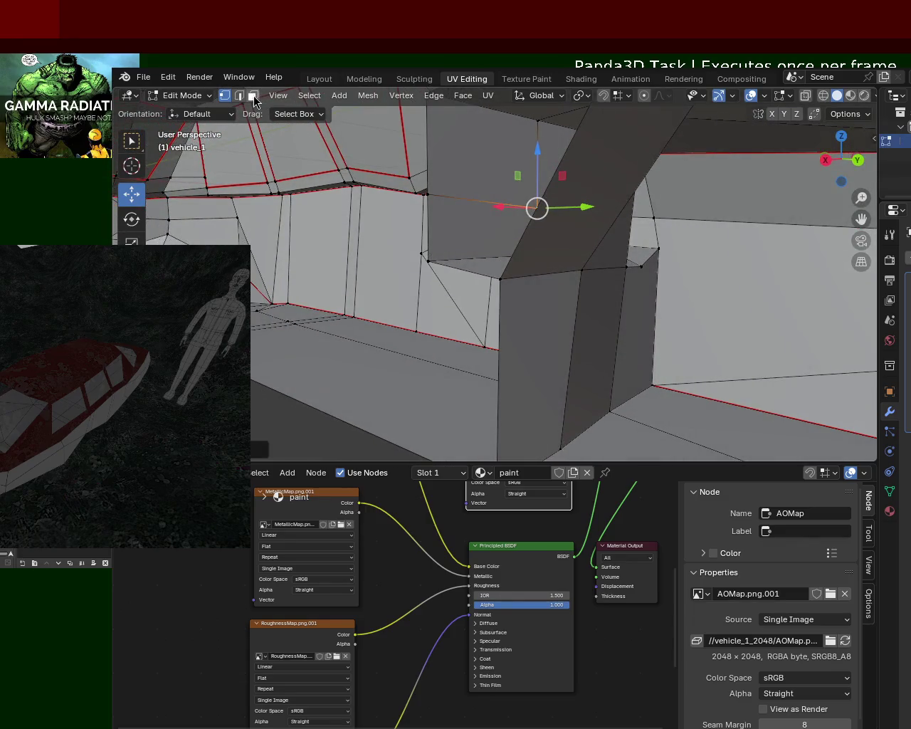
pyautogui.click(253, 99)
pyautogui.click(595, 212)
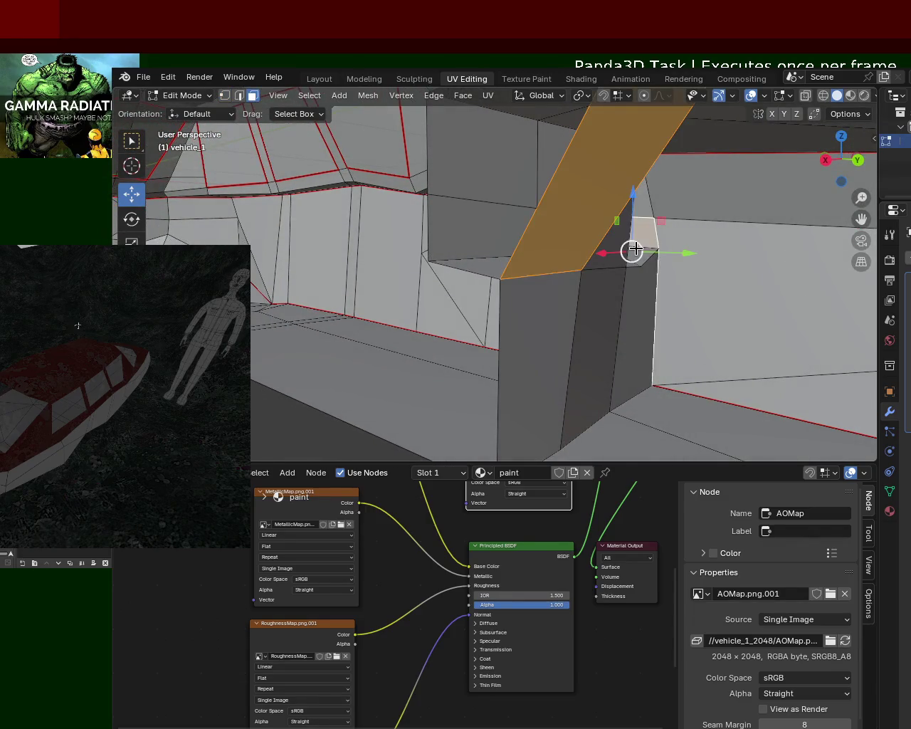
pyautogui.click(613, 250)
pyautogui.click(550, 228)
pyautogui.press('x')
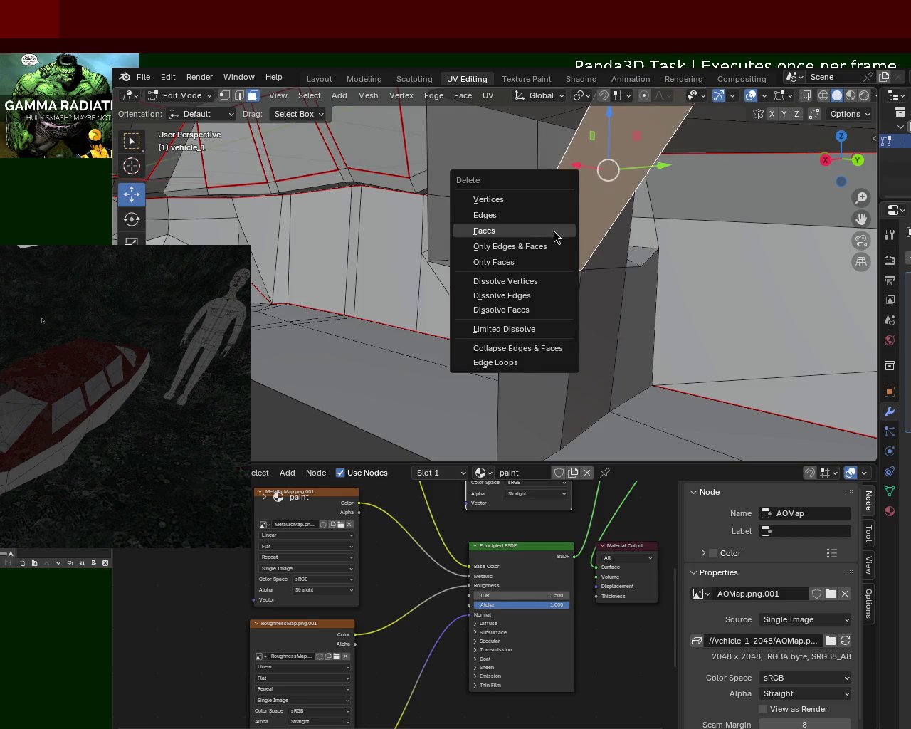
pyautogui.press('Escape')
pyautogui.keyDown('shift'); pyautogui.click(624, 231); pyautogui.keyUp('shift')
pyautogui.press('x')
pyautogui.click(624, 236)
# In vertex select, select the four corners of the vertical wall face.
pyautogui.press('1')
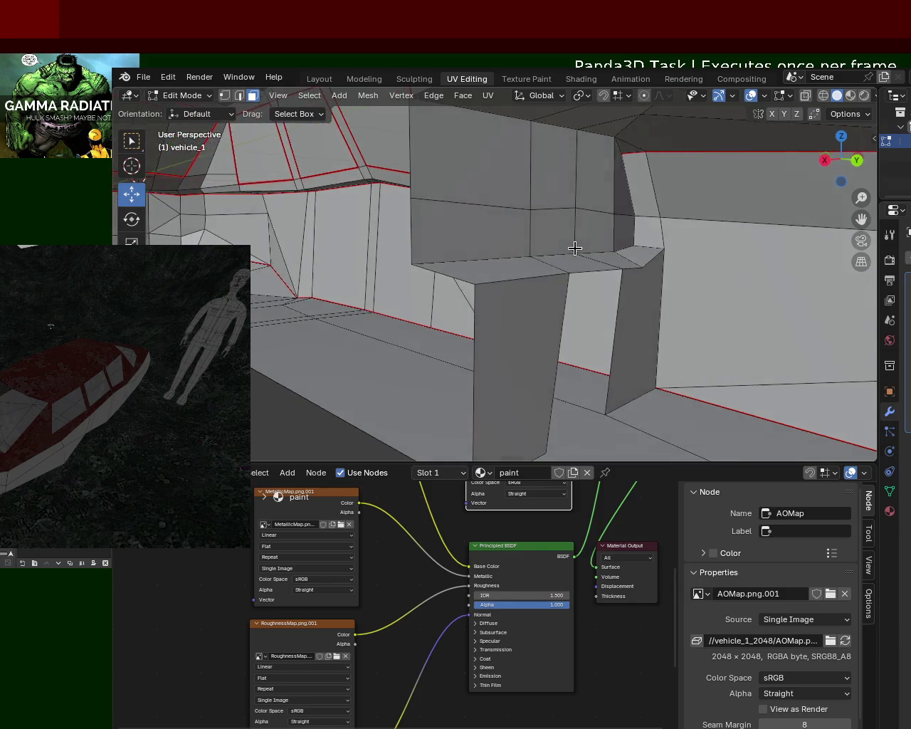
pyautogui.click(613, 270)
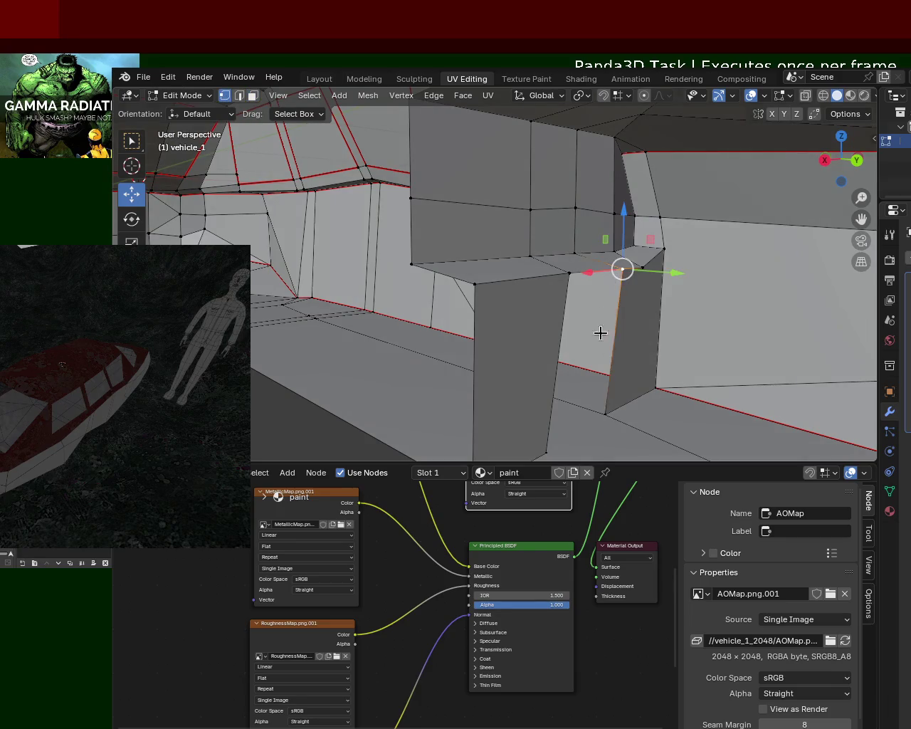
pyautogui.keyDown('shift'); pyautogui.click(607, 408); pyautogui.keyUp('shift')
pyautogui.keyDown('shift'); pyautogui.click(546, 453); pyautogui.keyUp('shift')
pyautogui.keyDown('shift'); pyautogui.click(567, 273); pyautogui.keyUp('shift')
pyautogui.moveTo(568, 273)
pyautogui.mouseDown(button='middle')
pyautogui.moveTo(596, 249)
pyautogui.moveTo(596, 283)
pyautogui.moveTo(620, 238)
pyautogui.moveTo(575, 276)
pyautogui.moveTo(497, 269)
pyautogui.mouseUp(button='middle')
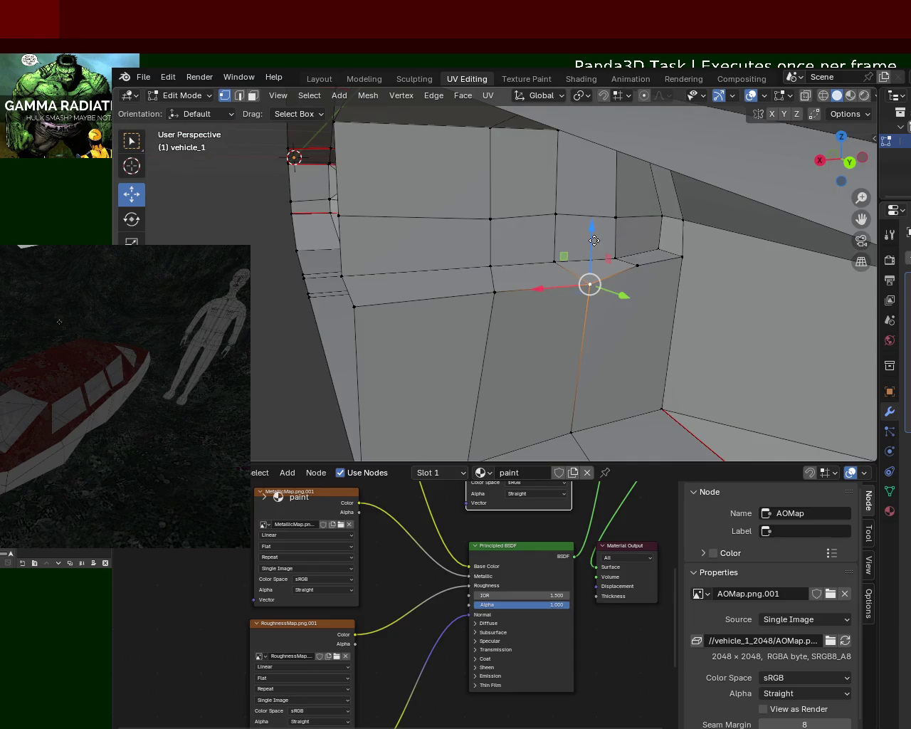
# Nudge a wall vertex along Z and 0.07856 m along X, and lower another vertex slightly.
pyautogui.moveTo(594, 241); pyautogui.dragTo(593, 249)
pyautogui.moveTo(556, 287); pyautogui.dragTo(542, 282)
pyautogui.click(637, 265)
pyautogui.moveTo(644, 221); pyautogui.dragTo(644, 230)
pyautogui.moveTo(663, 245)
pyautogui.mouseDown(button='middle')
pyautogui.moveTo(663, 263)
pyautogui.moveTo(596, 293)
pyautogui.moveTo(606, 301)
pyautogui.moveTo(492, 259)
pyautogui.moveTo(612, 362)
pyautogui.mouseUp(button='middle')
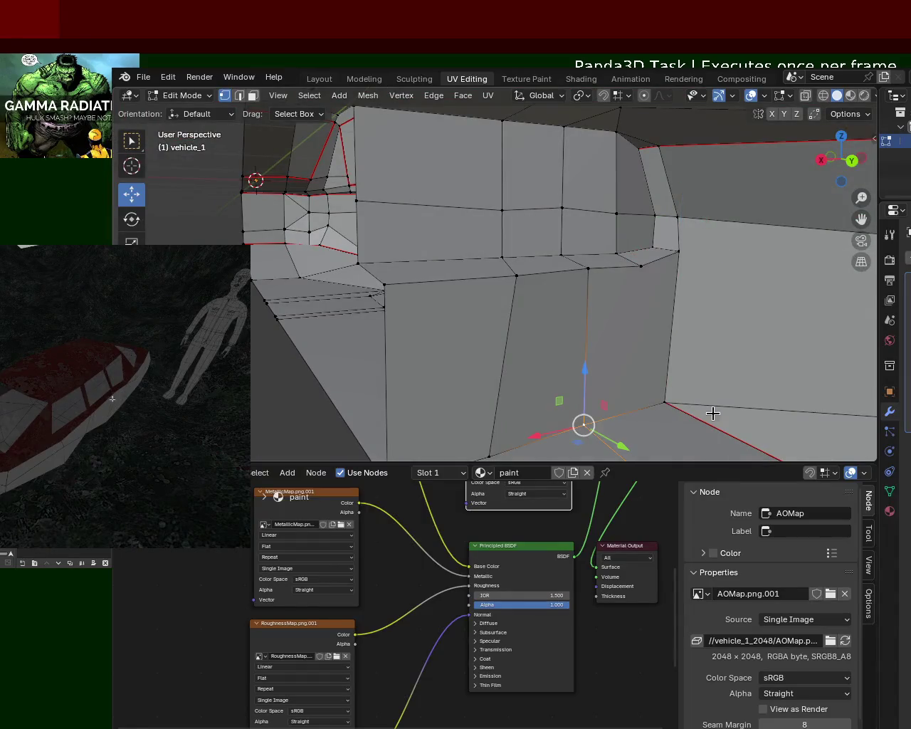
pyautogui.hotkey('ctrl', 'e')
# Subdivide the cabin's bottom edge and slide its lower-edge vertices into line along X.
pyautogui.click(626, 443)
pyautogui.keyDown('shift'); pyautogui.click(627, 267); pyautogui.keyUp('shift')
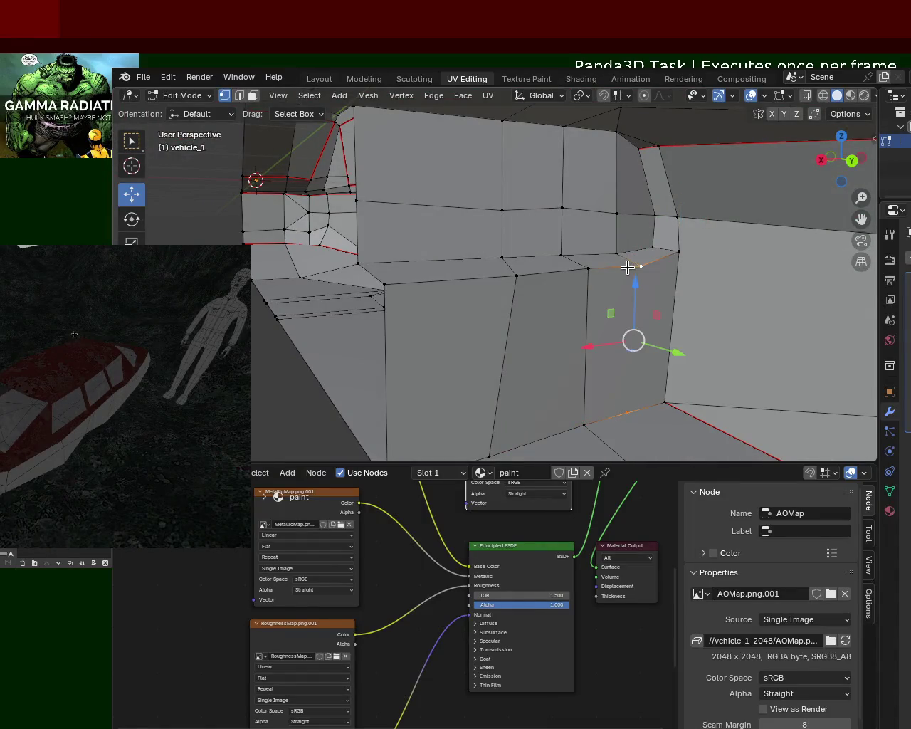
pyautogui.click(628, 267)
pyautogui.click(588, 268)
pyautogui.click(515, 274)
pyautogui.keyDown('shift'); pyautogui.click(501, 257); pyautogui.keyUp('shift')
pyautogui.press('g')
pyautogui.press('x')
pyautogui.click(473, 271)
# Slide the upper cabin vertex left along X and fine-tune its position.
pyautogui.click(502, 210)
pyautogui.press('g')
pyautogui.press('x')
pyautogui.click(469, 216)
pyautogui.moveTo(469, 217); pyautogui.dragTo(496, 185, button='middle')
pyautogui.press('g')
pyautogui.press('x')
pyautogui.click(575, 248)
# From a new angle, align the remaining lower-edge vertices along the X axis.
pyautogui.moveTo(574, 249)
pyautogui.mouseDown(button='middle')
pyautogui.moveTo(580, 240)
pyautogui.moveTo(726, 301)
pyautogui.moveTo(773, 349)
pyautogui.moveTo(772, 374)
pyautogui.mouseUp(button='middle')
pyautogui.press('g')
pyautogui.press('x')
pyautogui.click(742, 359)
pyautogui.click(711, 375)
pyautogui.click(597, 396)
pyautogui.press('g')
pyautogui.press('x')
pyautogui.click(586, 399)
# Orbit around the cabin and hull to inspect the textured result in material preview.
pyautogui.moveTo(583, 190)
pyautogui.mouseDown(button='middle')
pyautogui.moveTo(745, 240)
pyautogui.moveTo(660, 159)
pyautogui.moveTo(705, 193)
pyautogui.moveTo(726, 247)
pyautogui.moveTo(624, 213)
pyautogui.moveTo(645, 250)
pyautogui.mouseUp(button='middle')
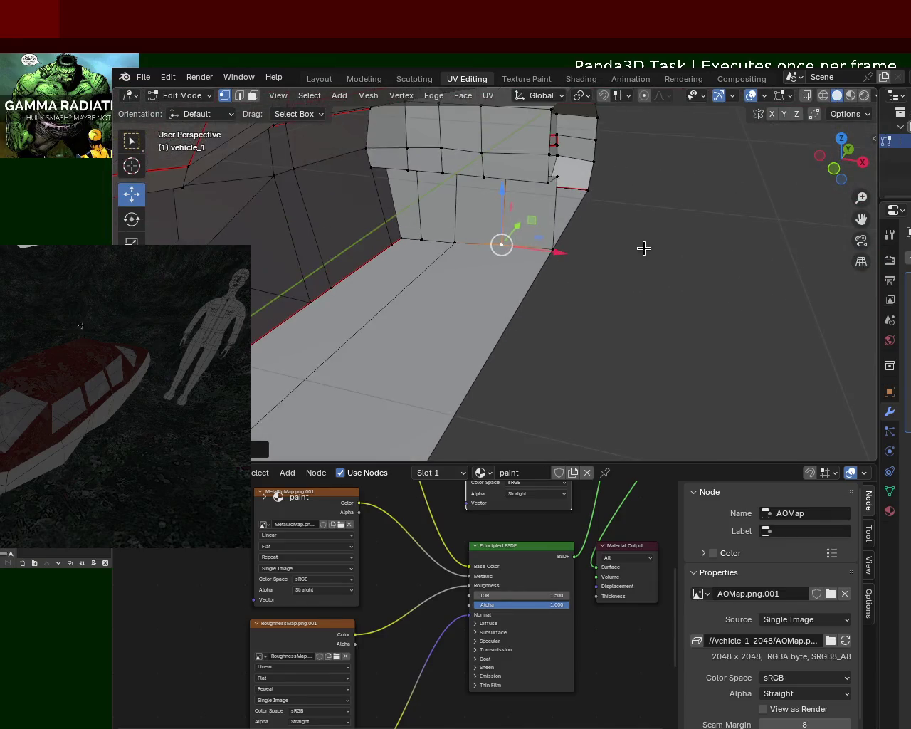
pyautogui.moveTo(554, 169)
pyautogui.mouseDown(button='middle')
pyautogui.moveTo(537, 247)
pyautogui.moveTo(423, 264)
pyautogui.moveTo(220, 332)
pyautogui.mouseUp(button='middle')
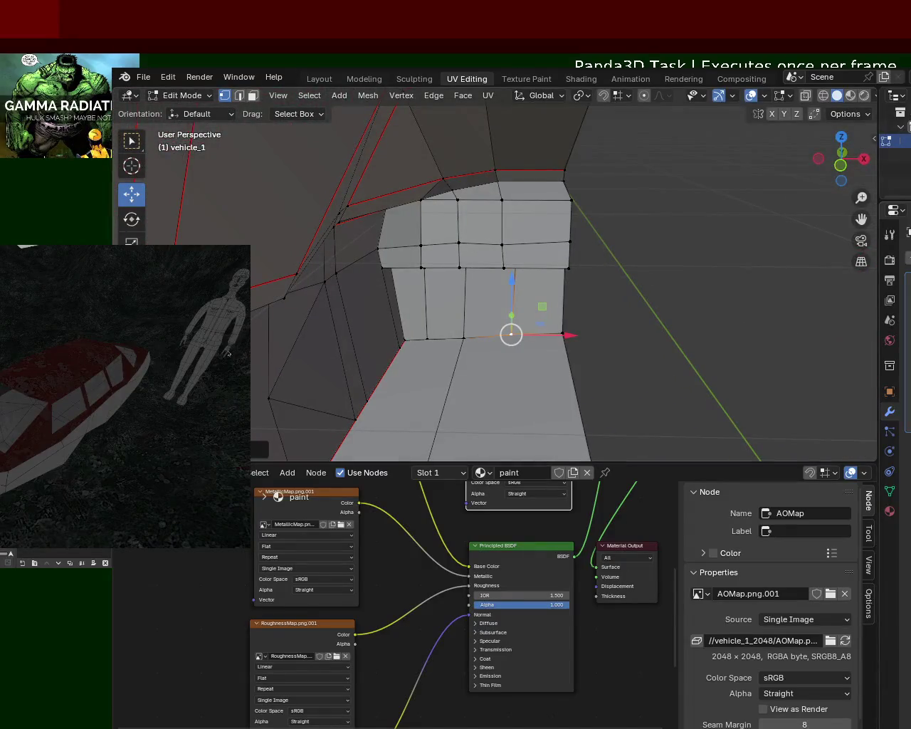
pyautogui.moveTo(701, 201)
pyautogui.mouseDown(button='middle')
pyautogui.moveTo(608, 228)
pyautogui.moveTo(620, 203)
pyautogui.moveTo(679, 209)
pyautogui.moveTo(636, 244)
pyautogui.moveTo(562, 243)
pyautogui.moveTo(500, 222)
pyautogui.moveTo(613, 233)
pyautogui.mouseUp(button='middle')
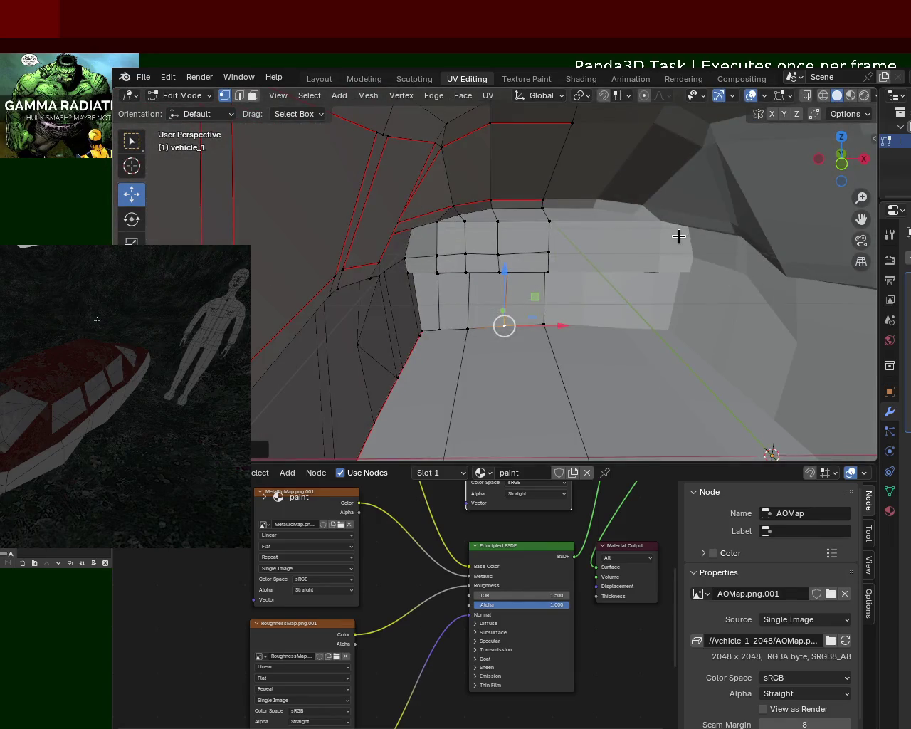
pyautogui.moveTo(678, 236); pyautogui.dragTo(590, 235, button='middle')
pyautogui.moveTo(701, 190)
pyautogui.mouseDown(button='middle')
pyautogui.moveTo(596, 212)
pyautogui.moveTo(566, 230)
pyautogui.moveTo(677, 195)
pyautogui.moveTo(635, 223)
pyautogui.moveTo(632, 206)
pyautogui.mouseUp(button='middle')
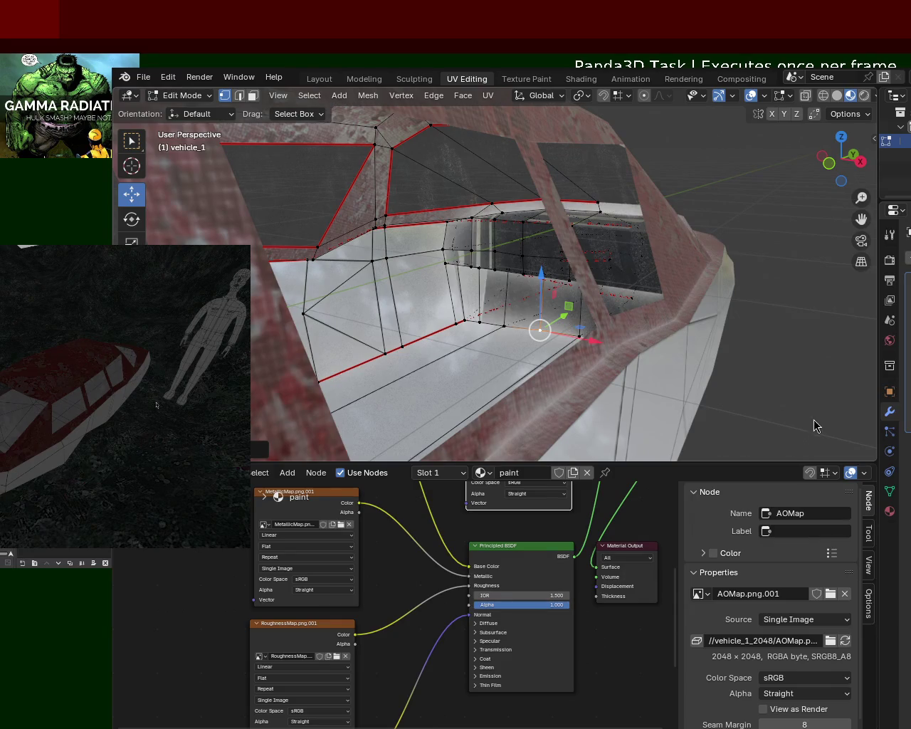
pyautogui.scroll(3, 614, 247)
pyautogui.moveTo(620, 249)
pyautogui.mouseDown(button='middle')
pyautogui.moveTo(752, 244)
pyautogui.moveTo(650, 252)
pyautogui.moveTo(668, 236)
pyautogui.moveTo(641, 263)
pyautogui.moveTo(685, 252)
pyautogui.moveTo(624, 244)
pyautogui.moveTo(622, 278)
pyautogui.moveTo(592, 267)
pyautogui.moveTo(579, 267)
pyautogui.moveTo(604, 275)
pyautogui.moveTo(512, 271)
pyautogui.moveTo(618, 253)
pyautogui.moveTo(612, 264)
pyautogui.moveTo(553, 252)
pyautogui.moveTo(673, 240)
pyautogui.moveTo(652, 297)
pyautogui.mouseUp(button='middle')
pyautogui.scroll(2, 651, 297)
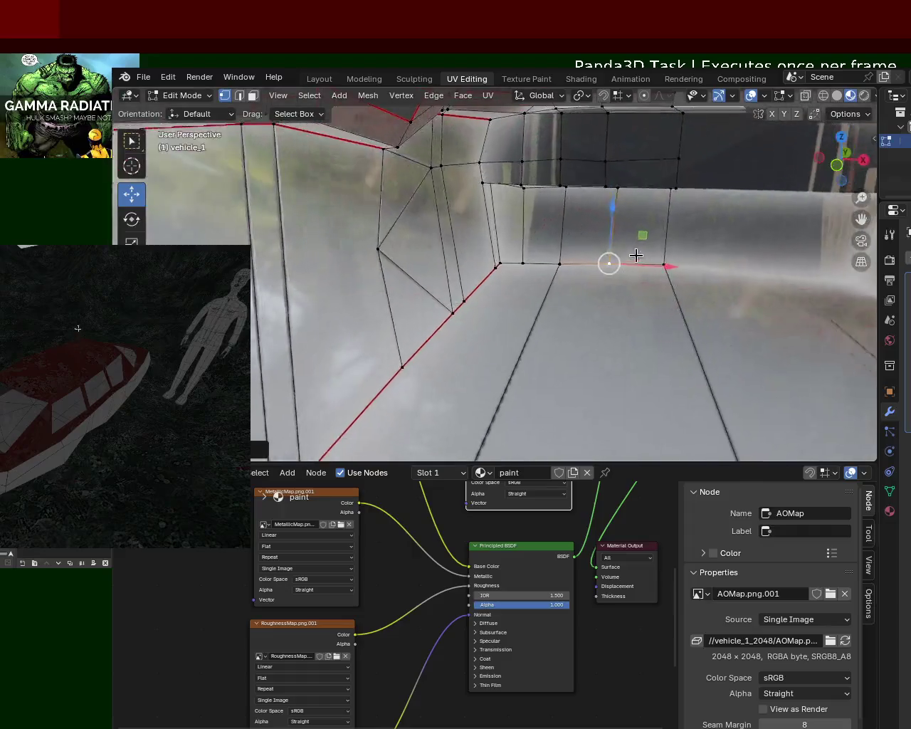
pyautogui.scroll(1, 652, 297)
pyautogui.scroll(1, 652, 297)
pyautogui.scroll(1, 651, 296)
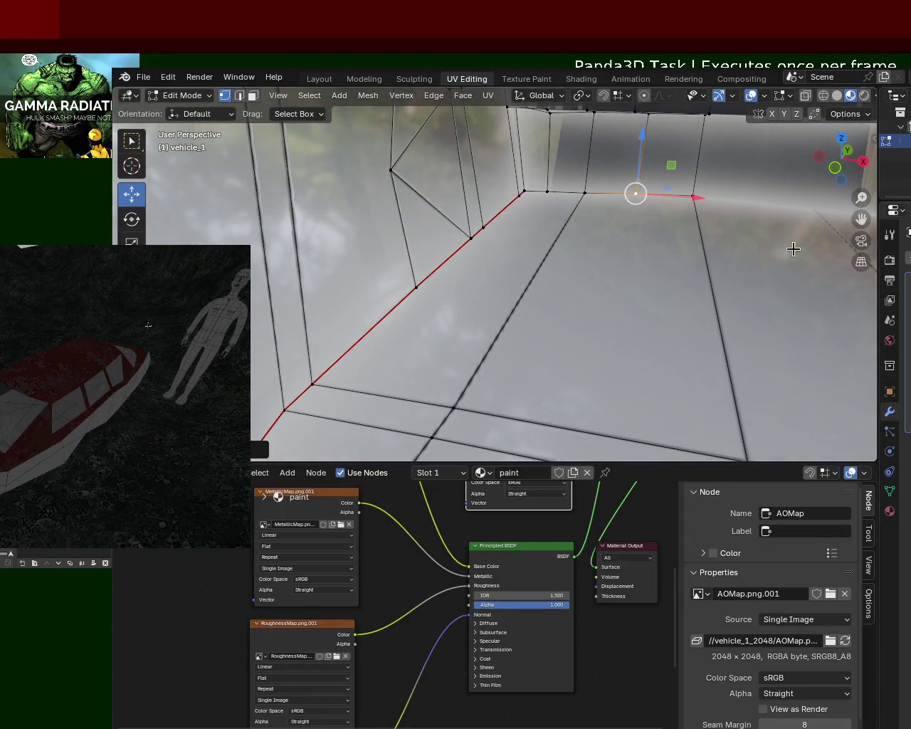
pyautogui.scroll(-2, 710, 281)
pyautogui.moveTo(673, 297)
pyautogui.mouseDown(button='middle')
pyautogui.moveTo(551, 240)
pyautogui.moveTo(525, 259)
pyautogui.moveTo(602, 221)
pyautogui.mouseUp(button='middle')
pyautogui.scroll(2, 602, 221)
pyautogui.scroll(3, 602, 221)
pyautogui.scroll(1, 617, 208)
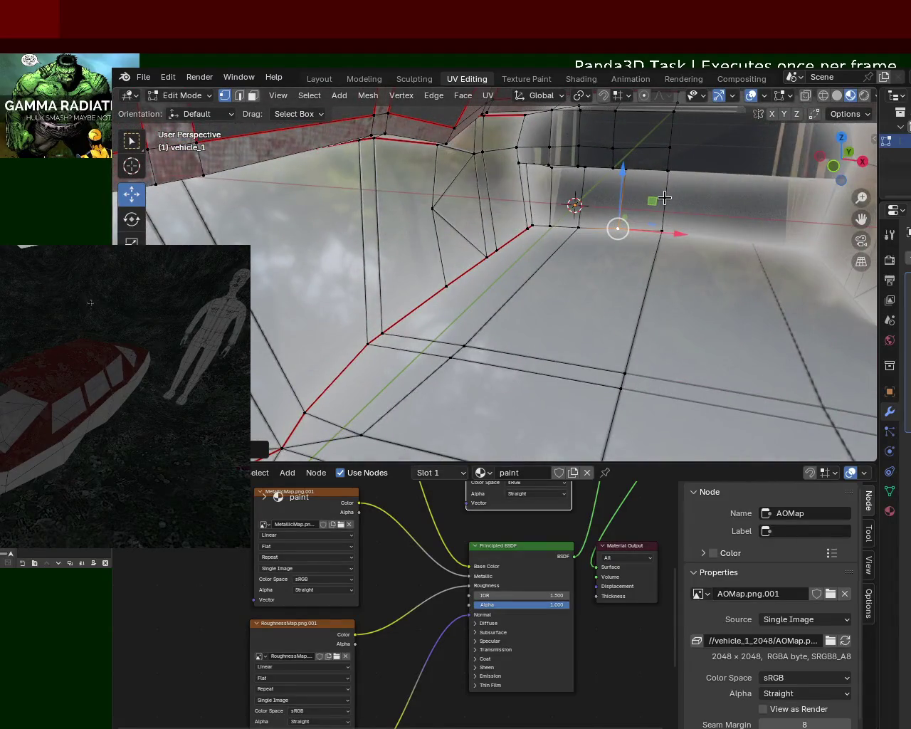
pyautogui.moveTo(529, 266)
pyautogui.mouseDown(button='middle')
pyautogui.moveTo(661, 150)
pyautogui.moveTo(510, 359)
pyautogui.moveTo(524, 301)
pyautogui.moveTo(466, 267)
pyautogui.moveTo(590, 272)
pyautogui.mouseUp(button='middle')
pyautogui.moveTo(600, 350)
pyautogui.mouseDown(button='middle')
pyautogui.moveTo(814, 260)
pyautogui.moveTo(748, 277)
pyautogui.moveTo(588, 276)
pyautogui.mouseUp(button='middle')
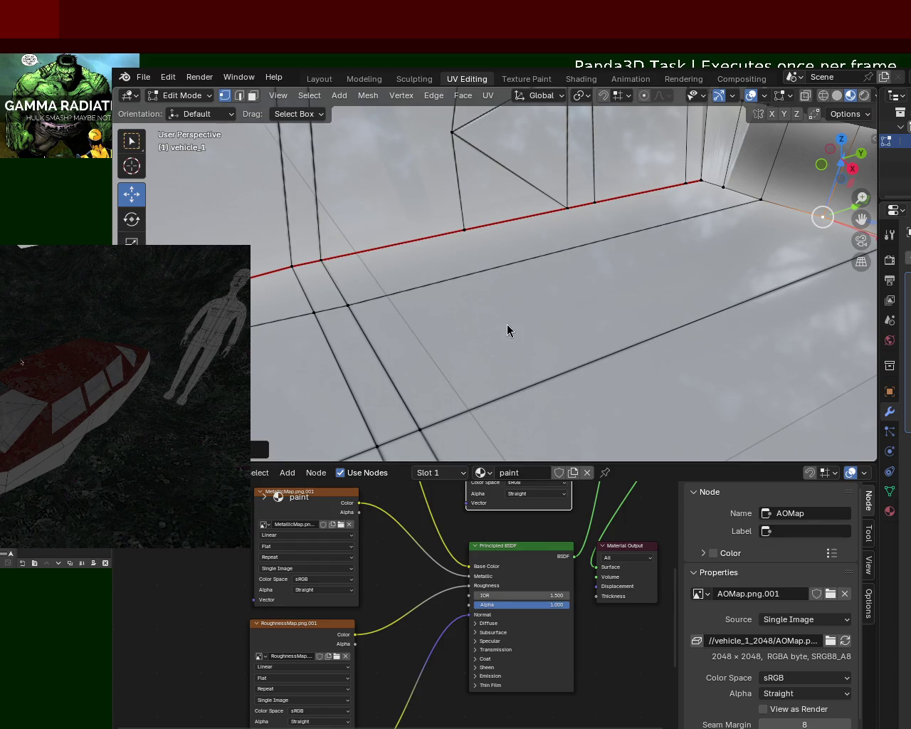
# From a low view along the hull, select edge loops across the vehicle_1 floor.
pyautogui.scroll(-5, 627, 208)
pyautogui.scroll(3, 643, 249)
pyautogui.scroll(2, 629, 242)
pyautogui.scroll(-1, 642, 204)
pyautogui.moveTo(653, 244); pyautogui.dragTo(650, 218, button='middle')
pyautogui.moveTo(379, 277)
pyautogui.mouseDown(button='middle')
pyautogui.moveTo(600, 227)
pyautogui.moveTo(749, 245)
pyautogui.mouseUp(button='middle')
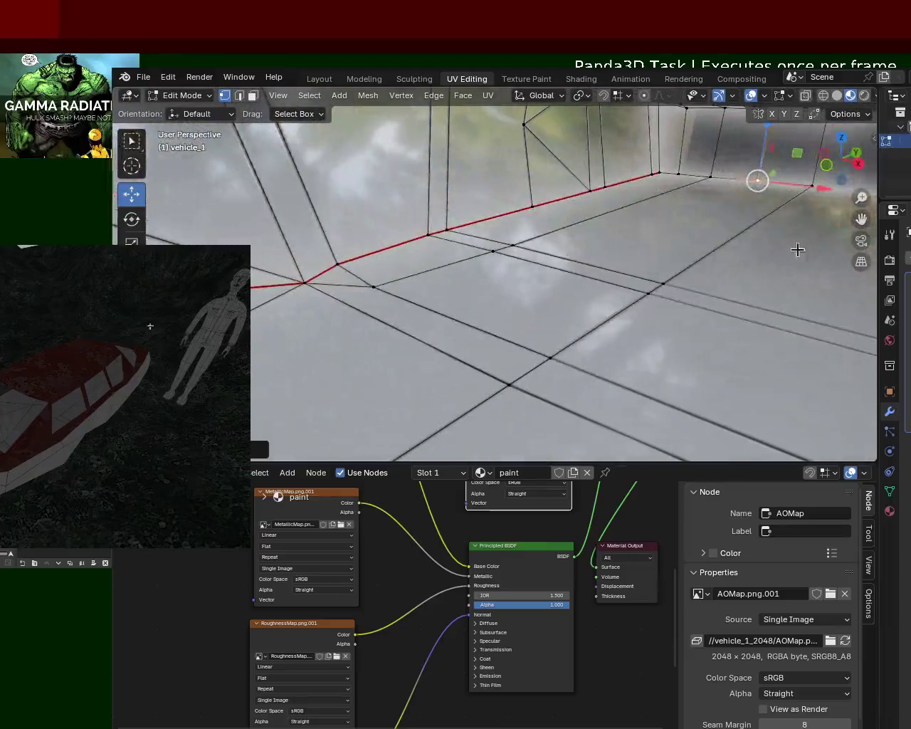
pyautogui.moveTo(661, 311)
pyautogui.mouseDown(button='middle')
pyautogui.moveTo(606, 346)
pyautogui.moveTo(562, 341)
pyautogui.moveTo(541, 264)
pyautogui.mouseUp(button='middle')
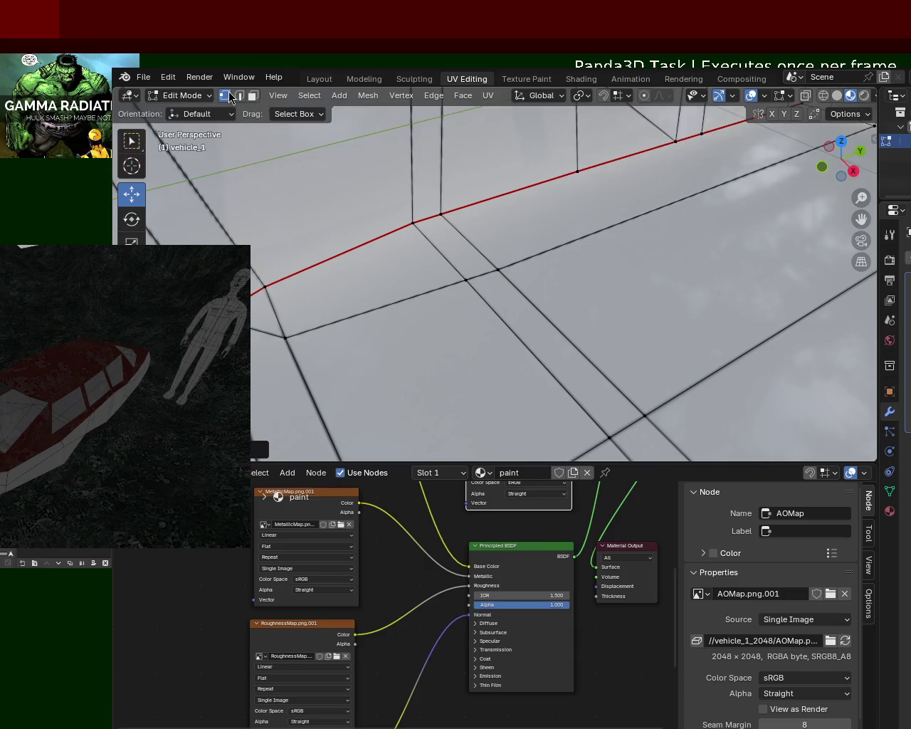
pyautogui.keyDown('alt'); pyautogui.click(499, 264); pyautogui.keyUp('alt')
pyautogui.keyDown('alt'); pyautogui.keyDown('shift'); pyautogui.click(624, 391); pyautogui.keyUp('shift'); pyautogui.keyUp('alt')
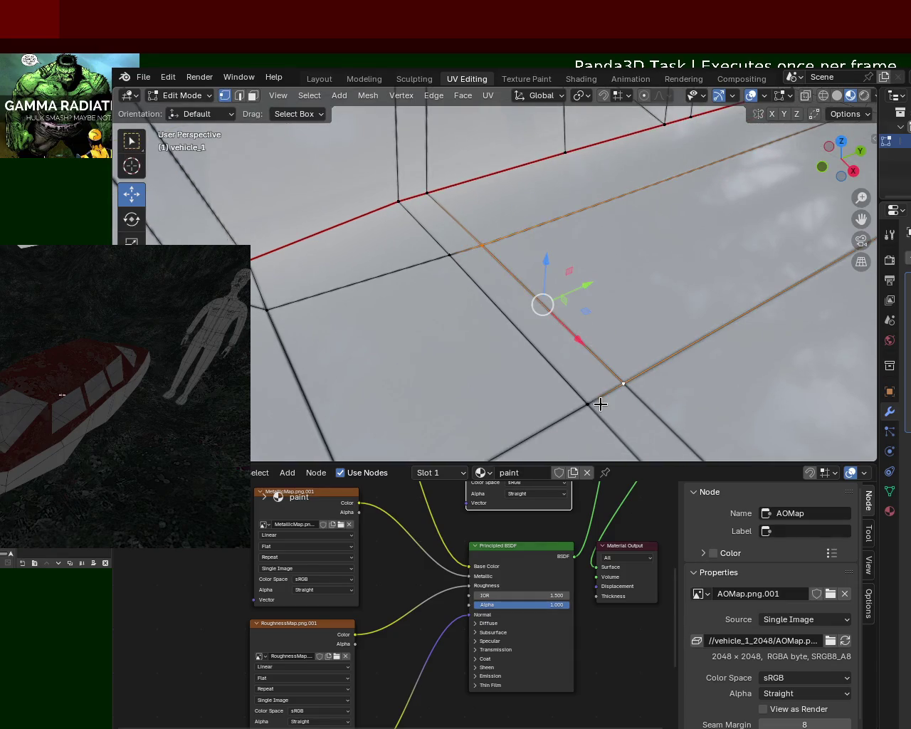
pyautogui.keyDown('alt'); pyautogui.click(487, 288); pyautogui.keyUp('alt')
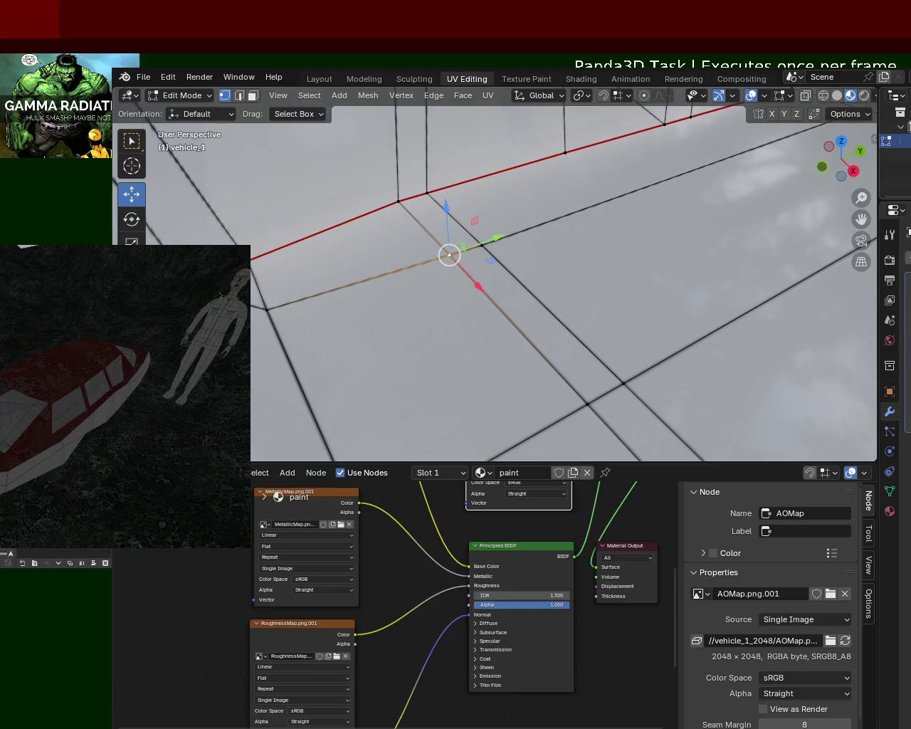
# Switch the viewport to Solid shading and frame the selected edge loop.
pyautogui.click(838, 98)
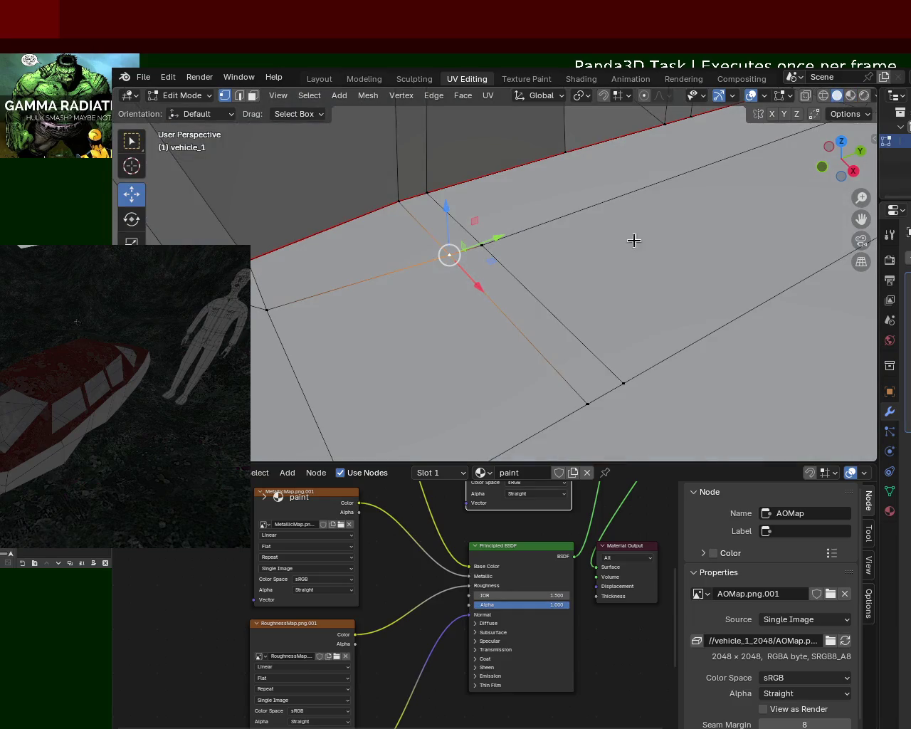
pyautogui.press('KP_Decimal')
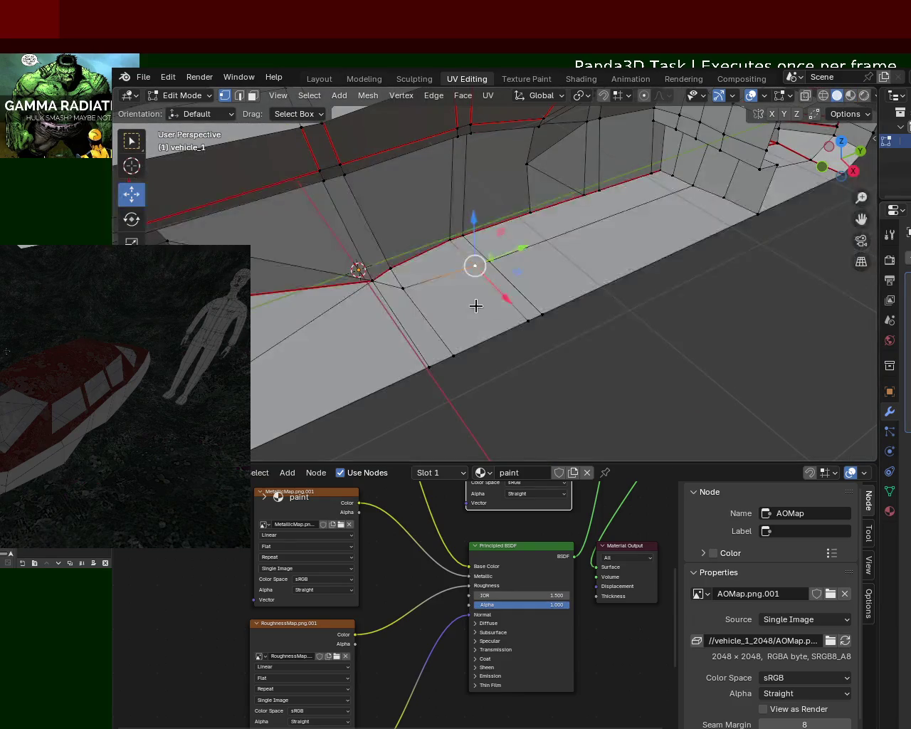
pyautogui.scroll(3, 589, 239)
# Nudge the floor strip's edge loop along the floor and select the small face it marks out.
pyautogui.keyDown('alt'); pyautogui.click(604, 356); pyautogui.keyUp('alt')
pyautogui.keyDown('alt'); pyautogui.click(478, 276); pyautogui.keyUp('alt')
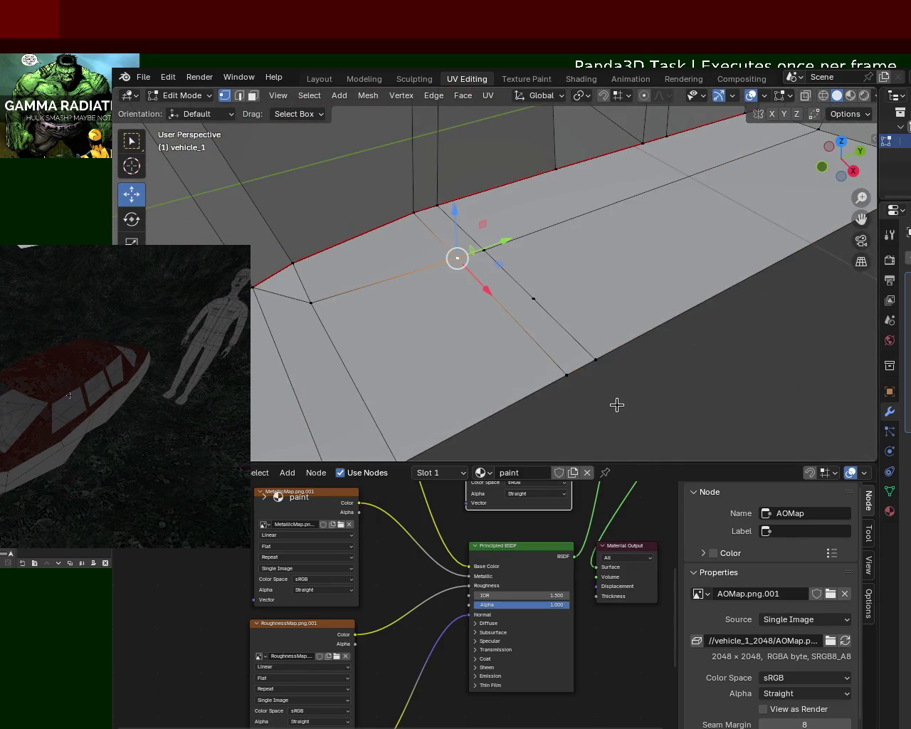
pyautogui.keyDown('alt'); pyautogui.click(560, 378); pyautogui.keyUp('alt')
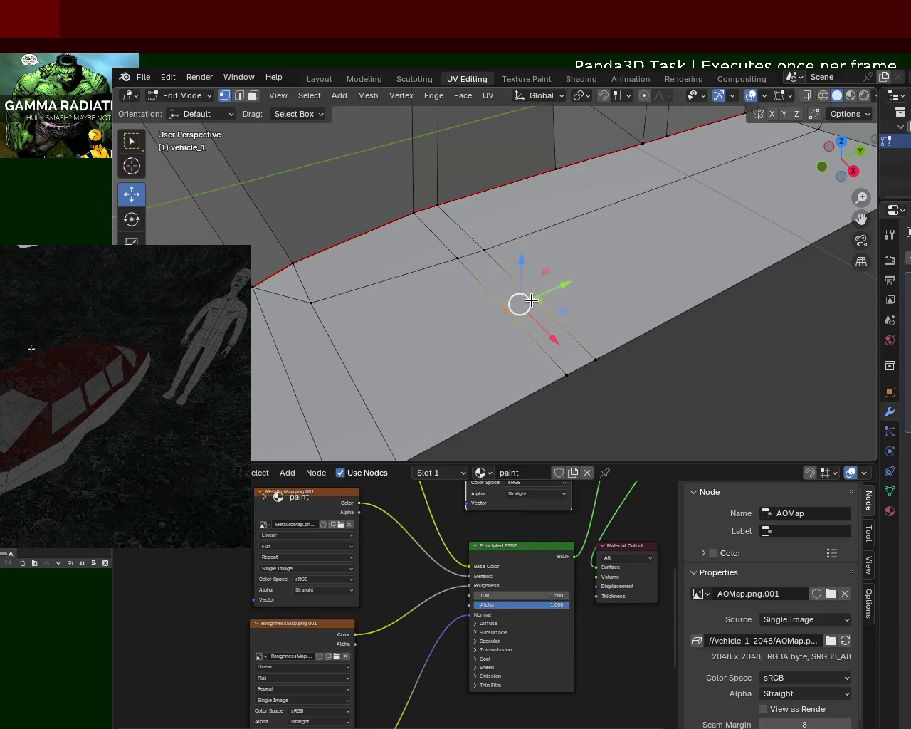
pyautogui.moveTo(531, 301); pyautogui.dragTo(544, 295)
pyautogui.click(249, 96)
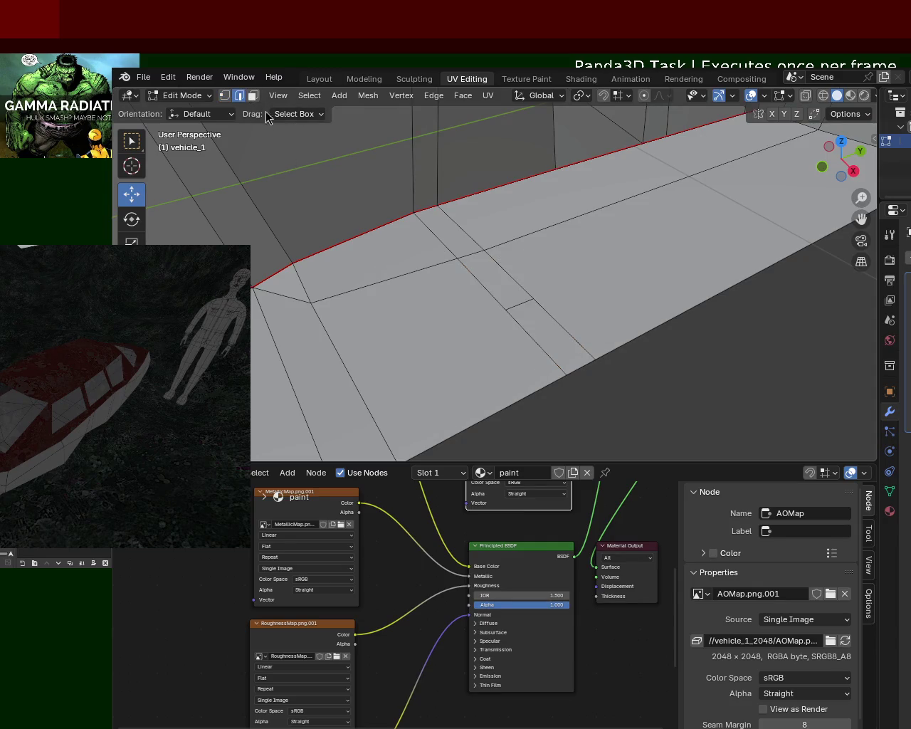
pyautogui.click(539, 313)
# Extrude the small floor face upward about 0.43 m into a block.
pyautogui.press('e')
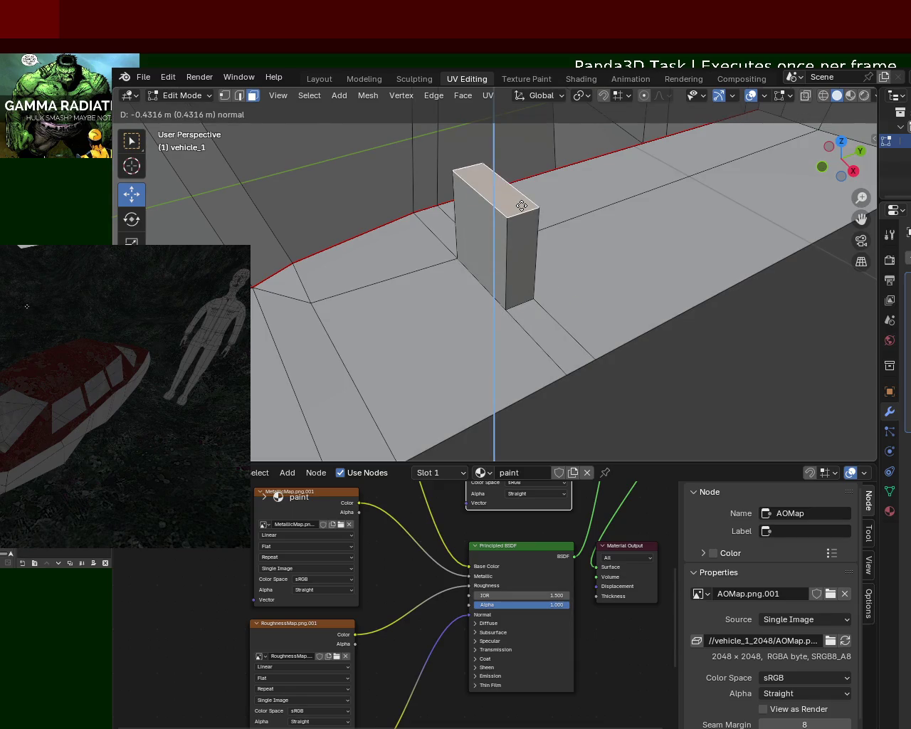
pyautogui.click(563, 232)
pyautogui.moveTo(563, 232)
pyautogui.mouseDown(button='middle')
pyautogui.moveTo(709, 244)
pyautogui.moveTo(616, 229)
pyautogui.moveTo(655, 242)
pyautogui.moveTo(658, 274)
pyautogui.moveTo(567, 272)
pyautogui.moveTo(569, 283)
pyautogui.moveTo(514, 246)
pyautogui.moveTo(467, 242)
pyautogui.mouseUp(button='middle')
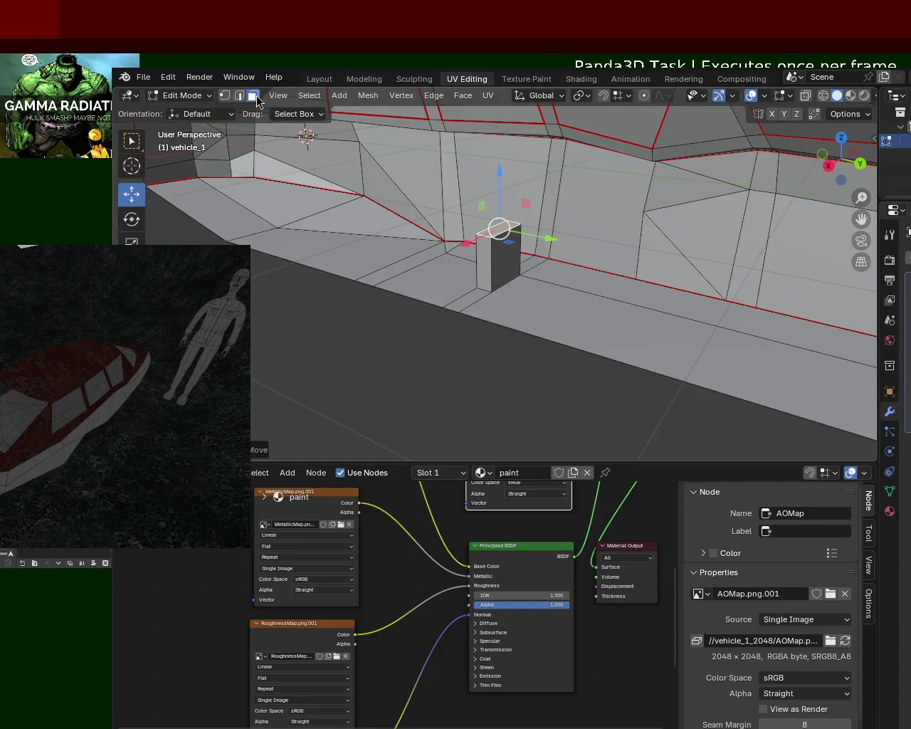
pyautogui.press('e')
pyautogui.click(498, 285)
pyautogui.moveTo(498, 284)
pyautogui.mouseDown(button='middle')
pyautogui.moveTo(488, 292)
pyautogui.moveTo(670, 291)
pyautogui.moveTo(683, 270)
pyautogui.moveTo(525, 265)
pyautogui.moveTo(346, 285)
pyautogui.moveTo(561, 352)
pyautogui.moveTo(494, 187)
pyautogui.moveTo(545, 325)
pyautogui.mouseUp(button='middle')
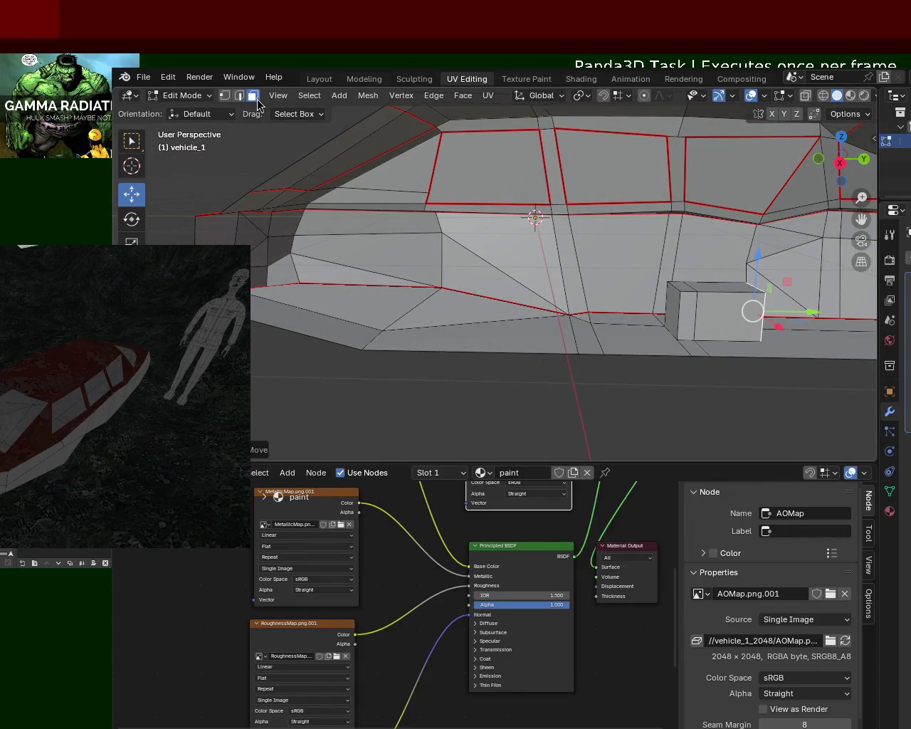
# Extrude two floor faces beside the cabin wall into blocks, the larger about 0.75 m tall.
pyautogui.click(591, 331)
pyautogui.press('e')
pyautogui.click(588, 274)
pyautogui.moveTo(588, 274)
pyautogui.mouseDown(button='middle')
pyautogui.moveTo(467, 320)
pyautogui.moveTo(601, 348)
pyautogui.moveTo(613, 429)
pyautogui.mouseUp(button='middle')
pyautogui.click(612, 413)
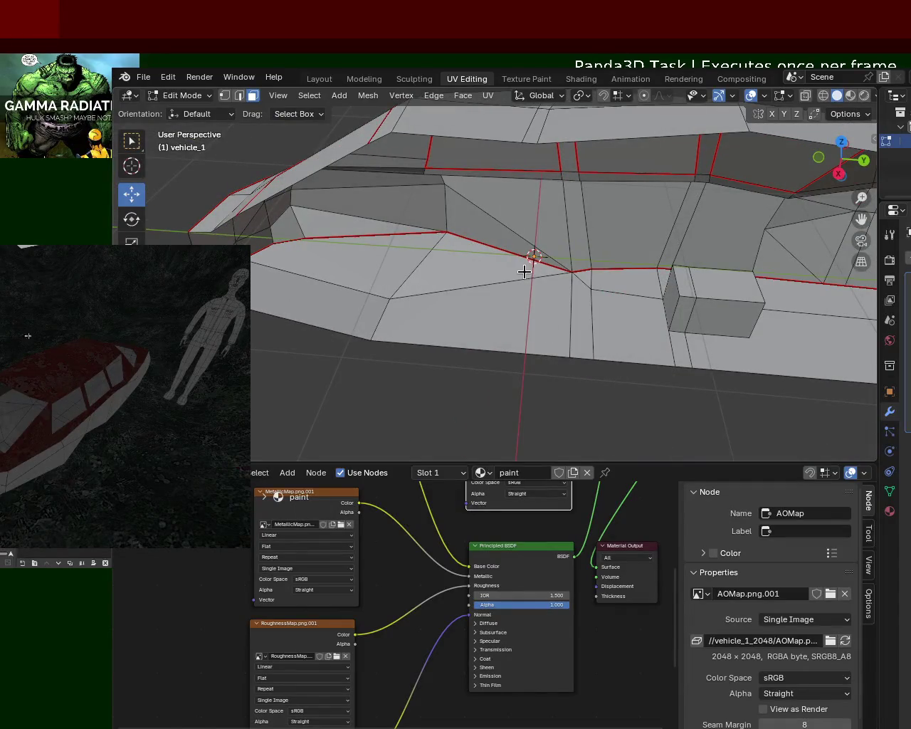
pyautogui.moveTo(524, 271); pyautogui.dragTo(546, 302, button='middle')
pyautogui.click(534, 324)
pyautogui.press('e')
pyautogui.click(534, 243)
pyautogui.moveTo(534, 242)
pyautogui.mouseDown(button='middle')
pyautogui.moveTo(515, 269)
pyautogui.moveTo(310, 192)
pyautogui.mouseUp(button='middle')
# Select corner vertices and the top front edge of the large block.
pyautogui.click(224, 96)
pyautogui.click(397, 270)
pyautogui.keyDown('shift'); pyautogui.click(584, 254); pyautogui.keyUp('shift')
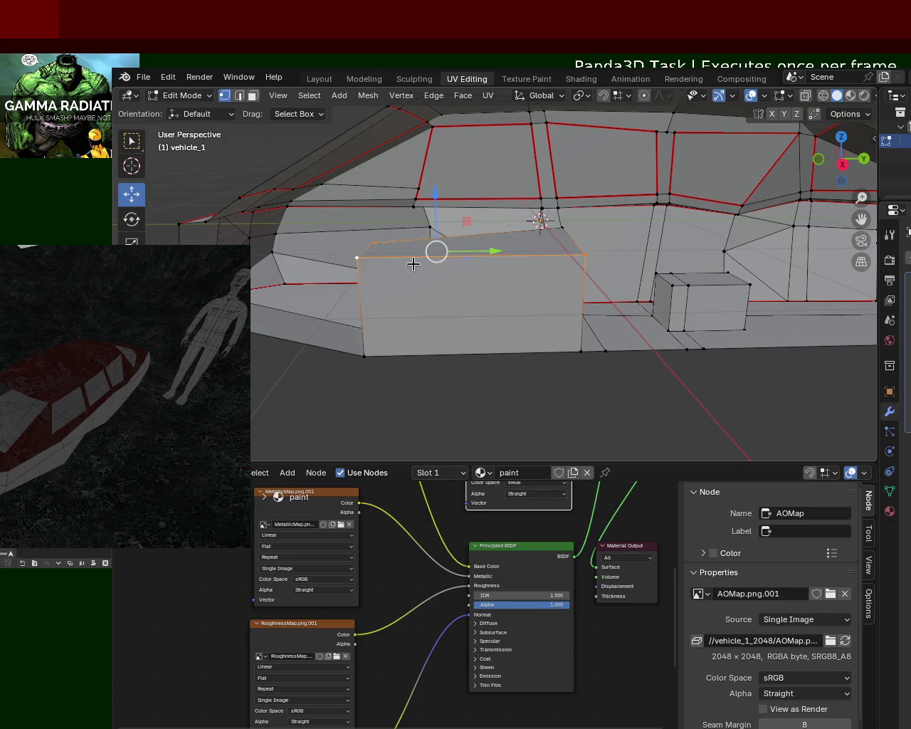
pyautogui.click(584, 254)
pyautogui.click(361, 258)
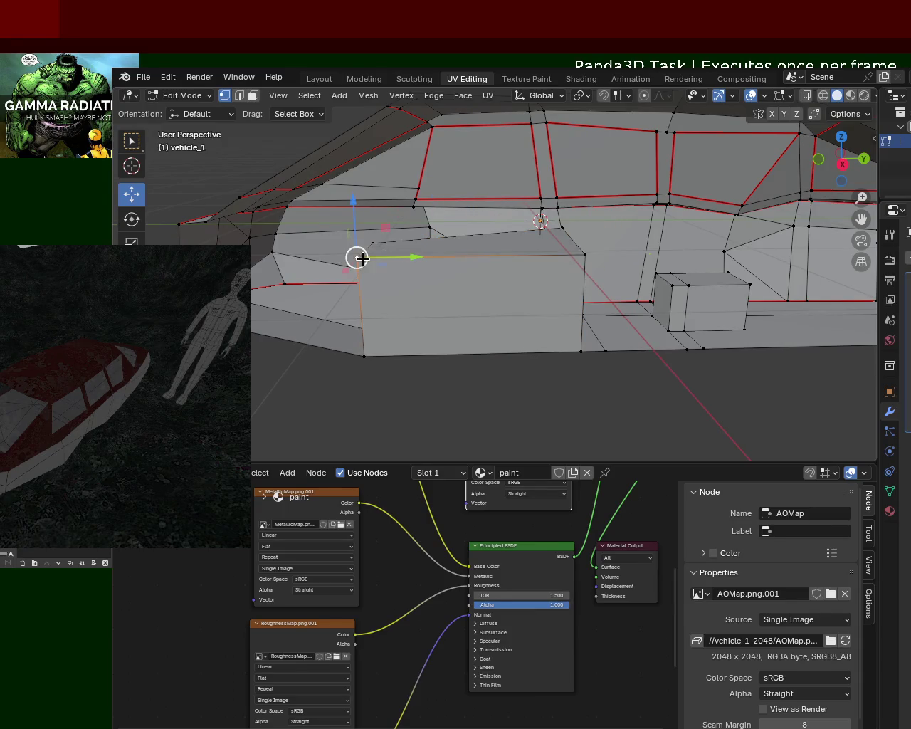
pyautogui.click(472, 255)
pyautogui.click(357, 234)
pyautogui.click(469, 234)
pyautogui.keyDown('shift'); pyautogui.click(474, 258); pyautogui.keyUp('shift')
pyautogui.click(474, 259)
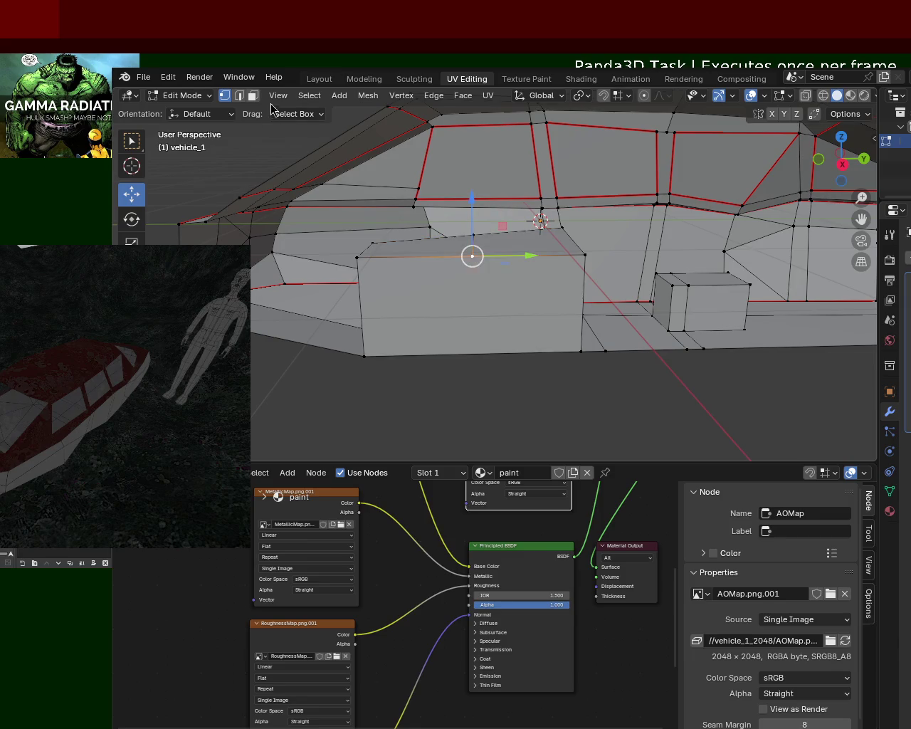
# Lower the block's top face along Z to form the low seat.
pyautogui.click(252, 97)
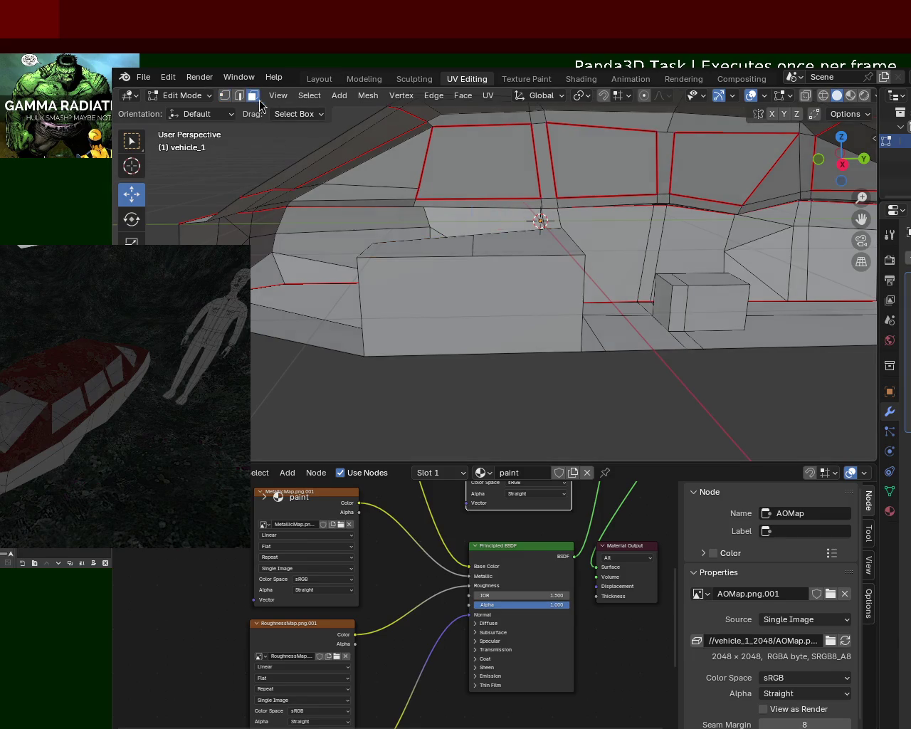
pyautogui.click(506, 240)
pyautogui.moveTo(524, 231); pyautogui.dragTo(526, 244)
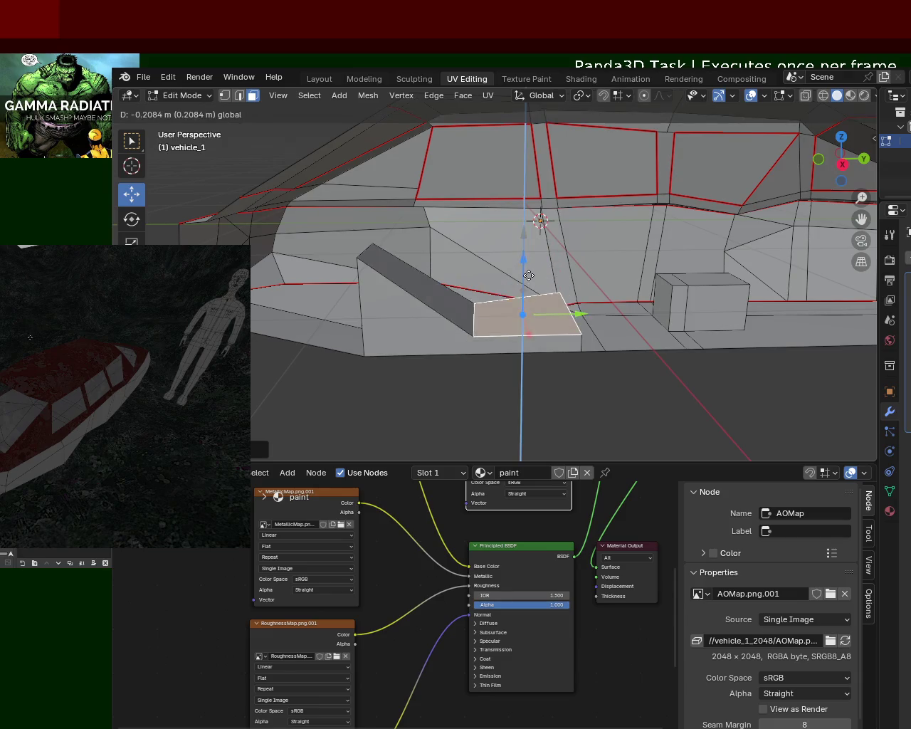
pyautogui.moveTo(534, 241); pyautogui.dragTo(394, 262)
# Select the vertices where the slanted backrest meets the seat and inspect them from several angles.
pyautogui.click(224, 100)
pyautogui.click(464, 318)
pyautogui.click(416, 294)
pyautogui.click(470, 299)
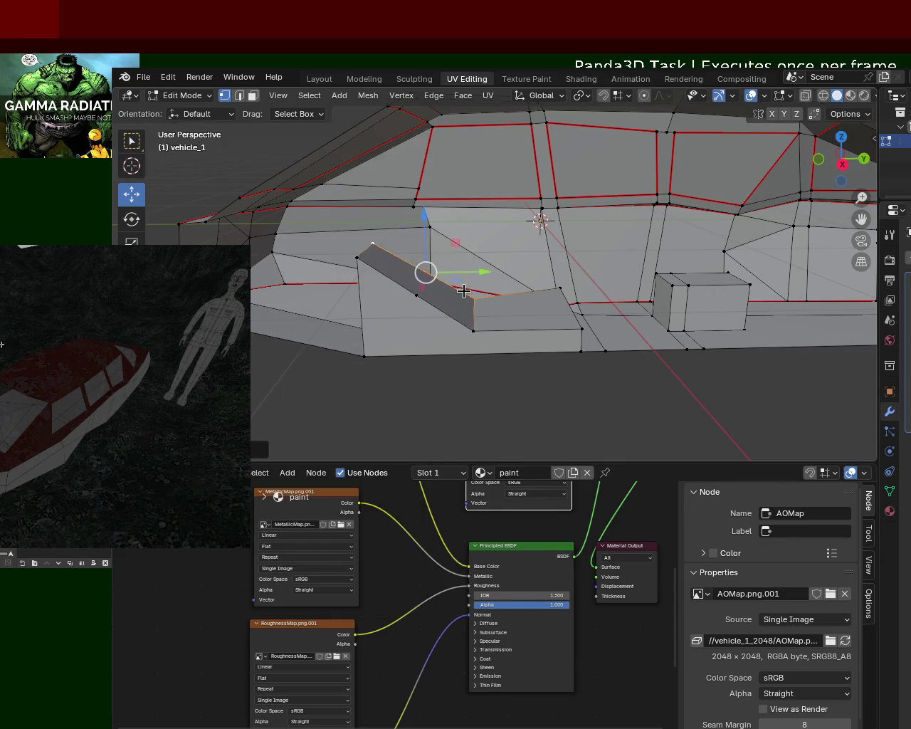
pyautogui.moveTo(463, 291)
pyautogui.mouseDown(button='middle')
pyautogui.moveTo(329, 339)
pyautogui.moveTo(411, 332)
pyautogui.moveTo(762, 514)
pyautogui.mouseUp(button='middle')
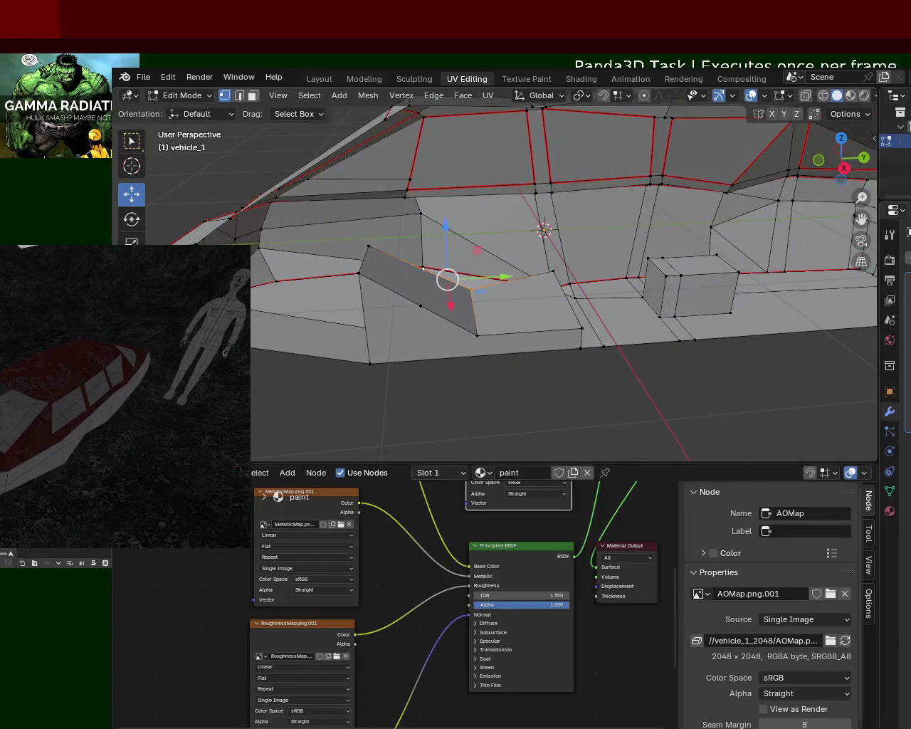
pyautogui.scroll(5, 225, 353)
pyautogui.moveTo(225, 354); pyautogui.dragTo(418, 185, button='middle')
pyautogui.moveTo(386, 259)
pyautogui.mouseDown(button='middle')
pyautogui.moveTo(413, 226)
pyautogui.moveTo(450, 287)
pyautogui.moveTo(529, 302)
pyautogui.moveTo(525, 228)
pyautogui.moveTo(494, 244)
pyautogui.moveTo(437, 236)
pyautogui.moveTo(503, 233)
pyautogui.moveTo(710, 269)
pyautogui.moveTo(762, 246)
pyautogui.moveTo(585, 256)
pyautogui.moveTo(488, 239)
pyautogui.moveTo(626, 271)
pyautogui.moveTo(522, 287)
pyautogui.moveTo(547, 234)
pyautogui.moveTo(426, 253)
pyautogui.mouseUp(button='middle')
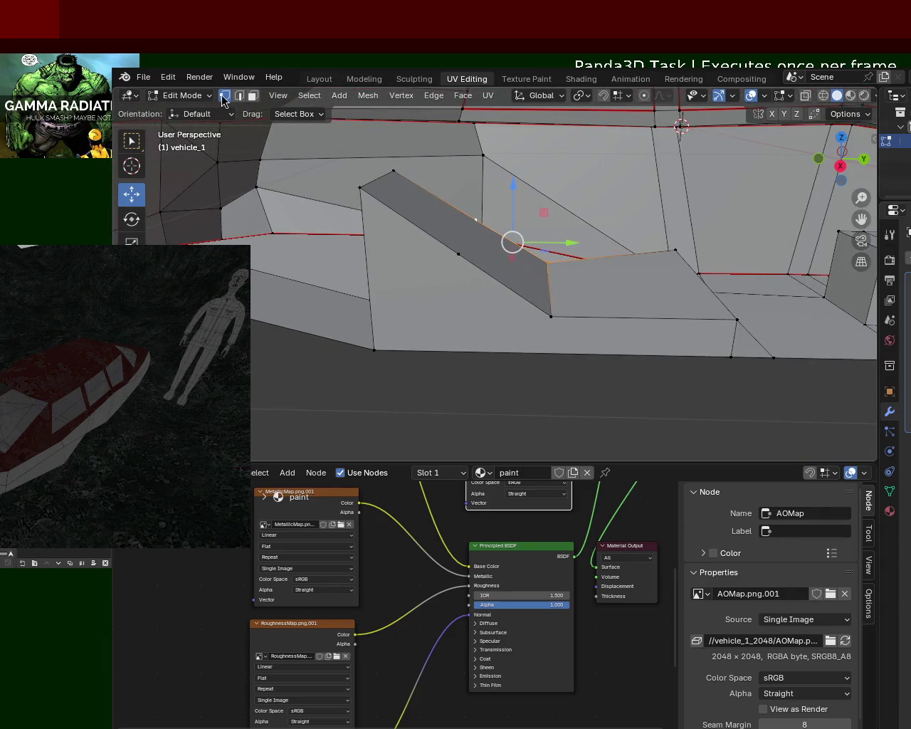
# Slide the backrest's edge vertex along its edge and select the seat's corner vertices.
pyautogui.click(470, 227)
pyautogui.hotkey('shift', 'v')
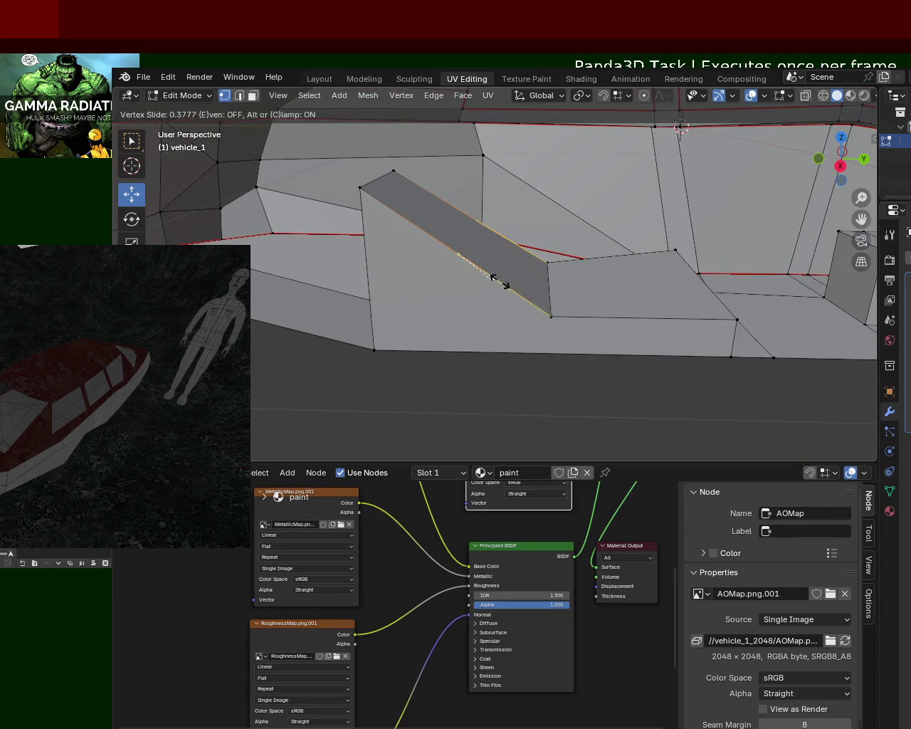
pyautogui.click(509, 288)
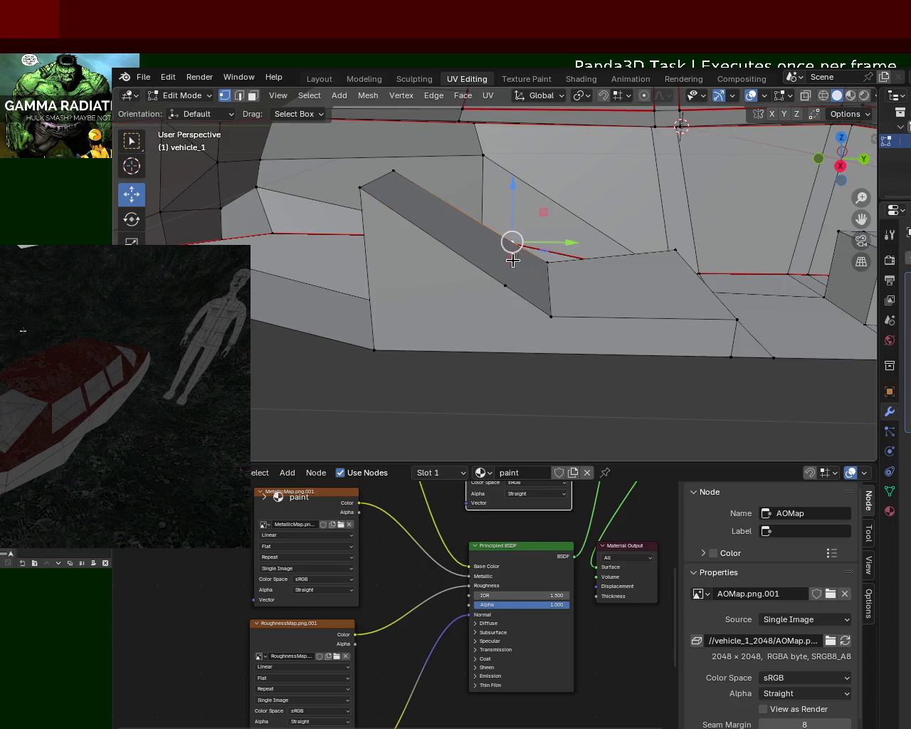
pyautogui.click(505, 285)
pyautogui.click(552, 314)
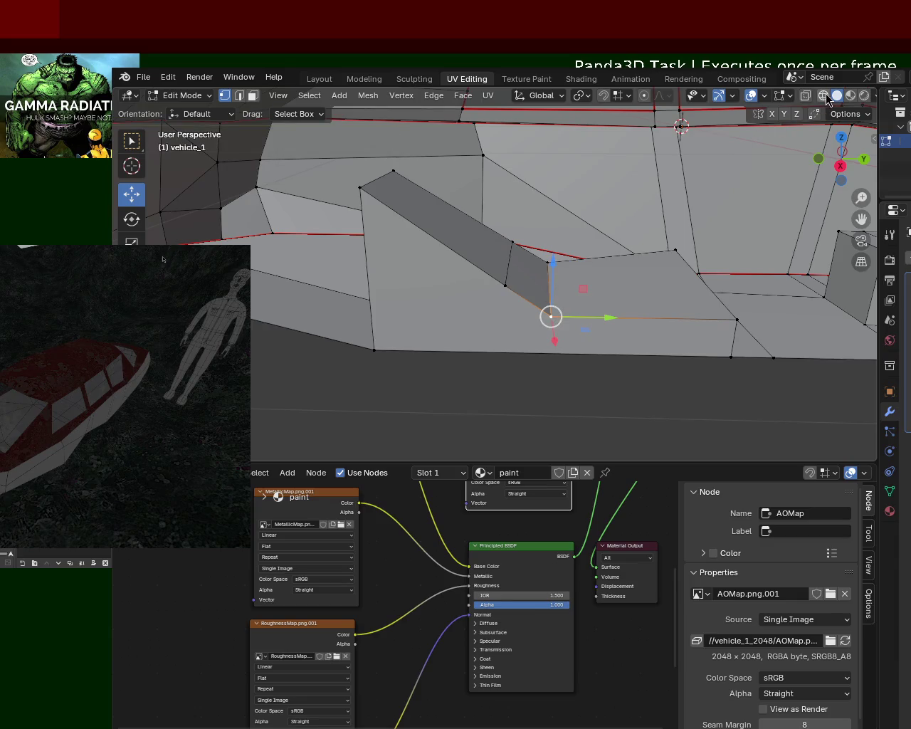
# Raise the seat corner vertices about 0.089 m so the top meets the hull side.
pyautogui.click(623, 97)
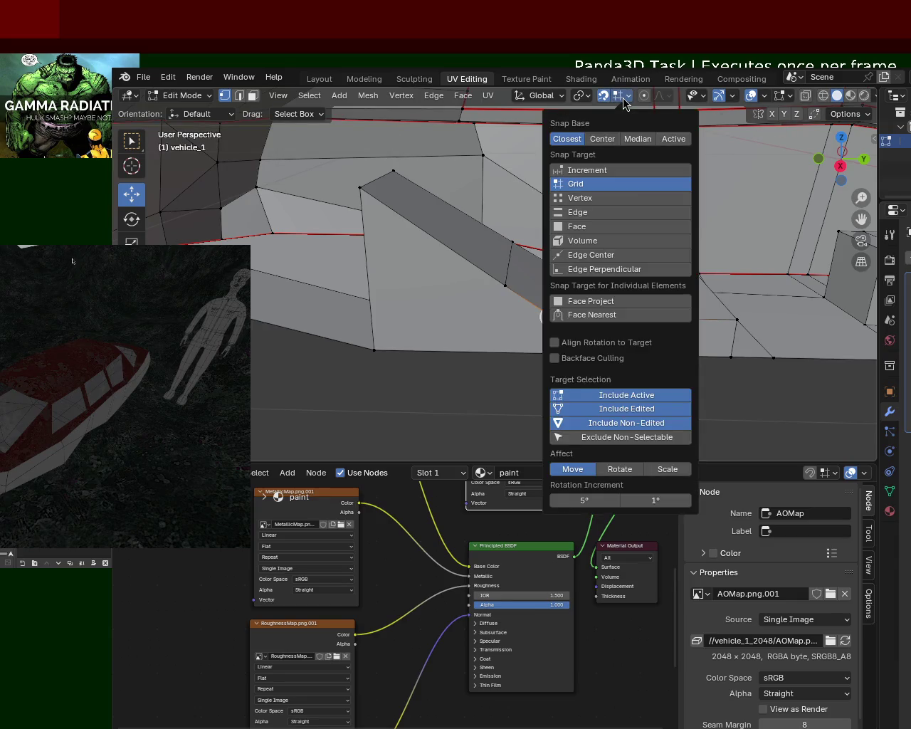
pyautogui.click(624, 99)
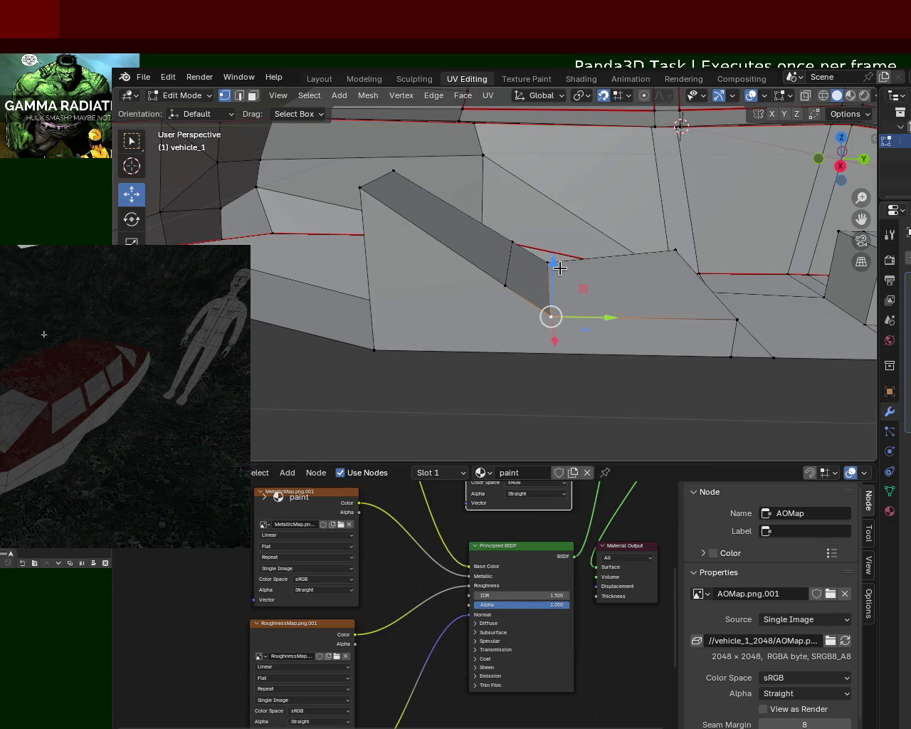
pyautogui.moveTo(559, 267); pyautogui.dragTo(551, 287)
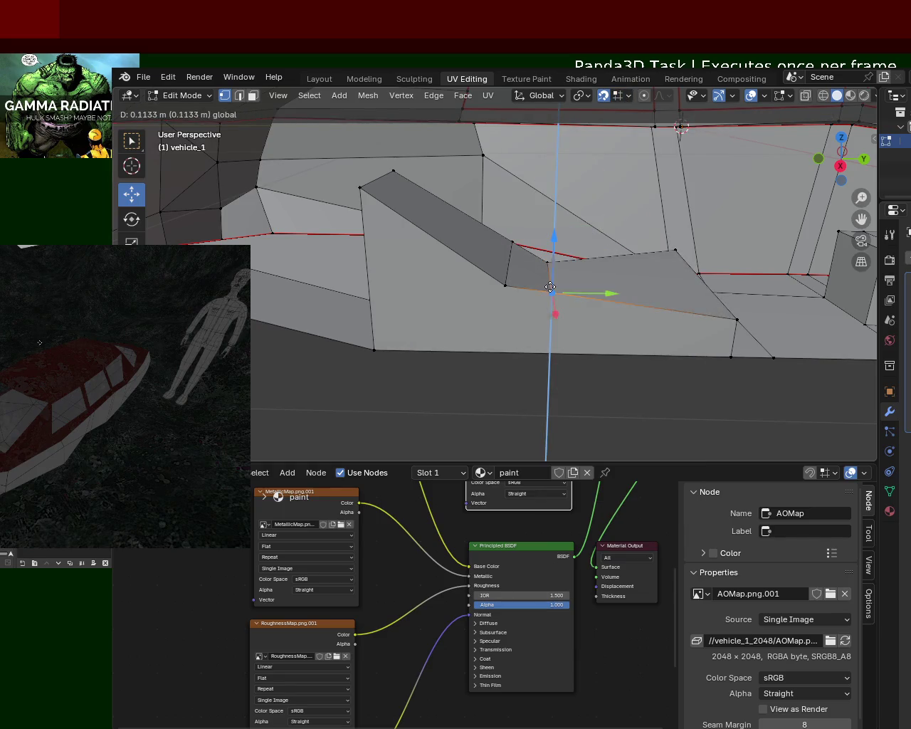
pyautogui.click(505, 285)
pyautogui.moveTo(505, 274); pyautogui.dragTo(512, 261)
pyautogui.click(546, 262)
pyautogui.moveTo(553, 218)
pyautogui.mouseDown()
pyautogui.moveTo(545, 244)
pyautogui.moveTo(565, 268)
pyautogui.mouseUp()
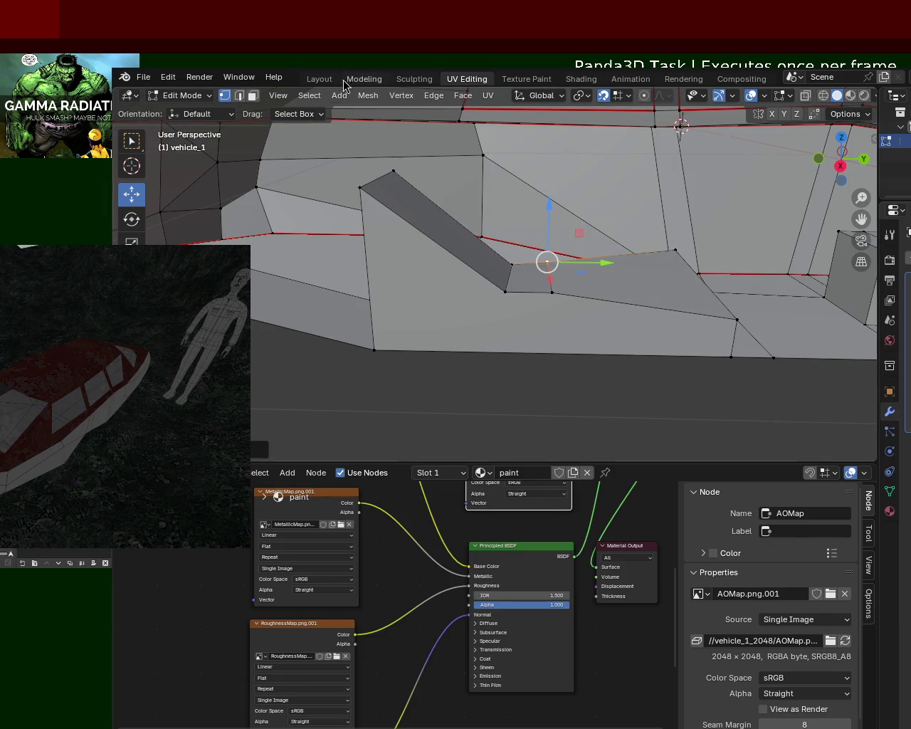
# Extrude the small face behind the backrest up into a block.
pyautogui.click(253, 95)
pyautogui.click(520, 269)
pyautogui.press('e')
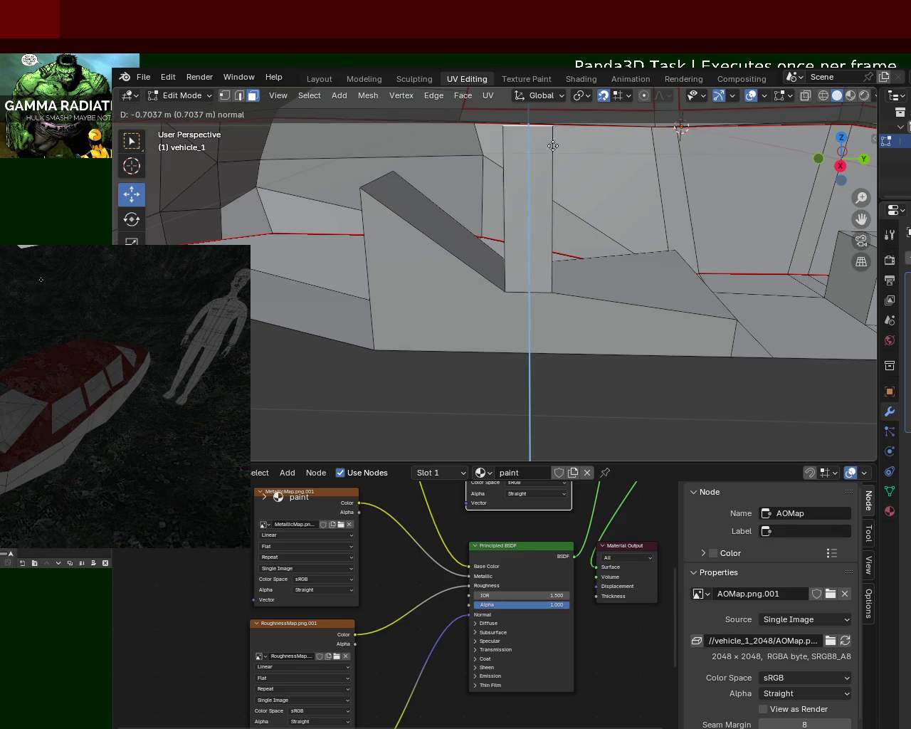
pyautogui.press('Escape')
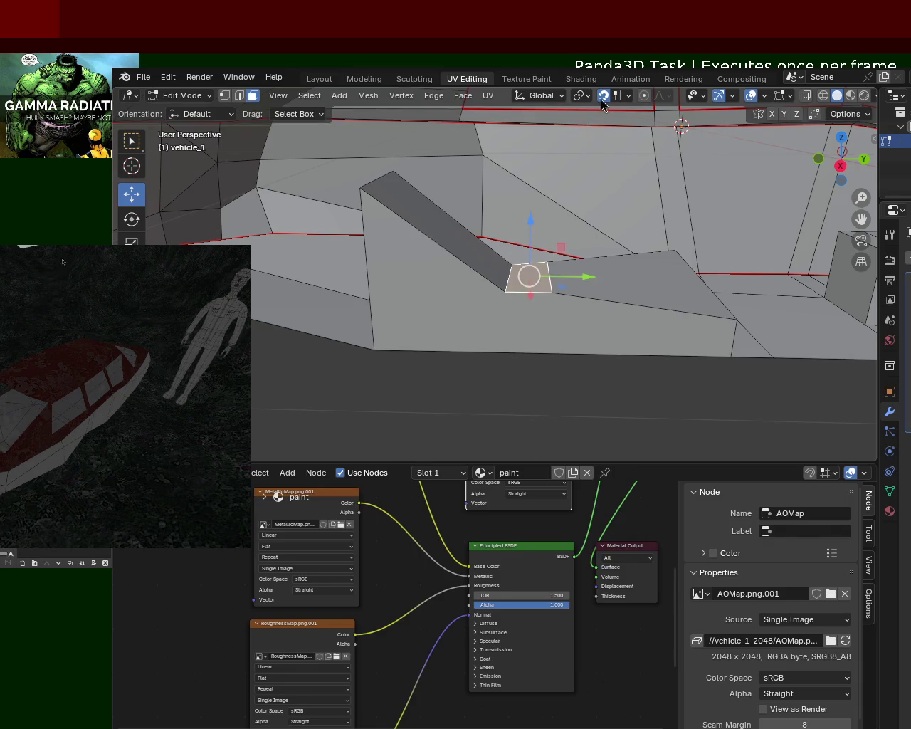
pyautogui.press('e')
pyautogui.click(575, 238)
pyautogui.moveTo(576, 239)
pyautogui.mouseDown(button='middle')
pyautogui.moveTo(582, 309)
pyautogui.moveTo(671, 306)
pyautogui.moveTo(665, 284)
pyautogui.moveTo(624, 283)
pyautogui.mouseUp(button='middle')
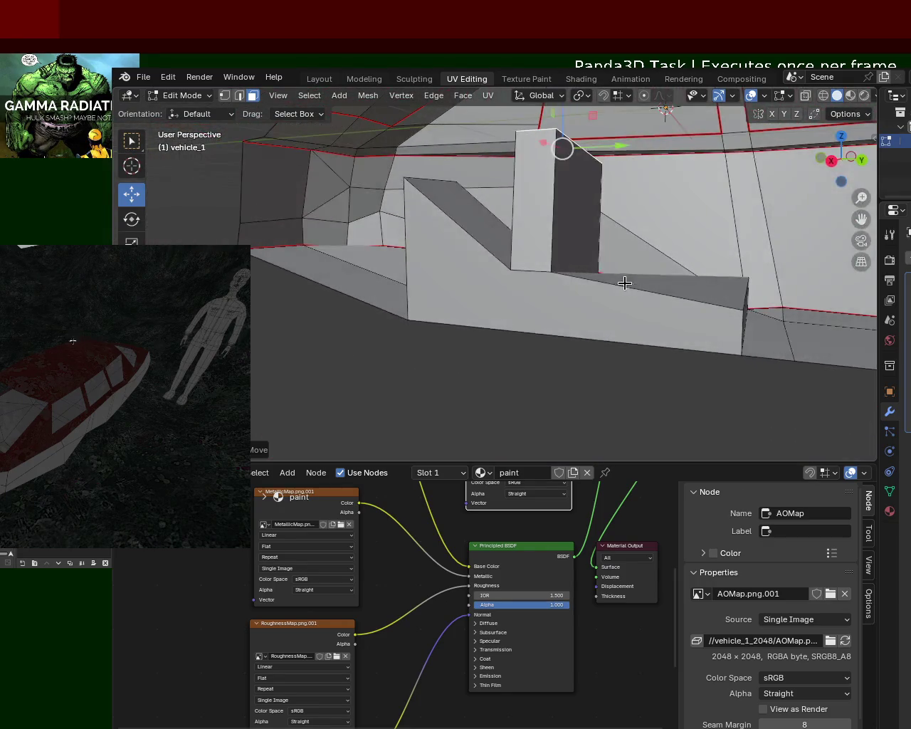
# Move the new block's bottom corner vertex rightward to the end of the ledge.
pyautogui.click(225, 95)
pyautogui.click(552, 271)
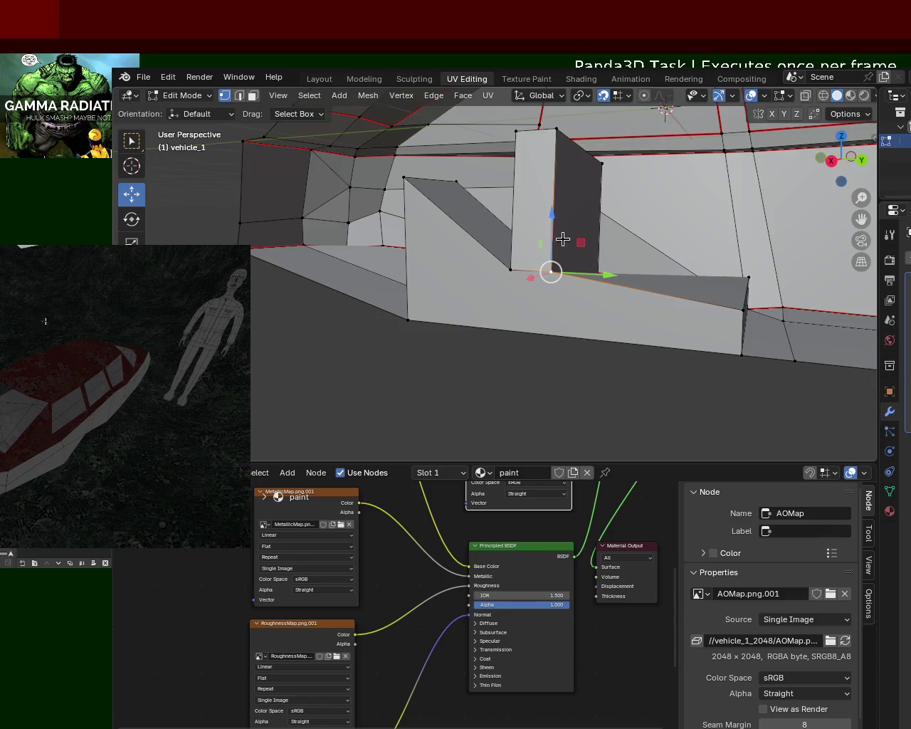
pyautogui.press('g')
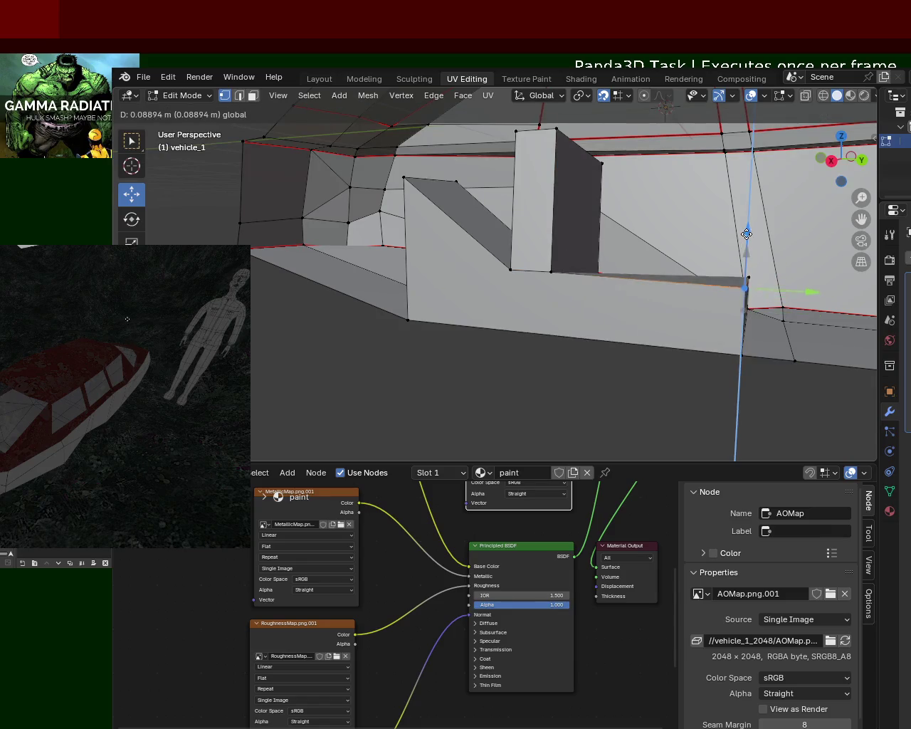
pyautogui.rightClick(743, 274)
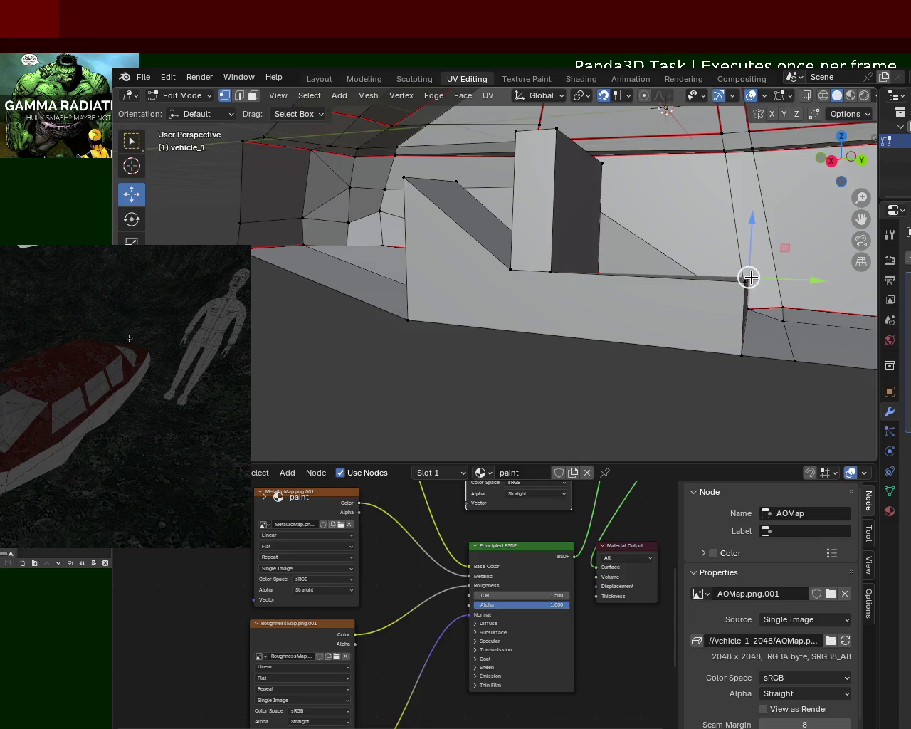
pyautogui.press('g')
pyautogui.click(744, 238)
pyautogui.moveTo(743, 239)
pyautogui.mouseDown(button='middle')
pyautogui.moveTo(588, 321)
pyautogui.moveTo(514, 316)
pyautogui.moveTo(549, 320)
pyautogui.moveTo(600, 349)
pyautogui.moveTo(643, 338)
pyautogui.moveTo(695, 301)
pyautogui.moveTo(529, 261)
pyautogui.moveTo(563, 332)
pyautogui.moveTo(563, 278)
pyautogui.moveTo(474, 266)
pyautogui.moveTo(539, 285)
pyautogui.moveTo(465, 299)
pyautogui.moveTo(567, 236)
pyautogui.mouseUp(button='middle')
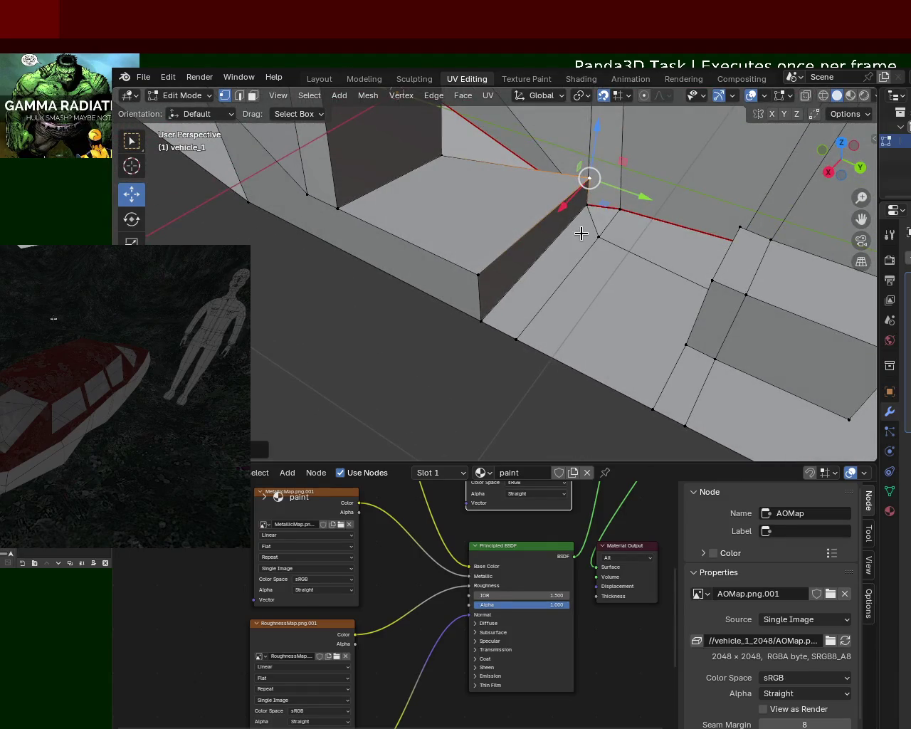
# Select the top-edge and corner vertices where the stepped wall meets the hull side.
pyautogui.moveTo(626, 184)
pyautogui.mouseDown(button='middle')
pyautogui.moveTo(534, 195)
pyautogui.moveTo(491, 230)
pyautogui.moveTo(553, 195)
pyautogui.moveTo(436, 242)
pyautogui.moveTo(410, 230)
pyautogui.moveTo(586, 256)
pyautogui.moveTo(515, 273)
pyautogui.moveTo(617, 239)
pyautogui.mouseUp(button='middle')
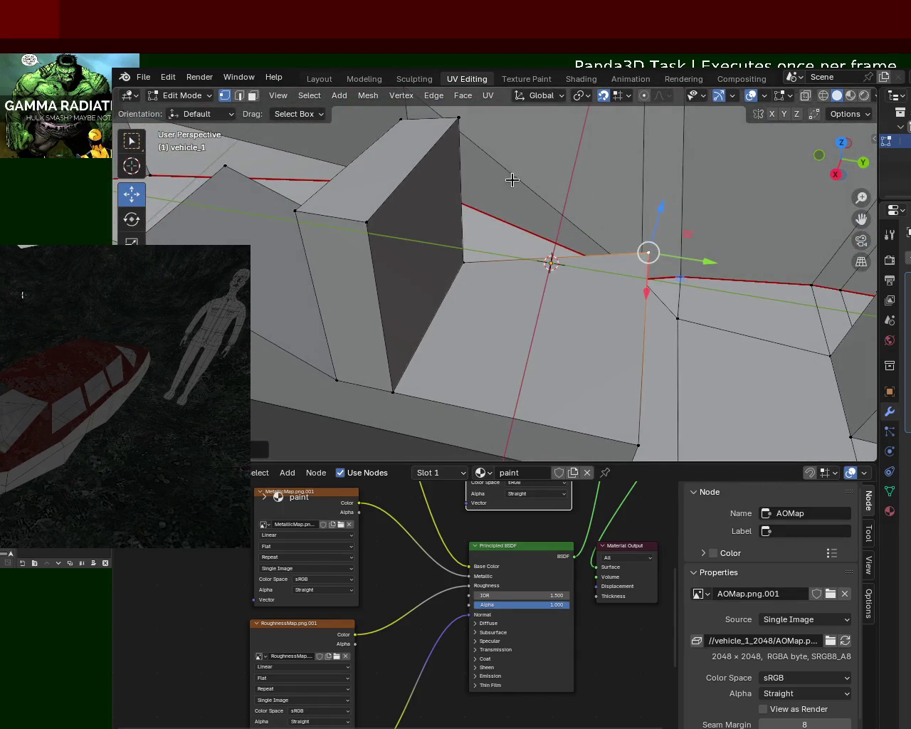
pyautogui.click(464, 262)
pyautogui.keyDown('shift'); pyautogui.click(645, 254); pyautogui.keyUp('shift')
pyautogui.moveTo(541, 320)
pyautogui.mouseDown(button='middle')
pyautogui.moveTo(563, 358)
pyautogui.moveTo(560, 294)
pyautogui.moveTo(488, 315)
pyautogui.moveTo(439, 299)
pyautogui.moveTo(409, 242)
pyautogui.moveTo(363, 246)
pyautogui.moveTo(561, 206)
pyautogui.moveTo(708, 200)
pyautogui.moveTo(645, 244)
pyautogui.mouseUp(button='middle')
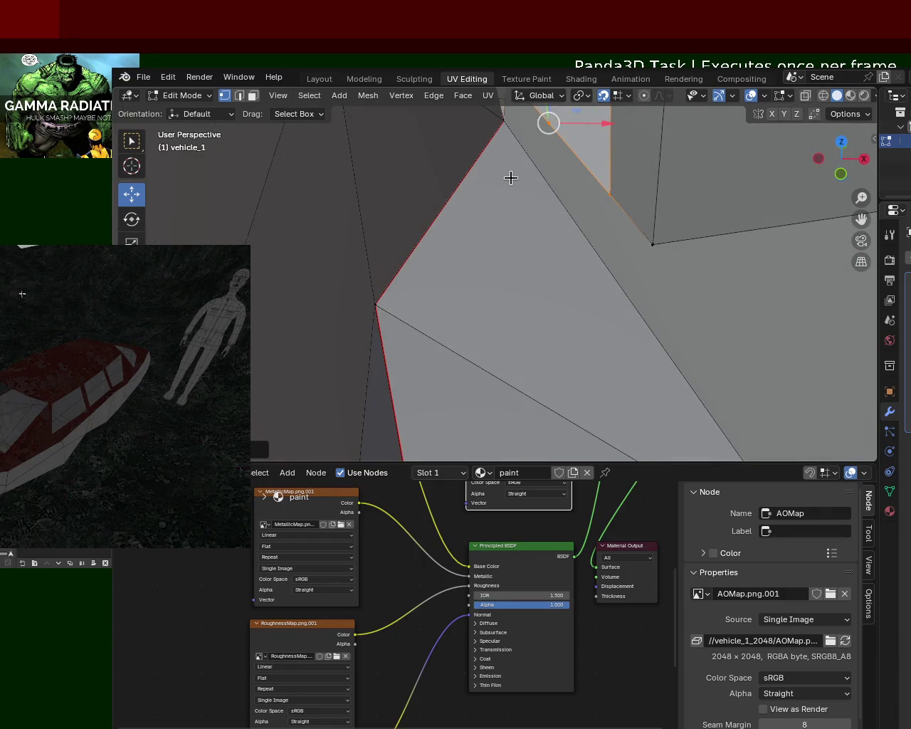
pyautogui.moveTo(505, 121)
pyautogui.mouseDown(button='middle')
pyautogui.moveTo(586, 297)
pyautogui.moveTo(627, 305)
pyautogui.mouseUp(button='middle')
pyautogui.moveTo(589, 236); pyautogui.dragTo(591, 256, button='middle')
pyautogui.keyDown('shift'); pyautogui.click(668, 399); pyautogui.keyUp('shift')
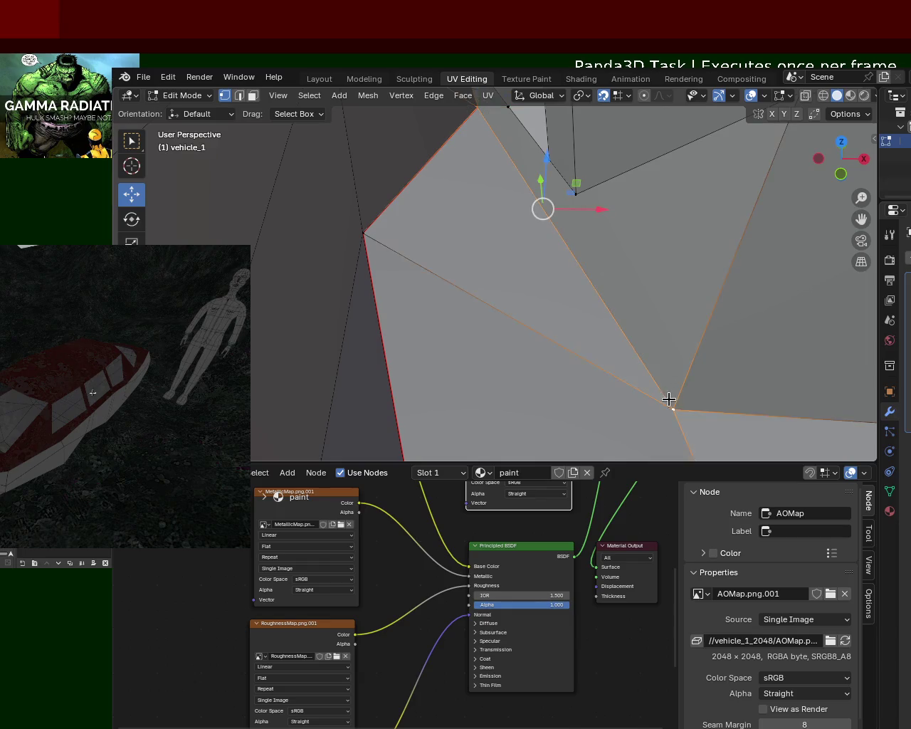
pyautogui.keyDown('shift'); pyautogui.click(575, 193); pyautogui.keyUp('shift')
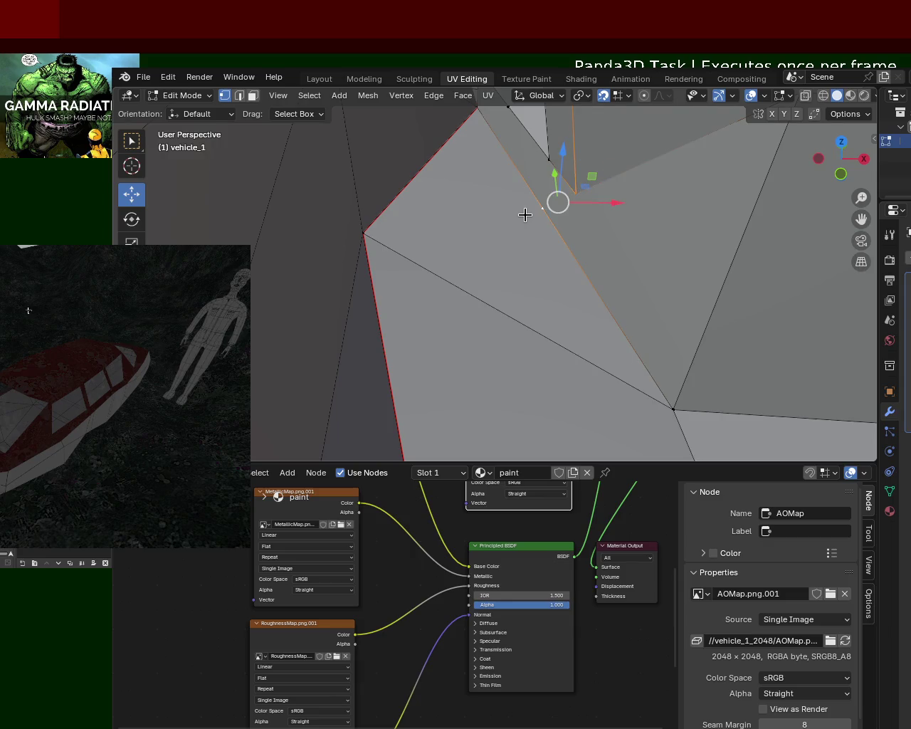
pyautogui.moveTo(525, 153)
pyautogui.mouseDown(button='middle')
pyautogui.moveTo(536, 203)
pyautogui.moveTo(524, 211)
pyautogui.moveTo(534, 194)
pyautogui.mouseUp(button='middle')
# Slide the corner vertex up along its edge with Vertex Slide.
pyautogui.click(546, 179)
pyautogui.click(525, 180)
pyautogui.keyDown('shift'); pyautogui.click(563, 284); pyautogui.keyUp('shift')
pyautogui.hotkey('ctrl', 'e')
pyautogui.hotkey('shift', 'v')
pyautogui.press('Escape')
pyautogui.click(574, 231)
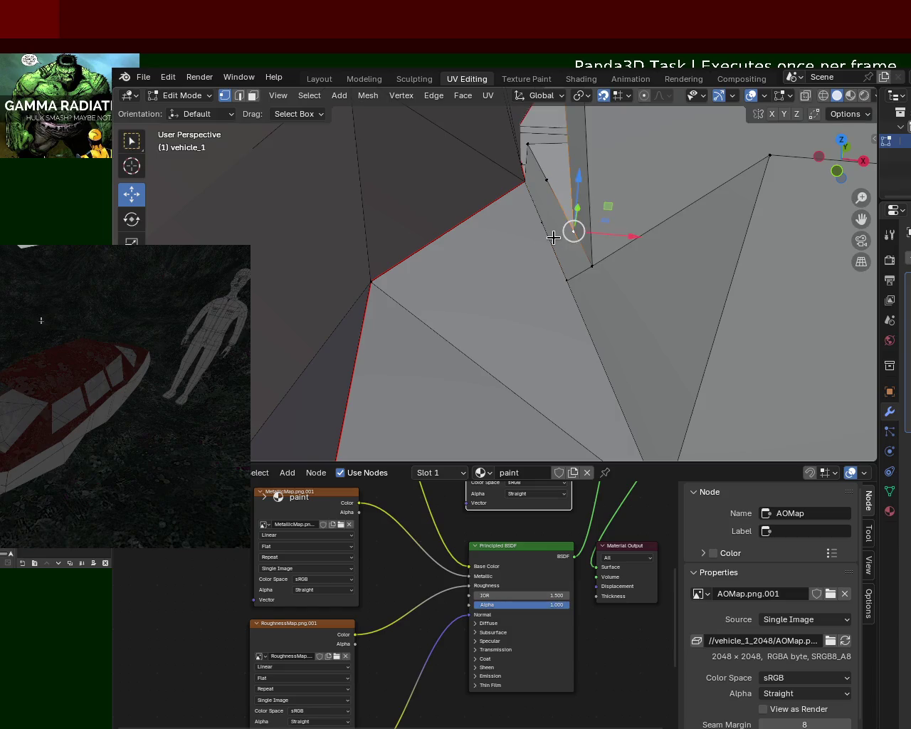
pyautogui.click(542, 223)
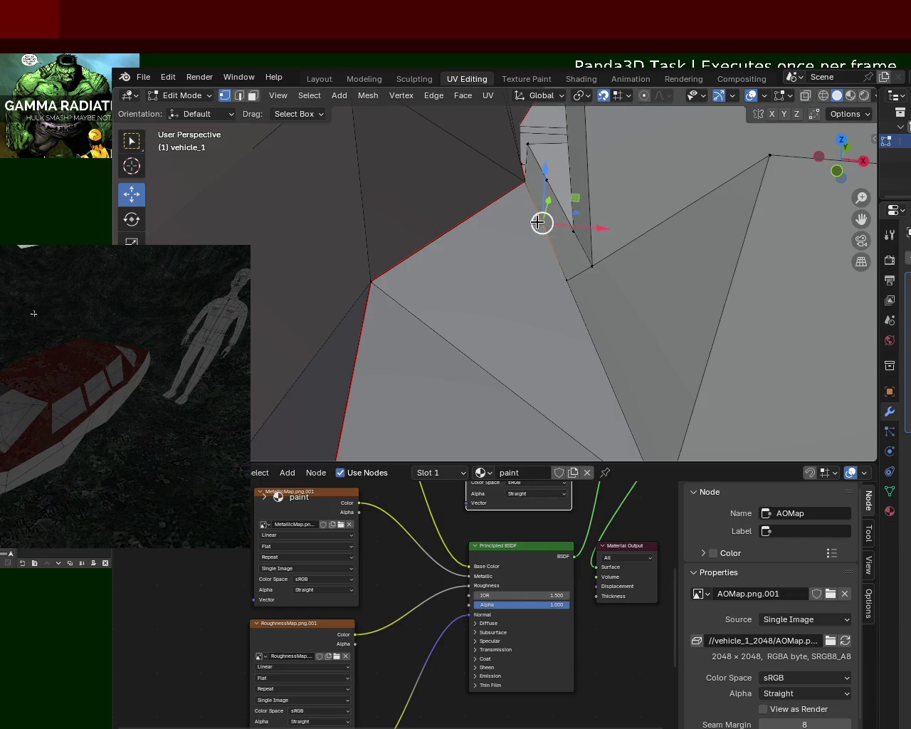
pyautogui.hotkey('shift', 'v')
pyautogui.press('Escape')
pyautogui.hotkey('shift', 'v')
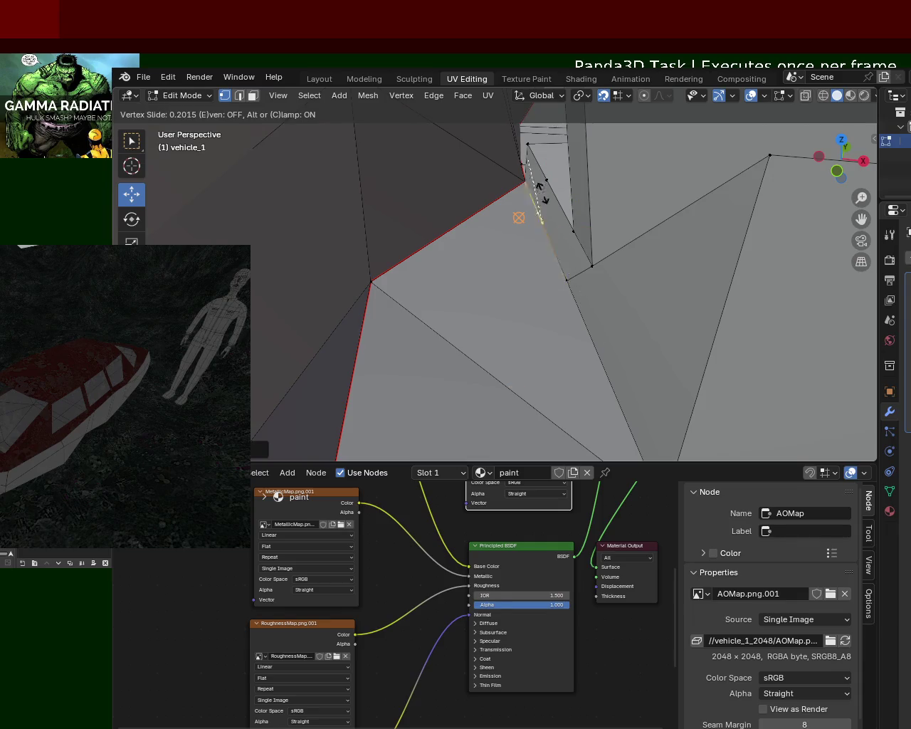
pyautogui.click(561, 228)
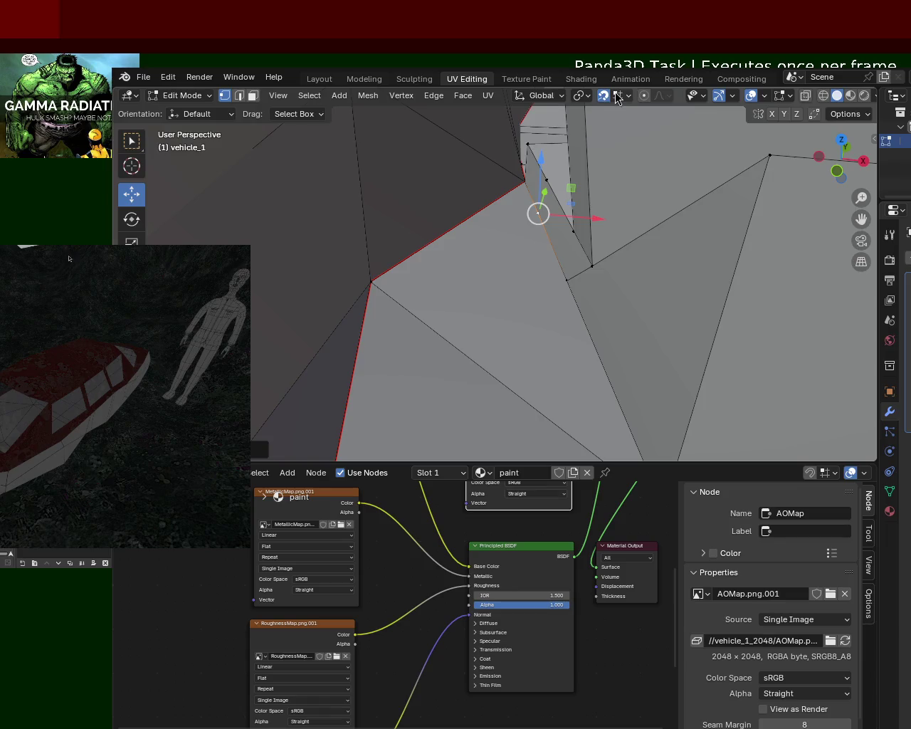
pyautogui.press('g')
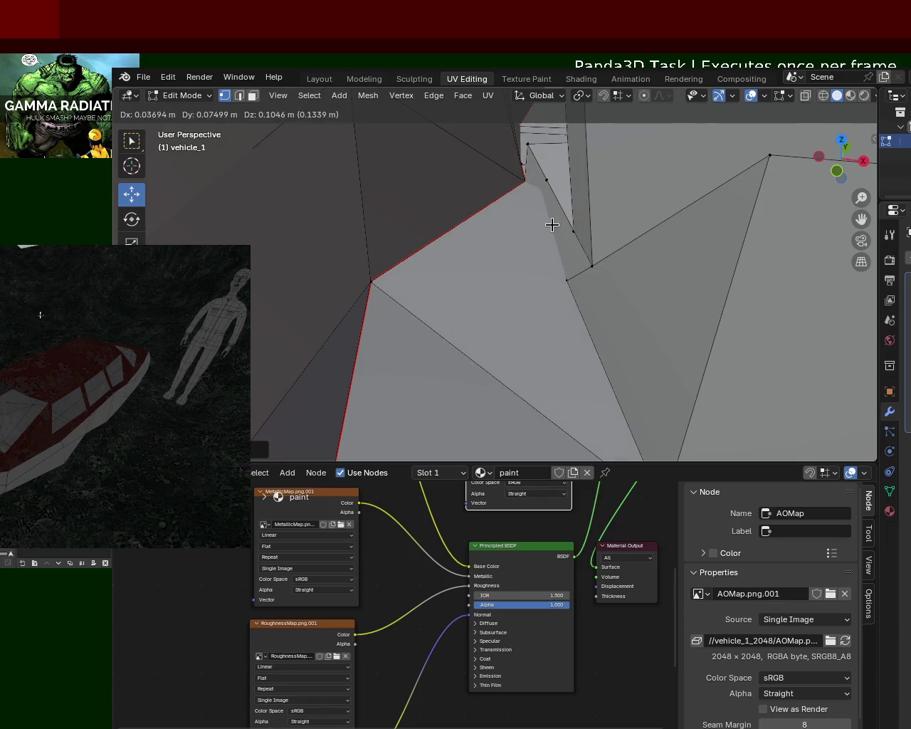
pyautogui.click(543, 217)
pyautogui.hotkey('shift', 'v')
pyautogui.click(566, 285)
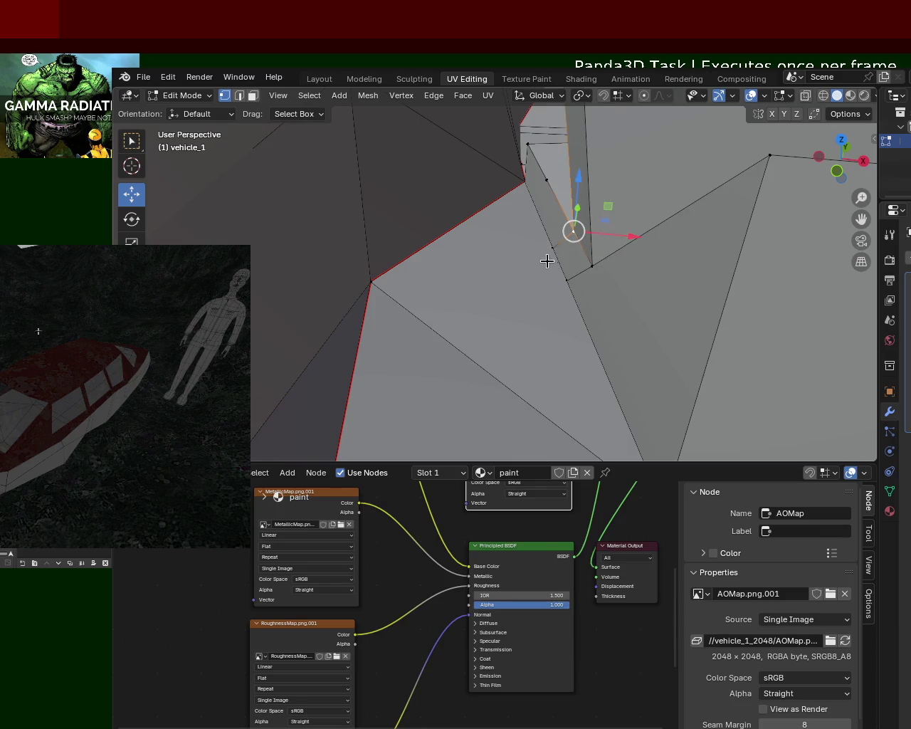
# Vertex-slide the neighbouring corner vertex along its edge to a new position.
pyautogui.scroll(5, 549, 255)
pyautogui.scroll(-3, 541, 262)
pyautogui.moveTo(584, 274); pyautogui.dragTo(600, 266, button='middle')
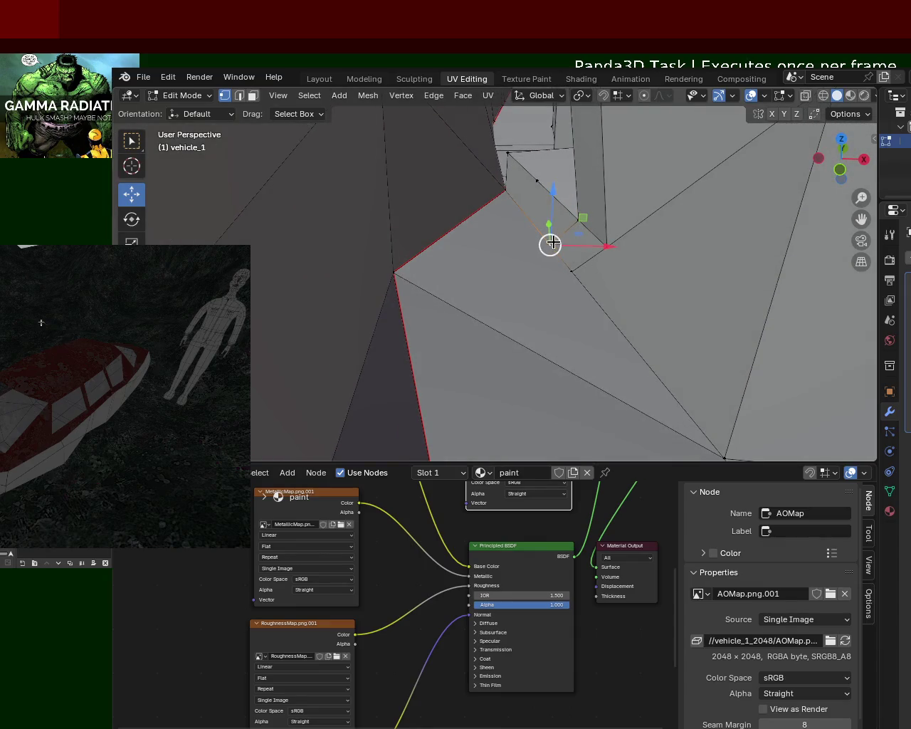
pyautogui.hotkey('shift', 'v')
pyautogui.click(595, 311)
pyautogui.hotkey('ctrl', 'z')
pyautogui.hotkey('shift', 'v')
pyautogui.press('Escape')
pyautogui.hotkey('shift', 'v')
pyautogui.click(631, 358)
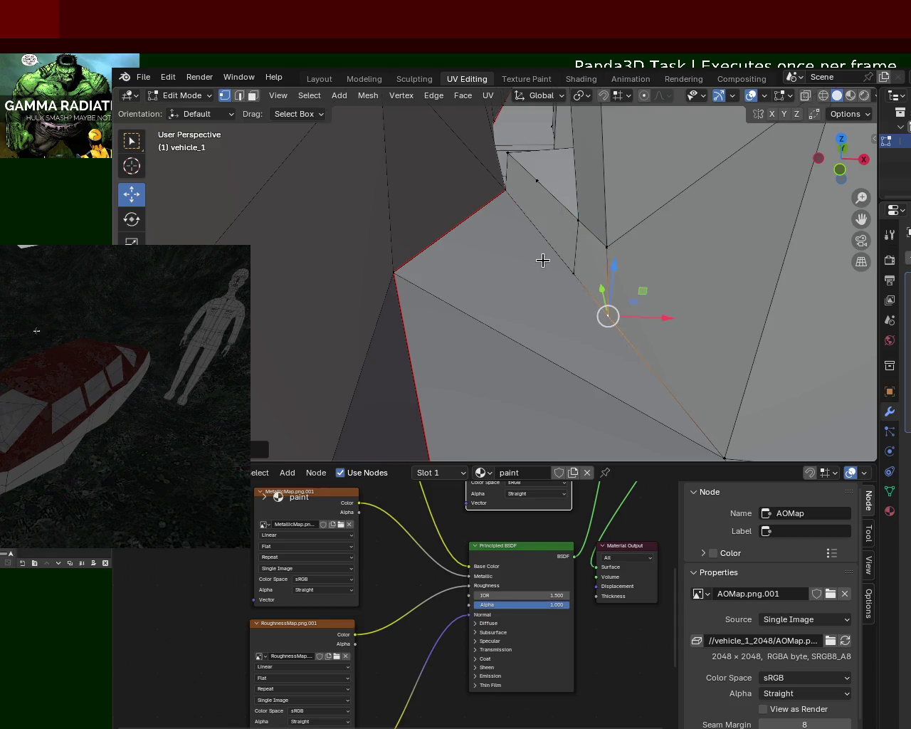
# Move the wall's edge about 0.049 m along X to tighten the block against the hull.
pyautogui.click(511, 191)
pyautogui.keyDown('shift'); pyautogui.click(575, 275); pyautogui.keyUp('shift')
pyautogui.hotkey('ctrl', 'e')
pyautogui.press('Escape')
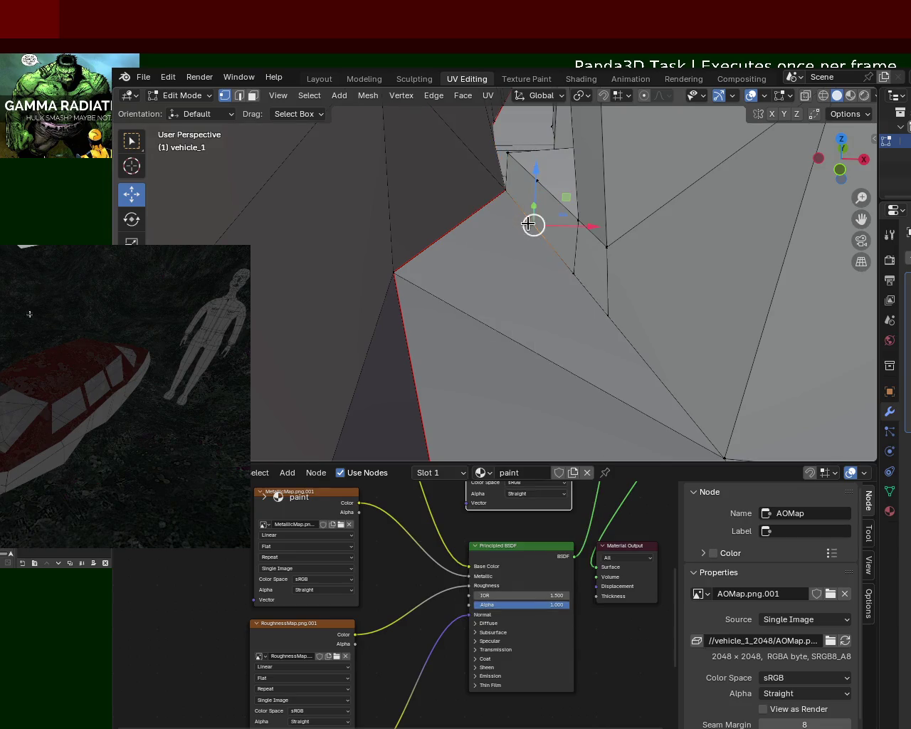
pyautogui.moveTo(545, 177); pyautogui.dragTo(547, 156)
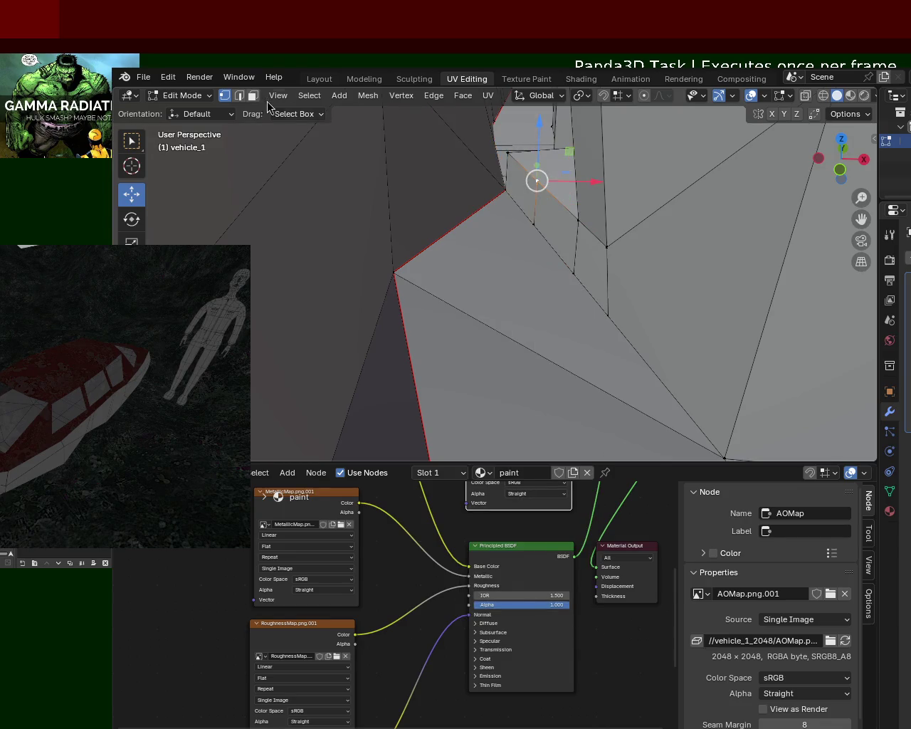
pyautogui.press('2')
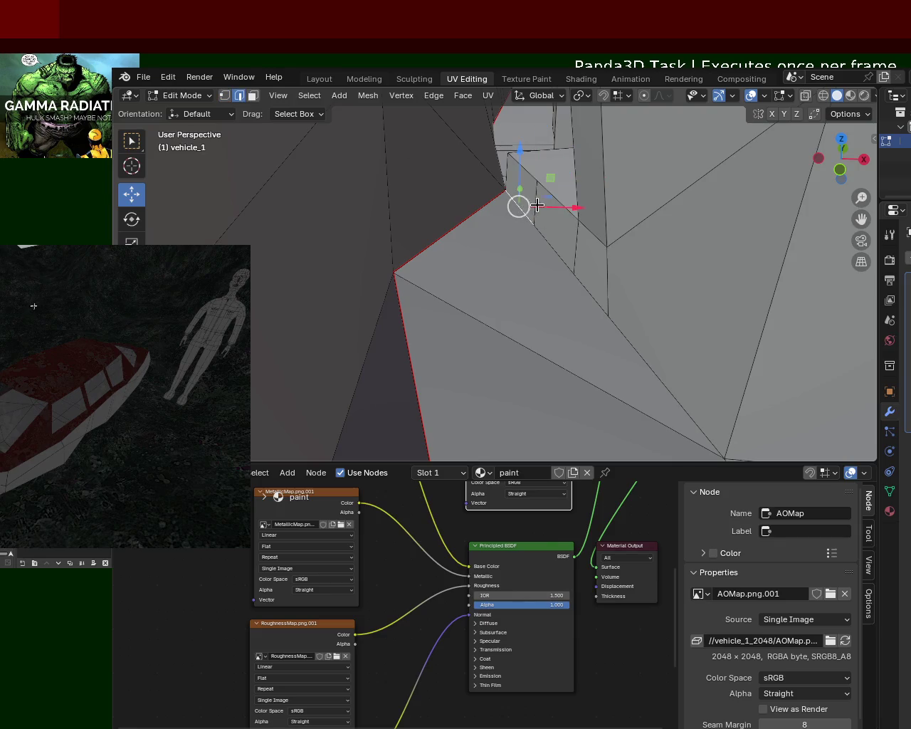
pyautogui.moveTo(535, 205)
pyautogui.mouseDown()
pyautogui.moveTo(552, 225)
pyautogui.moveTo(533, 228)
pyautogui.mouseUp()
pyautogui.moveTo(565, 284)
pyautogui.mouseDown(button='middle')
pyautogui.moveTo(522, 288)
pyautogui.moveTo(494, 320)
pyautogui.moveTo(496, 289)
pyautogui.moveTo(452, 264)
pyautogui.mouseUp(button='middle')
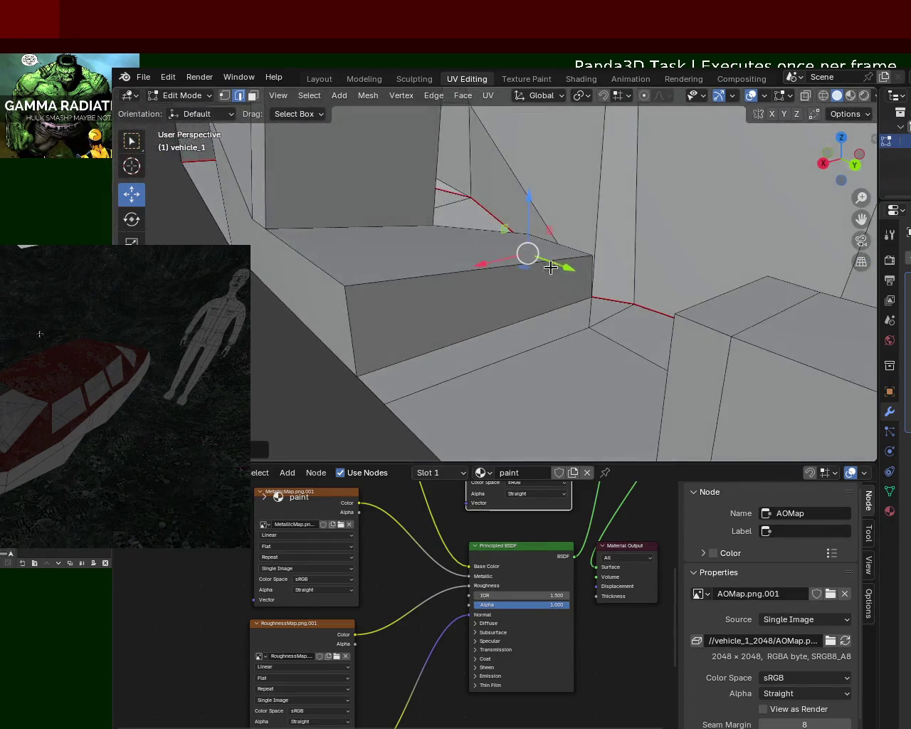
# Select the step block's back and top faces and delete the top face.
pyautogui.click(597, 283)
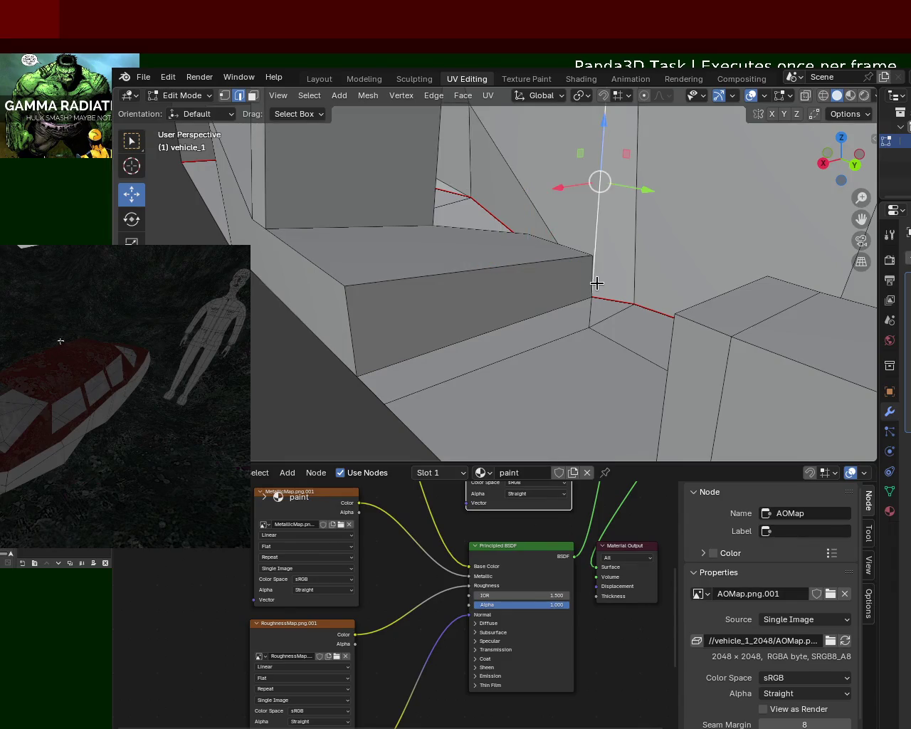
pyautogui.click(578, 279)
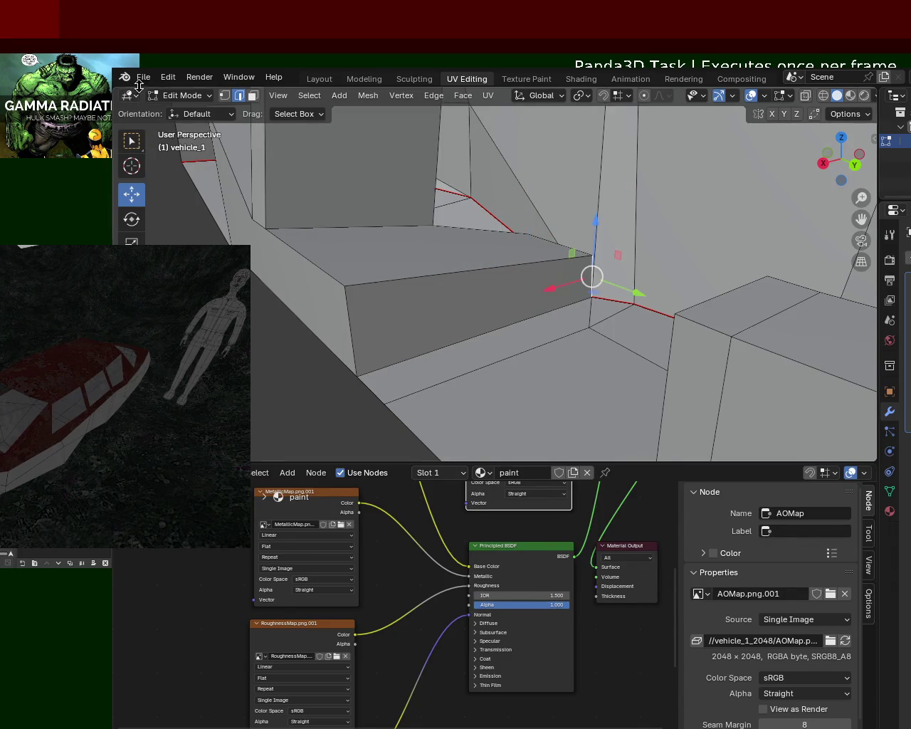
pyautogui.click(253, 94)
pyautogui.click(341, 210)
pyautogui.click(398, 267)
pyautogui.press('x')
pyautogui.click(399, 271)
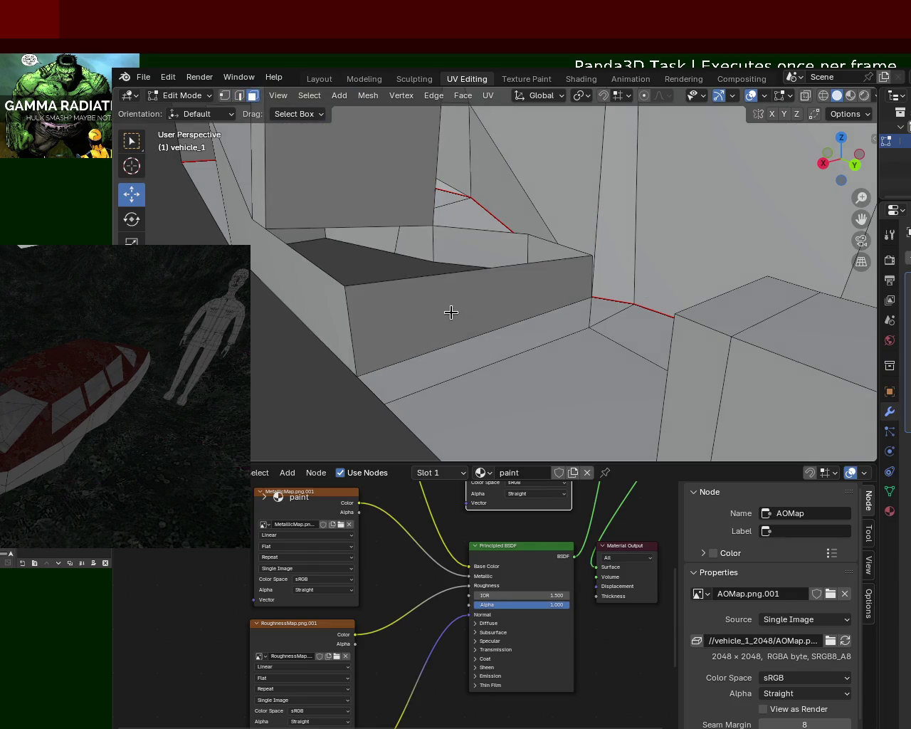
# Delete the remaining adjoining faces, leaving an opening in the mesh.
pyautogui.moveTo(451, 311)
pyautogui.mouseDown(button='middle')
pyautogui.moveTo(474, 350)
pyautogui.moveTo(565, 275)
pyautogui.mouseUp(button='middle')
pyautogui.press('x')
pyautogui.click(539, 271)
pyautogui.moveTo(506, 299)
pyautogui.mouseDown(button='middle')
pyautogui.moveTo(494, 332)
pyautogui.moveTo(458, 284)
pyautogui.moveTo(434, 319)
pyautogui.mouseUp(button='middle')
pyautogui.press('x')
pyautogui.click(464, 252)
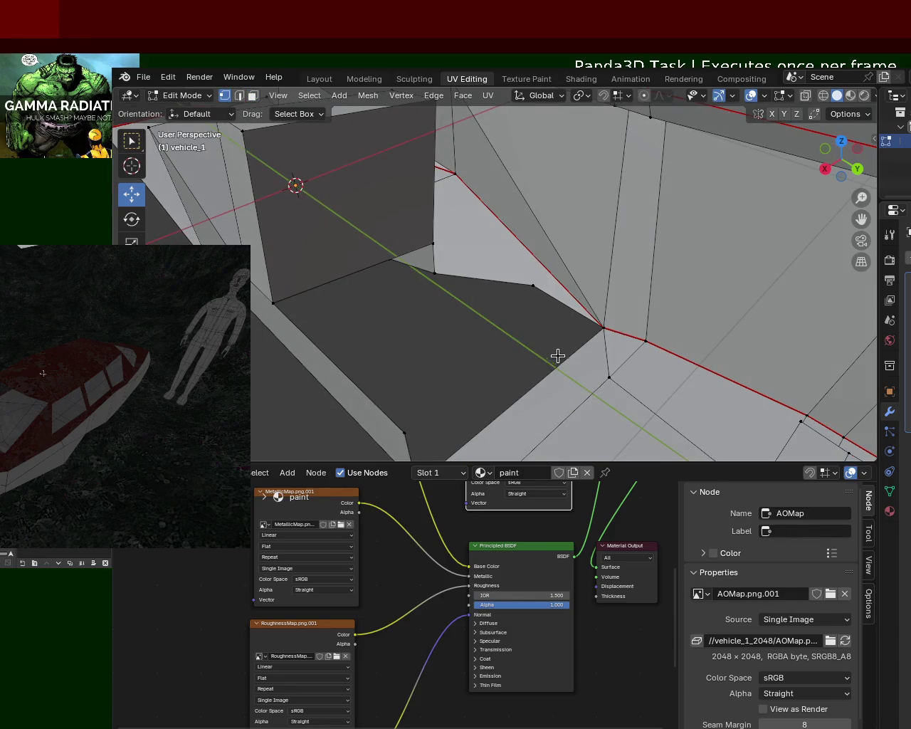
# Select the corner vertices around the floor-block opening inside the hull.
pyautogui.click(609, 375)
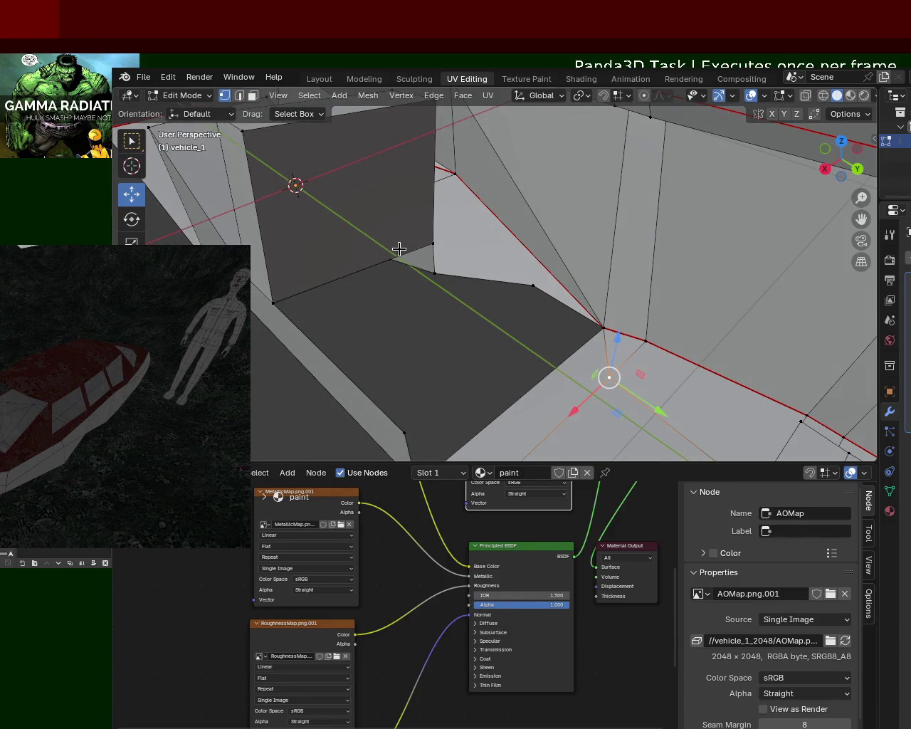
pyautogui.keyDown('shift'); pyautogui.click(434, 273); pyautogui.keyUp('shift')
pyautogui.click(434, 272)
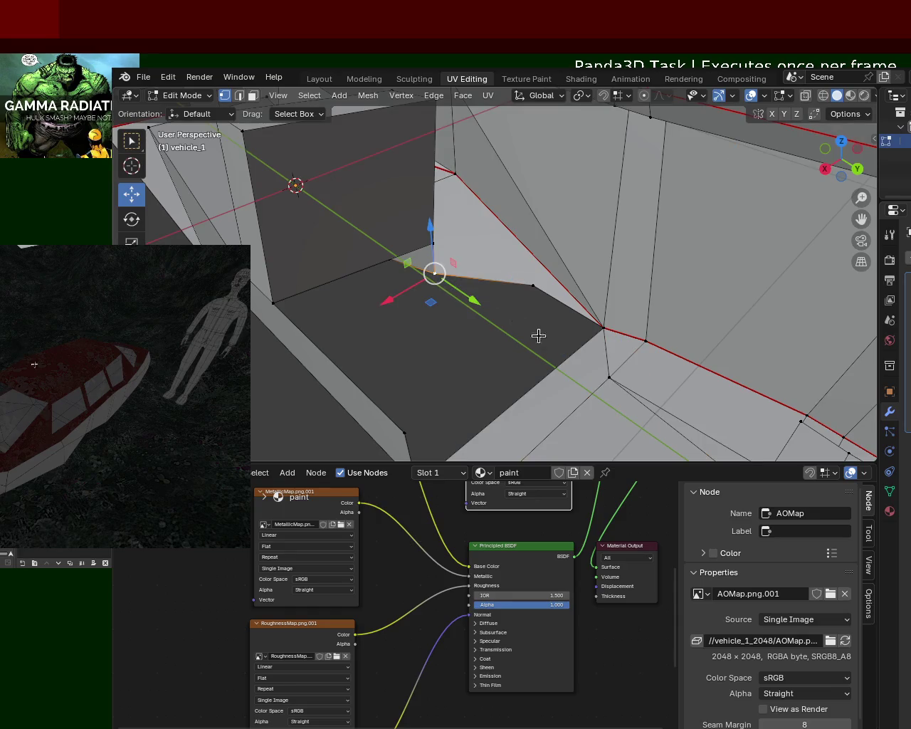
pyautogui.keyDown('shift'); pyautogui.click(609, 377); pyautogui.keyUp('shift')
pyautogui.click(582, 335)
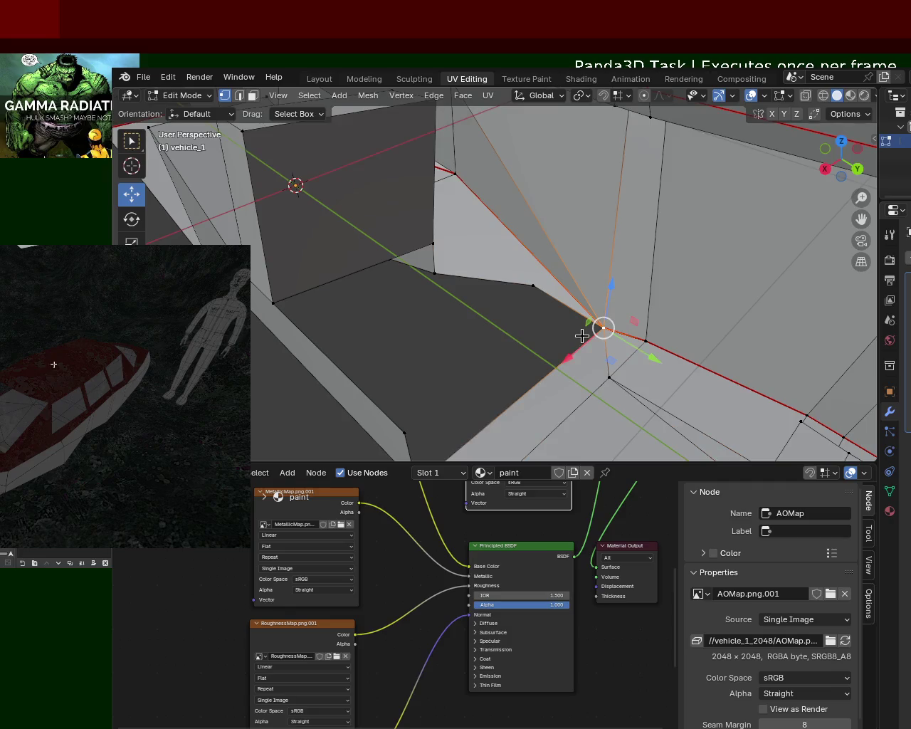
pyautogui.keyDown('shift'); pyautogui.moveTo(506, 429); pyautogui.dragTo(502, 317, button='middle'); pyautogui.keyUp('shift')
pyautogui.keyDown('shift'); pyautogui.click(399, 411); pyautogui.keyUp('shift')
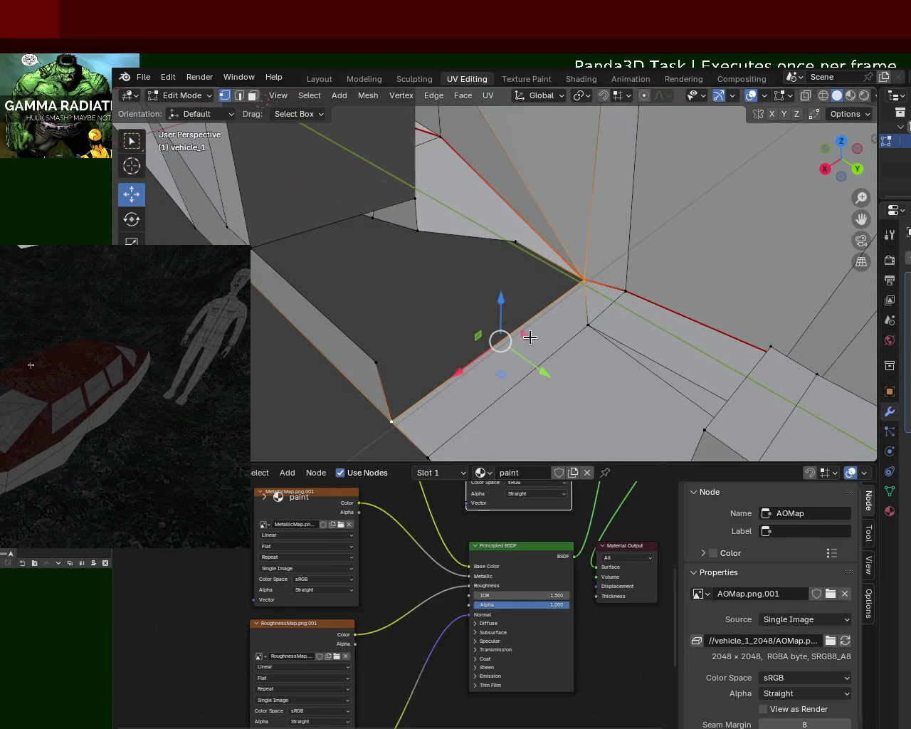
pyautogui.click(584, 281)
# Vertex-slide the opening's vertex about 0.455 along its edge and join the vertices across the gap.
pyautogui.keyDown('shift'); pyautogui.click(396, 432); pyautogui.keyUp('shift')
pyautogui.hotkey('ctrl', 'e')
pyautogui.press('Escape')
pyautogui.hotkey('shift', 'v')
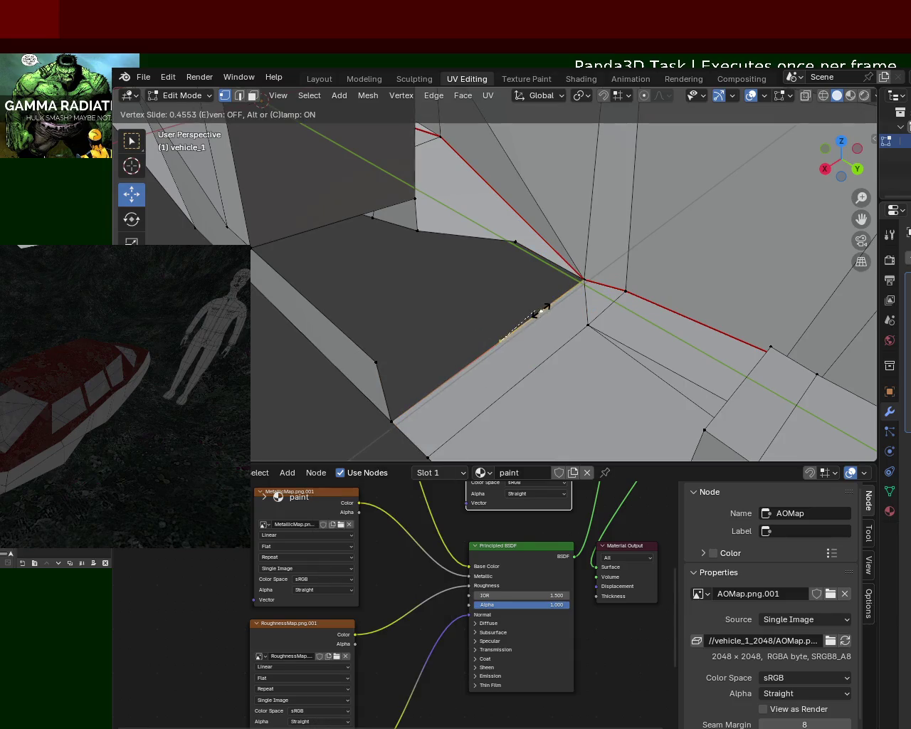
pyautogui.click(540, 311)
pyautogui.keyDown('shift'); pyautogui.click(418, 224); pyautogui.keyUp('shift')
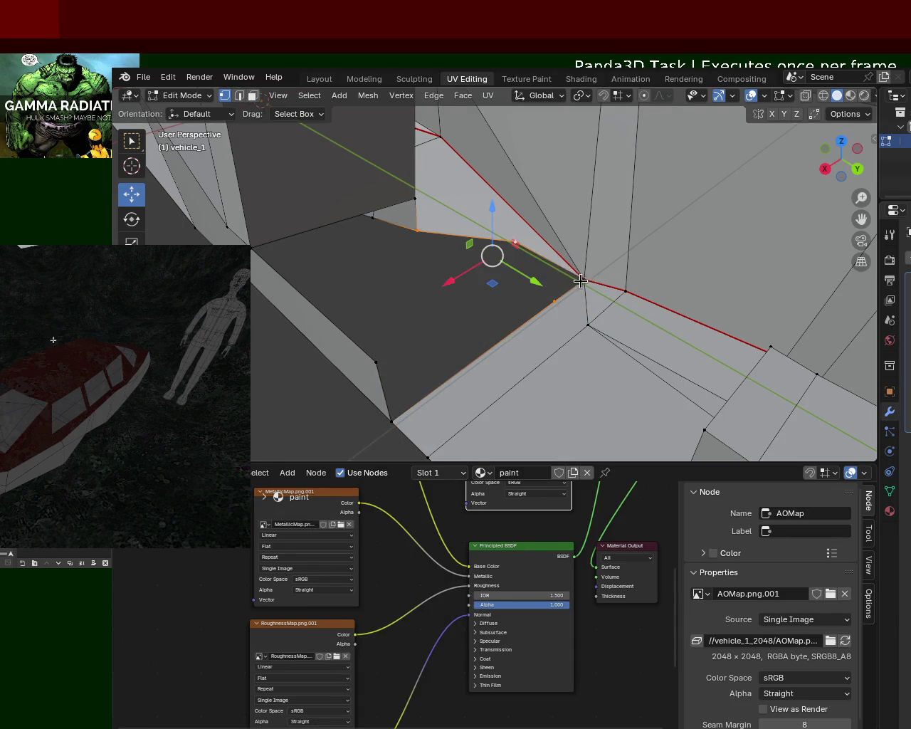
pyautogui.click(475, 281)
pyautogui.moveTo(475, 281)
pyautogui.mouseDown(button='middle')
pyautogui.moveTo(446, 305)
pyautogui.moveTo(507, 313)
pyautogui.mouseUp(button='middle')
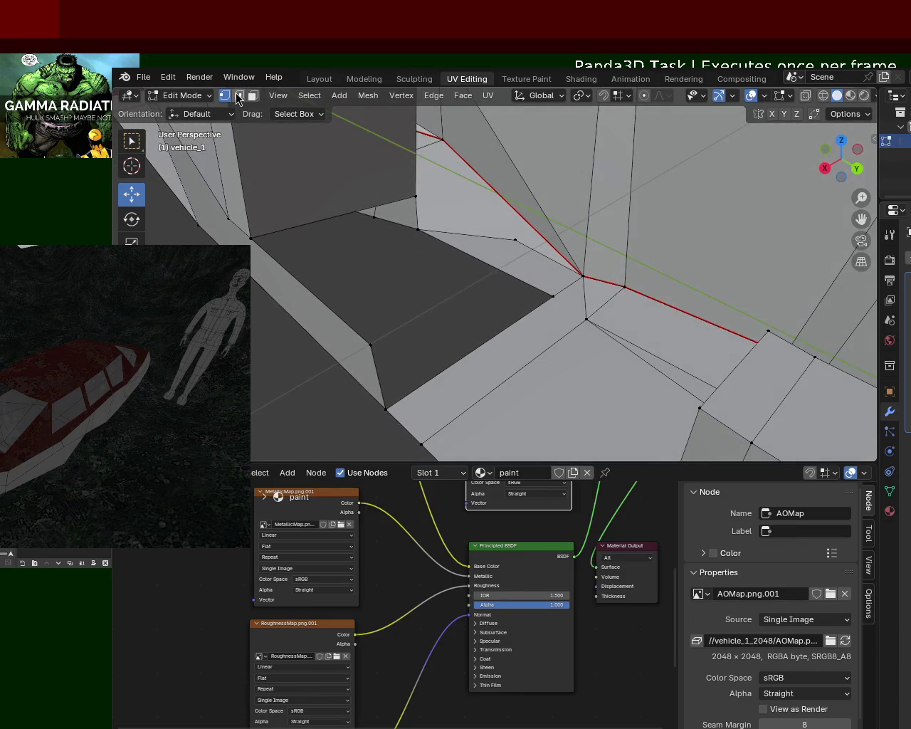
# Dissolve the stray hull-floor edge with X > Dissolve Edges, keeping the surrounding faces.
pyautogui.click(548, 262)
pyautogui.press('x')
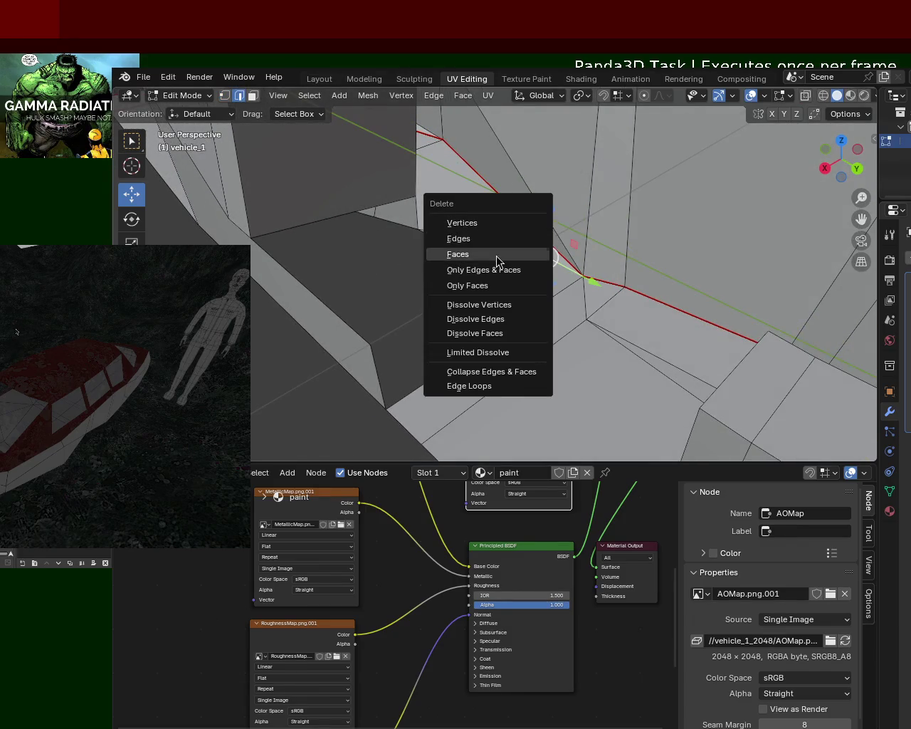
pyautogui.click(475, 319)
pyautogui.moveTo(492, 261)
pyautogui.mouseDown(button='middle')
pyautogui.moveTo(480, 352)
pyautogui.moveTo(548, 341)
pyautogui.moveTo(620, 292)
pyautogui.mouseUp(button='middle')
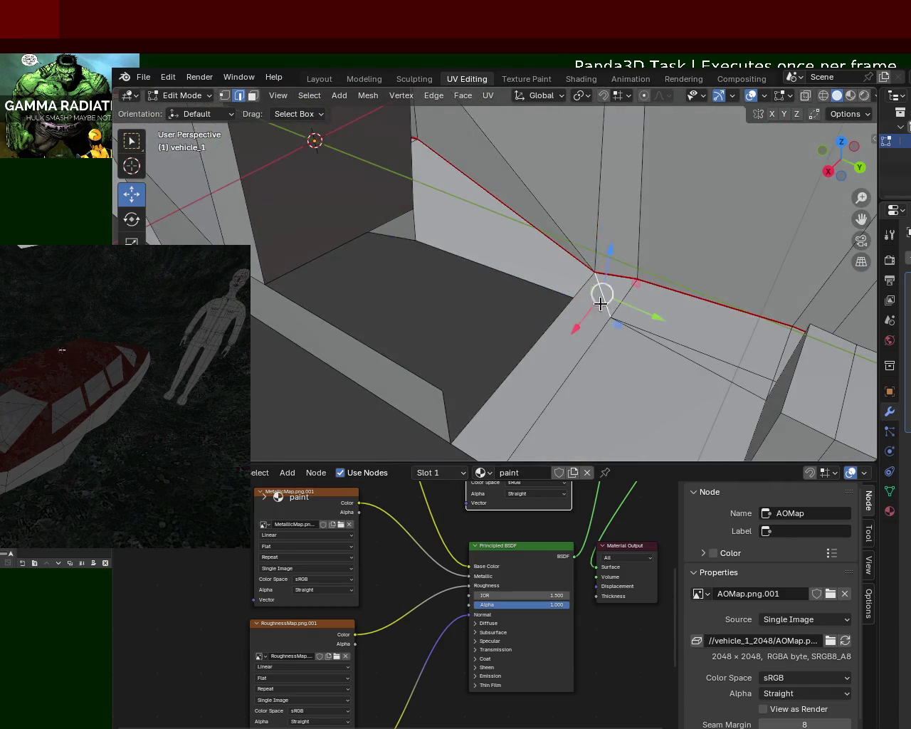
# Dissolve the vertical edge and the next edge around the interior seat block.
pyautogui.press('x')
pyautogui.click(602, 319)
pyautogui.click(726, 361)
pyautogui.moveTo(713, 377)
pyautogui.mouseDown(button='middle')
pyautogui.moveTo(773, 427)
pyautogui.moveTo(722, 396)
pyautogui.moveTo(620, 432)
pyautogui.moveTo(641, 325)
pyautogui.moveTo(724, 353)
pyautogui.moveTo(753, 391)
pyautogui.moveTo(789, 377)
pyautogui.moveTo(716, 295)
pyautogui.moveTo(512, 346)
pyautogui.mouseUp(button='middle')
pyautogui.moveTo(430, 343); pyautogui.dragTo(573, 235, button='middle')
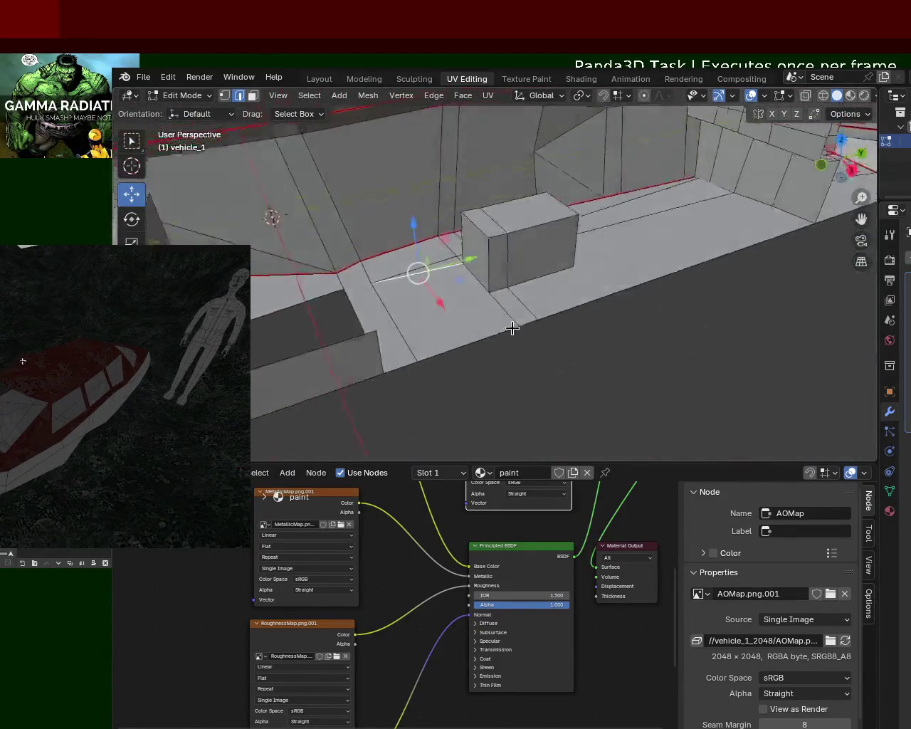
pyautogui.press('x')
pyautogui.click(603, 224)
pyautogui.moveTo(451, 275); pyautogui.dragTo(435, 299, button='middle')
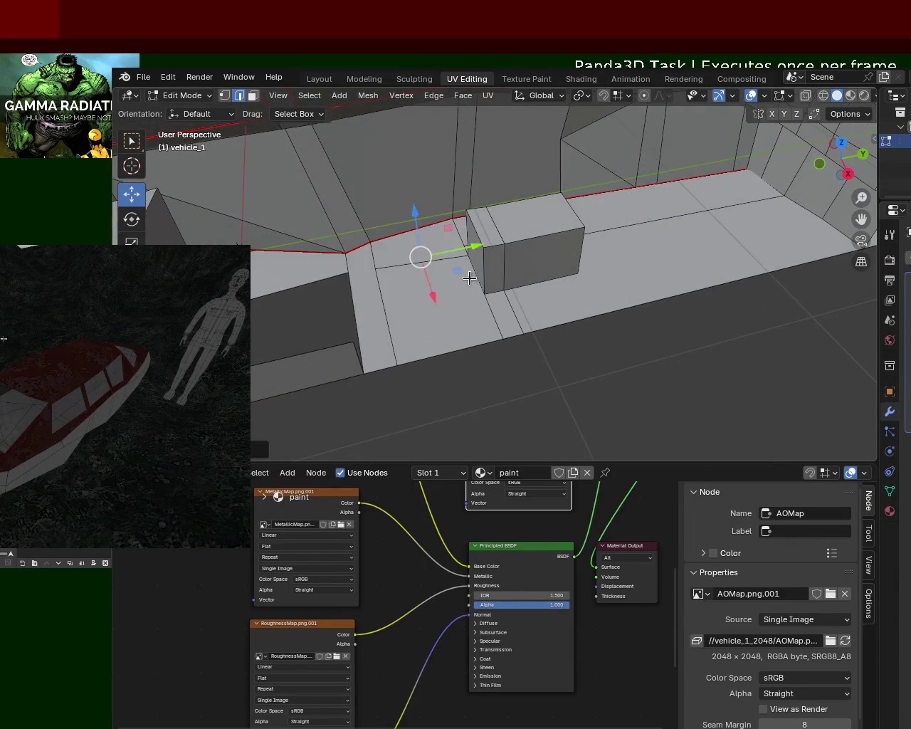
pyautogui.moveTo(441, 250)
pyautogui.mouseDown(button='middle')
pyautogui.moveTo(525, 278)
pyautogui.moveTo(587, 255)
pyautogui.mouseUp(button='middle')
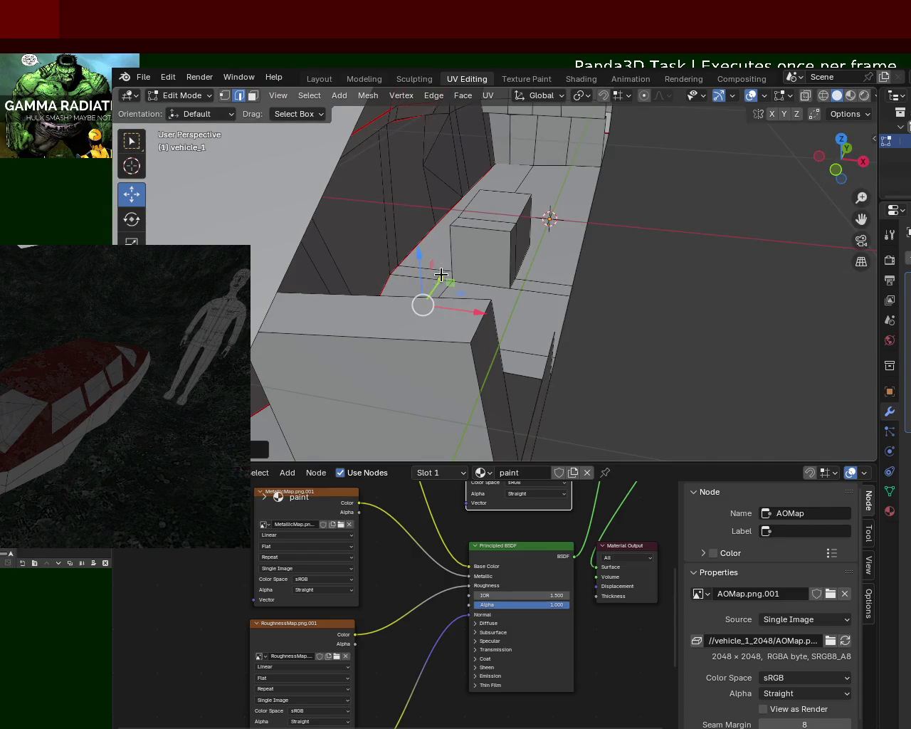
pyautogui.moveTo(545, 215)
pyautogui.mouseDown(button='middle')
pyautogui.moveTo(458, 318)
pyautogui.moveTo(397, 305)
pyautogui.moveTo(512, 277)
pyautogui.moveTo(479, 261)
pyautogui.moveTo(615, 273)
pyautogui.moveTo(591, 318)
pyautogui.moveTo(538, 288)
pyautogui.mouseUp(button='middle')
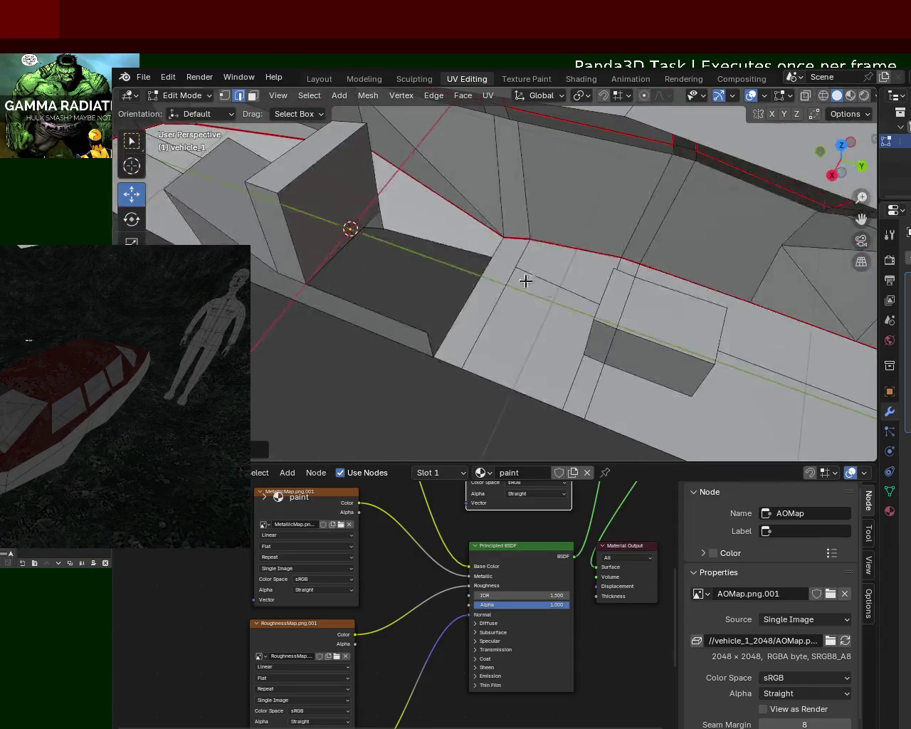
# Lower the angled partition's bottom corner vertex straight down about 0.13 m, then further.
pyautogui.click(514, 264)
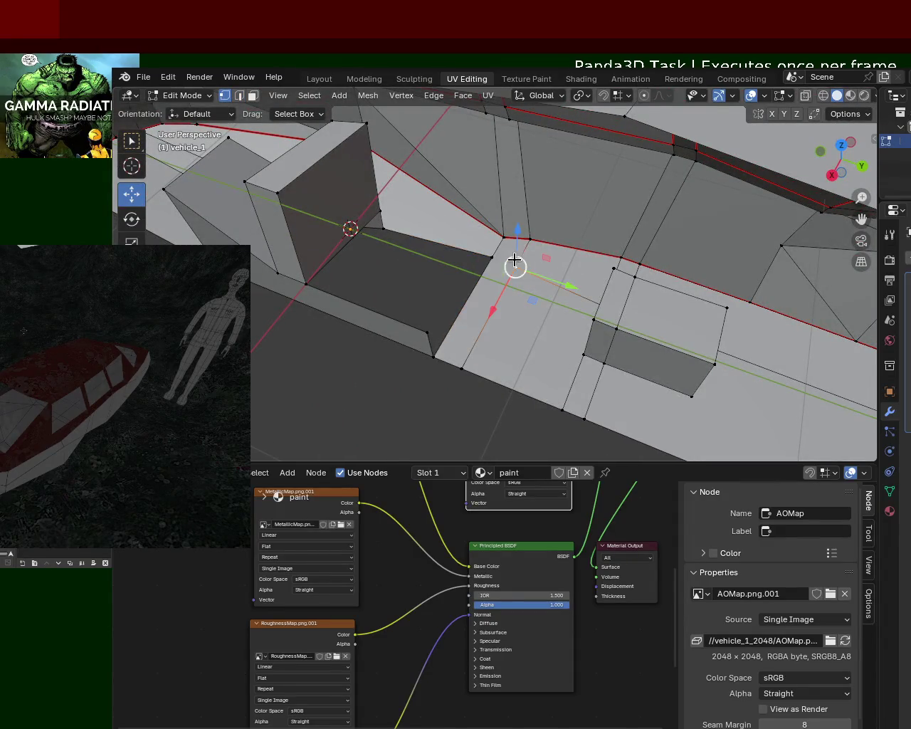
pyautogui.moveTo(498, 292)
pyautogui.mouseDown(button='middle')
pyautogui.moveTo(425, 261)
pyautogui.moveTo(571, 321)
pyautogui.moveTo(514, 278)
pyautogui.moveTo(484, 281)
pyautogui.moveTo(567, 307)
pyautogui.mouseUp(button='middle')
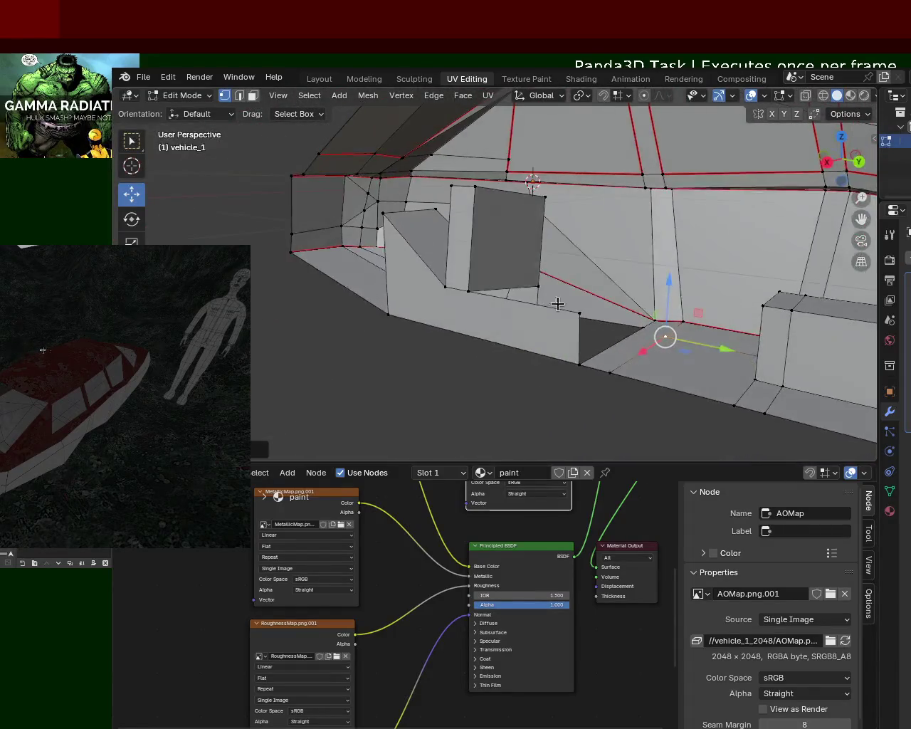
pyautogui.click(470, 295)
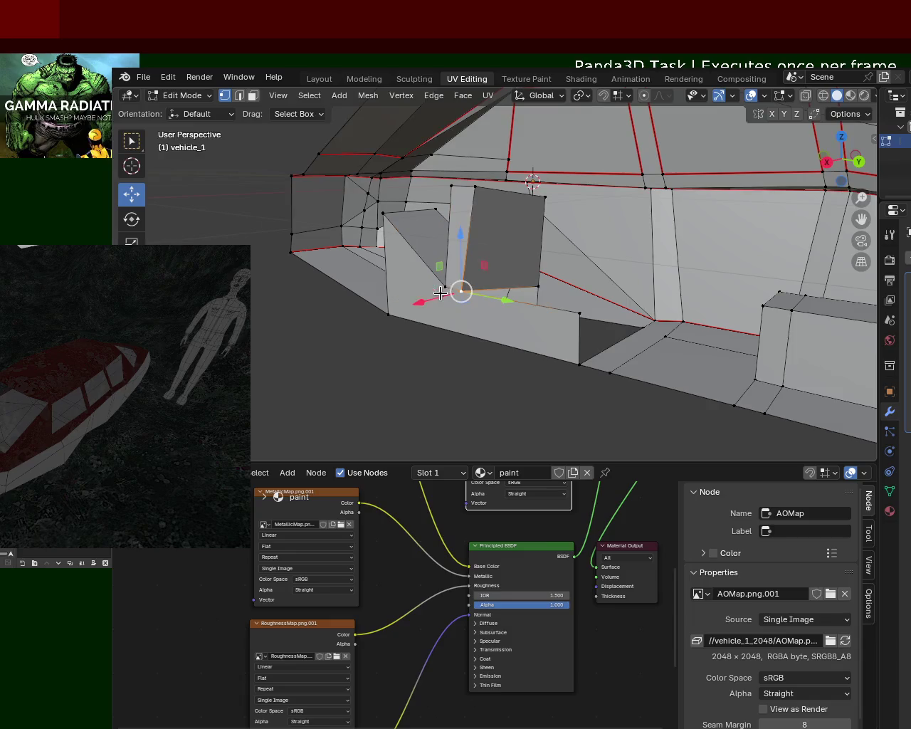
pyautogui.moveTo(464, 267); pyautogui.dragTo(452, 278)
pyautogui.moveTo(452, 278); pyautogui.dragTo(527, 300, button='middle')
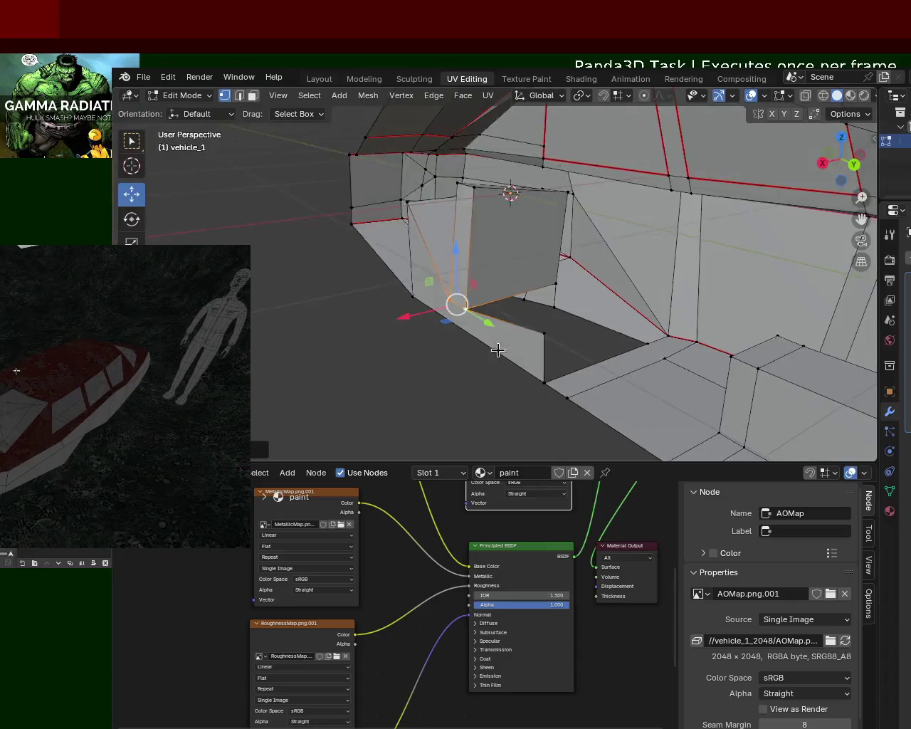
pyautogui.moveTo(528, 300); pyautogui.dragTo(523, 356)
pyautogui.moveTo(523, 356)
pyautogui.mouseDown(button='middle')
pyautogui.moveTo(512, 360)
pyautogui.moveTo(534, 372)
pyautogui.moveTo(560, 364)
pyautogui.moveTo(500, 352)
pyautogui.moveTo(535, 368)
pyautogui.moveTo(557, 370)
pyautogui.moveTo(468, 344)
pyautogui.moveTo(519, 336)
pyautogui.moveTo(451, 363)
pyautogui.moveTo(502, 351)
pyautogui.moveTo(526, 363)
pyautogui.moveTo(488, 304)
pyautogui.mouseUp(button='middle')
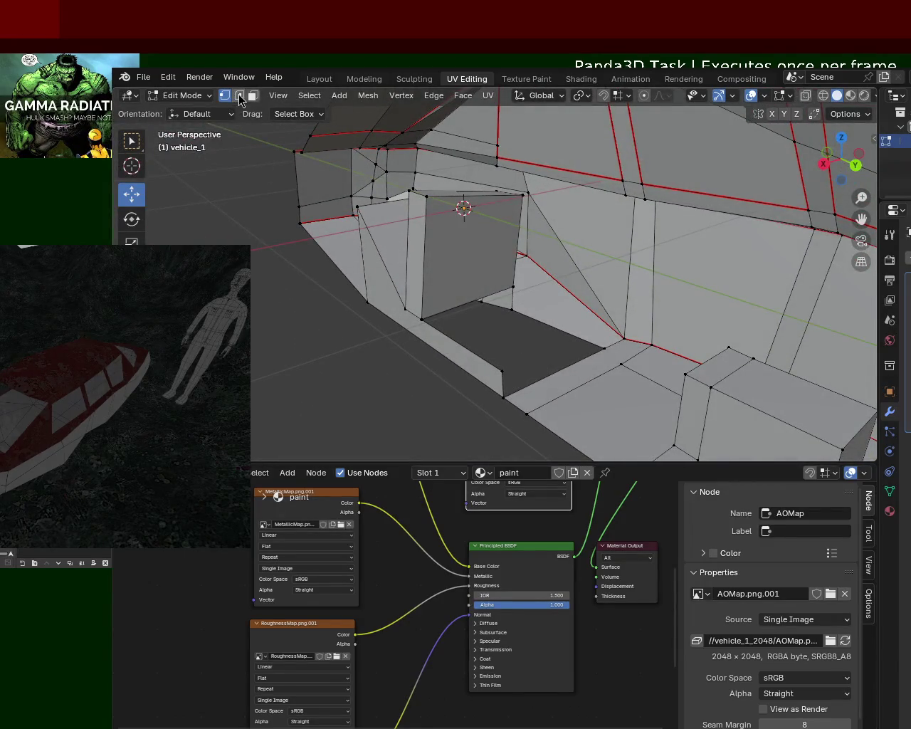
# Edge-slide one edge of the angled partition and select the face beside it.
pyautogui.moveTo(417, 222)
pyautogui.mouseDown(button='middle')
pyautogui.moveTo(455, 293)
pyautogui.moveTo(449, 278)
pyautogui.moveTo(459, 279)
pyautogui.moveTo(482, 362)
pyautogui.moveTo(515, 281)
pyautogui.moveTo(606, 248)
pyautogui.moveTo(688, 284)
pyautogui.mouseUp(button='middle')
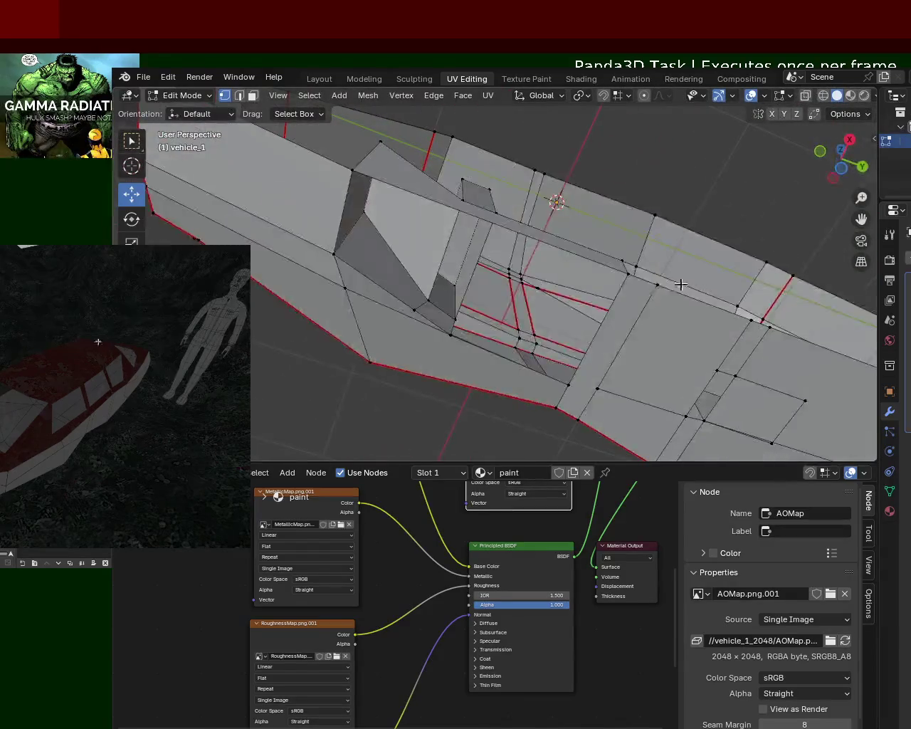
pyautogui.moveTo(453, 339)
pyautogui.mouseDown(button='middle')
pyautogui.moveTo(474, 346)
pyautogui.moveTo(399, 377)
pyautogui.moveTo(370, 401)
pyautogui.moveTo(393, 391)
pyautogui.moveTo(429, 348)
pyautogui.mouseUp(button='middle')
pyautogui.click(314, 264)
pyautogui.hotkey('ctrl', 'e')
pyautogui.click(596, 240)
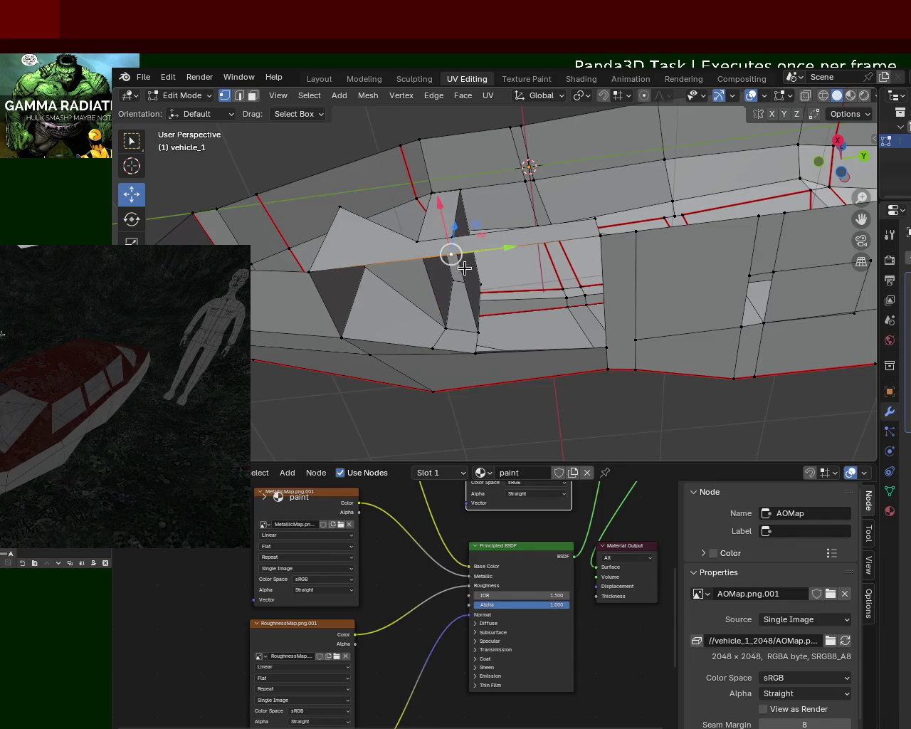
pyautogui.click(470, 348)
pyautogui.keyDown('shift'); pyautogui.click(606, 347); pyautogui.keyUp('shift')
pyautogui.keyDown('shift'); pyautogui.click(600, 237); pyautogui.keyUp('shift')
pyautogui.moveTo(598, 245)
pyautogui.mouseDown(button='middle')
pyautogui.moveTo(562, 306)
pyautogui.moveTo(564, 261)
pyautogui.mouseUp(button='middle')
pyautogui.moveTo(491, 318); pyautogui.dragTo(516, 314, button='middle')
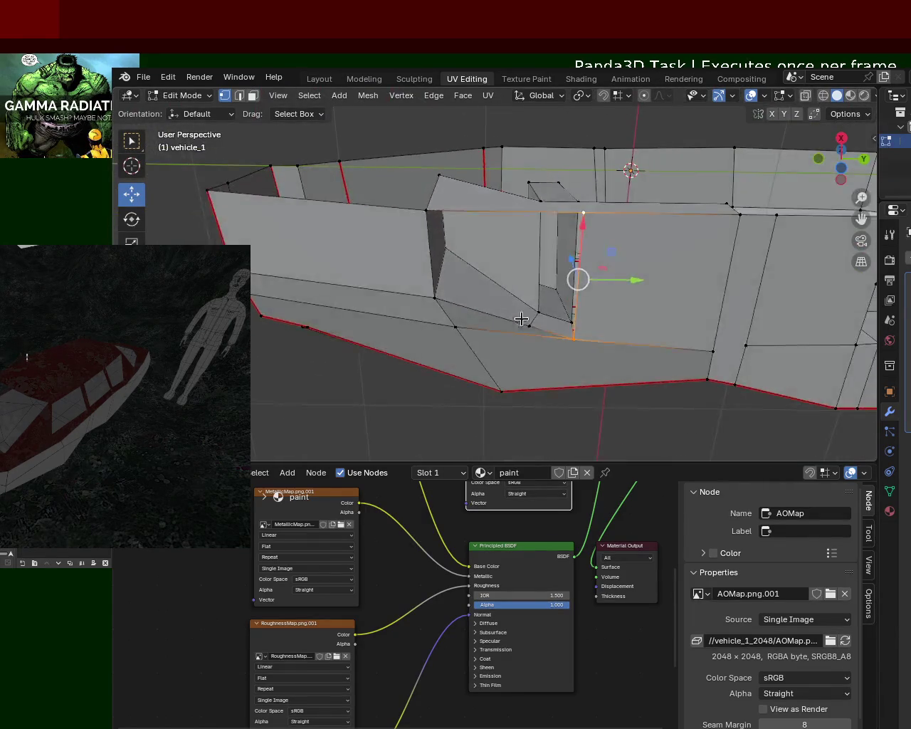
# Select the neighbouring quad, then vertex-slide the partition's base vertex along its bottom edge.
pyautogui.keyDown('shift'); pyautogui.click(532, 327); pyautogui.keyUp('shift')
pyautogui.keyDown('shift'); pyautogui.click(434, 298); pyautogui.keyUp('shift')
pyautogui.keyDown('shift'); pyautogui.click(426, 210); pyautogui.keyUp('shift')
pyautogui.moveTo(557, 233); pyautogui.dragTo(572, 297, button='middle')
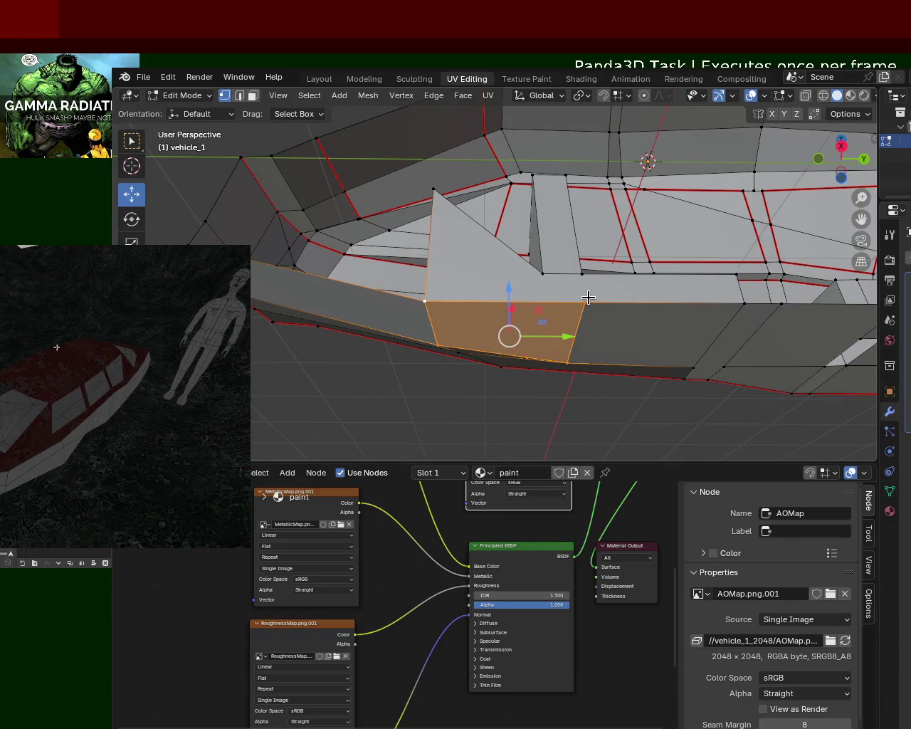
pyautogui.moveTo(572, 288); pyautogui.dragTo(546, 367, button='middle')
pyautogui.click(439, 383)
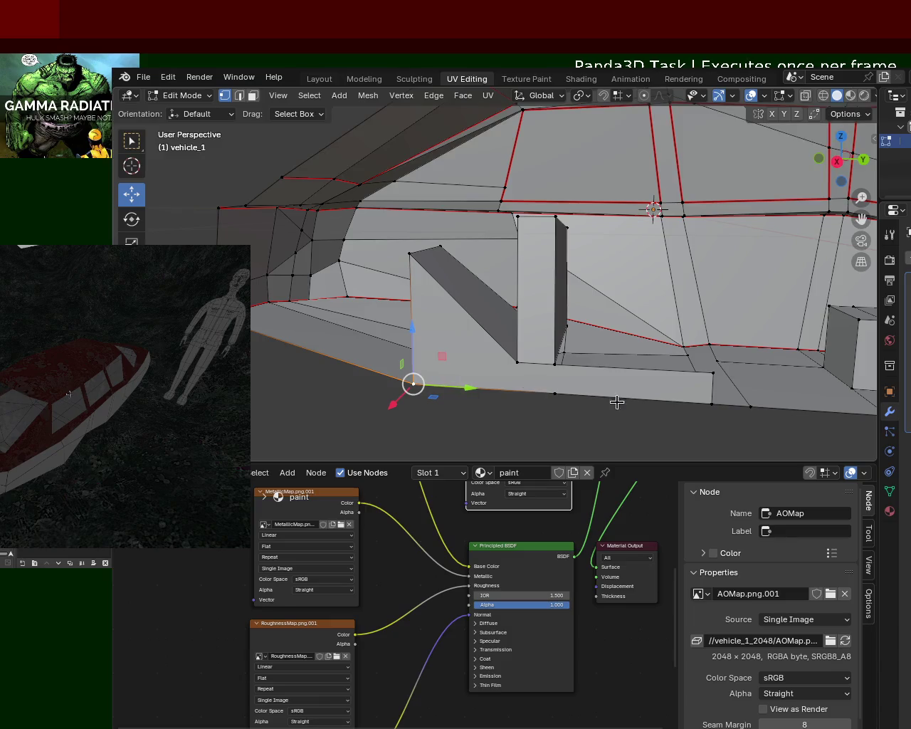
pyautogui.hotkey('ctrl', 'e')
pyautogui.keyDown('alt'); pyautogui.click(473, 391); pyautogui.keyUp('alt')
pyautogui.hotkey('shift', 'v')
pyautogui.click(508, 398)
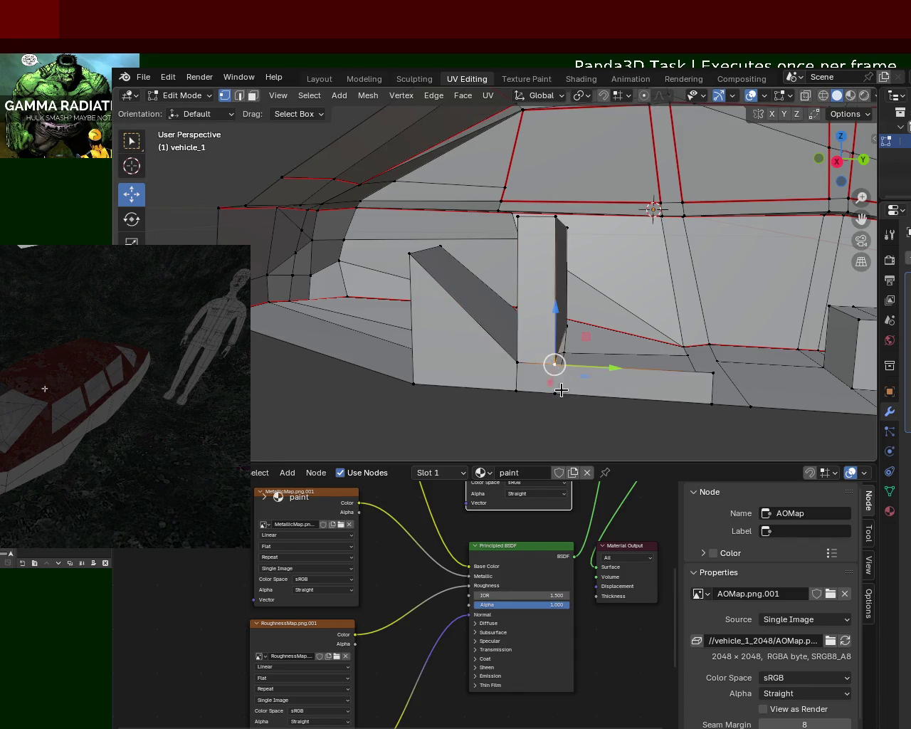
# Shift two partition vertices sideways about 0.22 m and raise them upward.
pyautogui.moveTo(554, 378); pyautogui.dragTo(610, 262, button='middle')
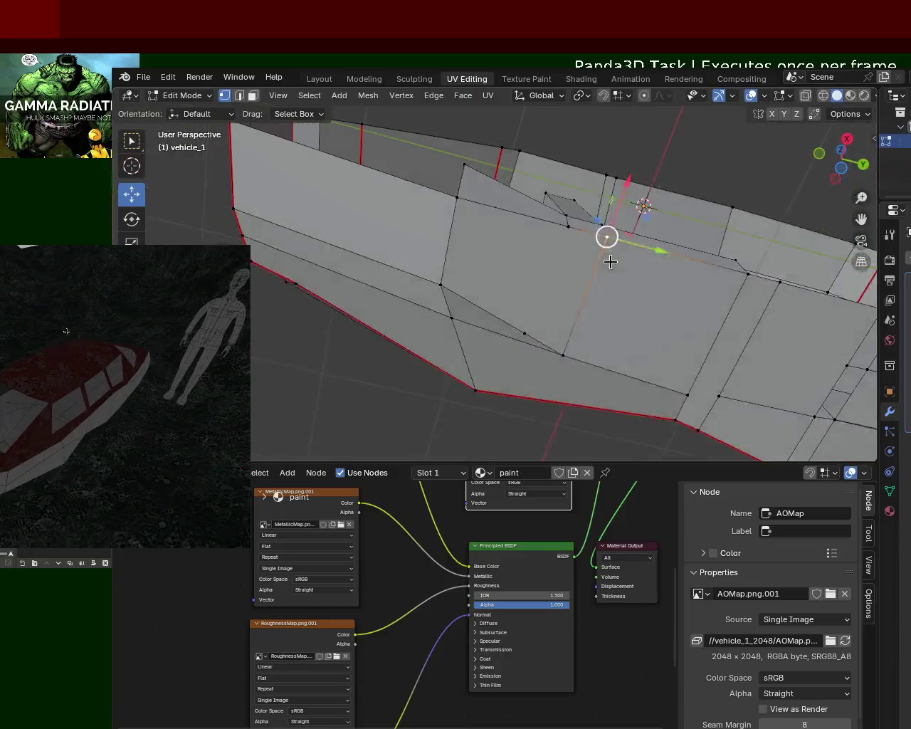
pyautogui.click(548, 237)
pyautogui.click(528, 335)
pyautogui.moveTo(527, 335)
pyautogui.mouseDown(button='middle')
pyautogui.moveTo(583, 296)
pyautogui.moveTo(523, 368)
pyautogui.moveTo(484, 349)
pyautogui.moveTo(464, 378)
pyautogui.moveTo(590, 346)
pyautogui.moveTo(603, 363)
pyautogui.mouseUp(button='middle')
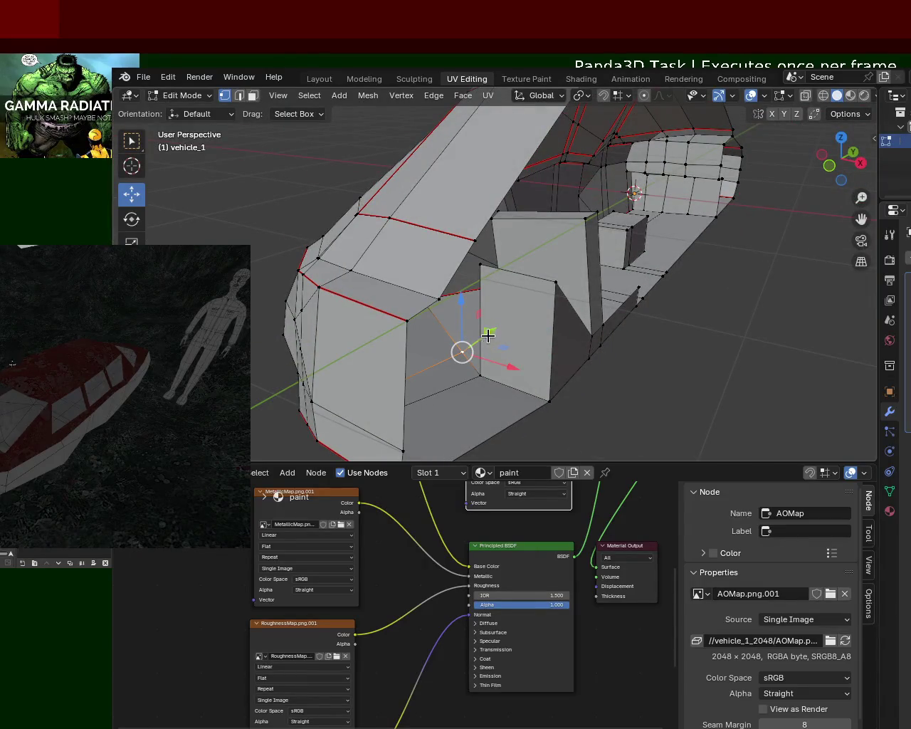
pyautogui.scroll(3, 548, 349)
pyautogui.moveTo(549, 349)
pyautogui.mouseDown(button='middle')
pyautogui.moveTo(432, 380)
pyautogui.moveTo(537, 332)
pyautogui.moveTo(456, 305)
pyautogui.moveTo(447, 287)
pyautogui.moveTo(484, 291)
pyautogui.moveTo(456, 292)
pyautogui.mouseUp(button='middle')
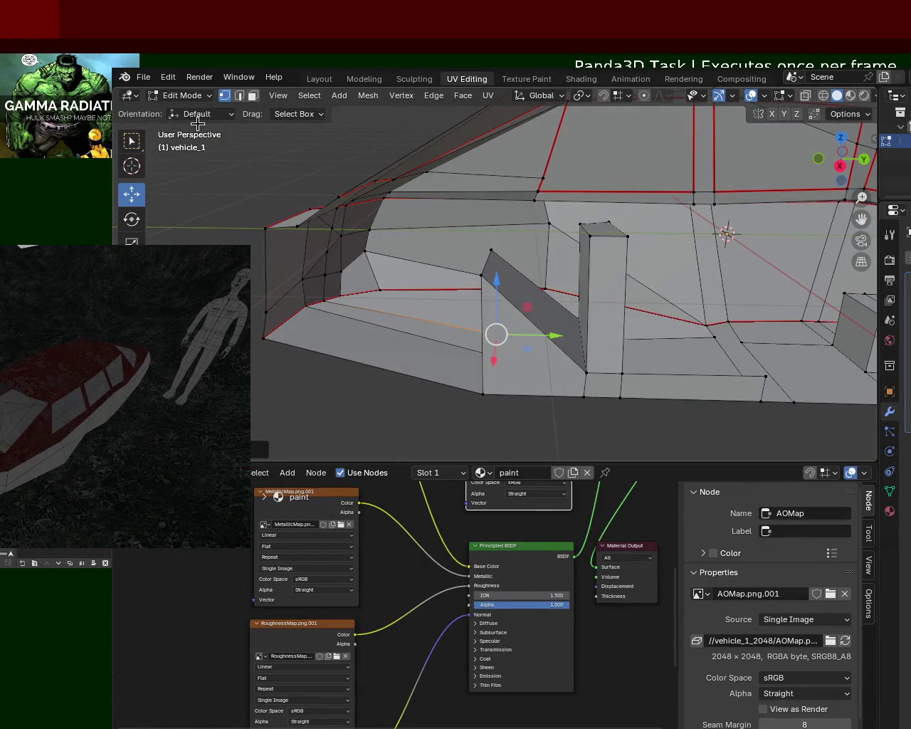
pyautogui.keyDown('shift'); pyautogui.click(492, 252); pyautogui.keyUp('shift')
pyautogui.moveTo(545, 266); pyautogui.dragTo(588, 269)
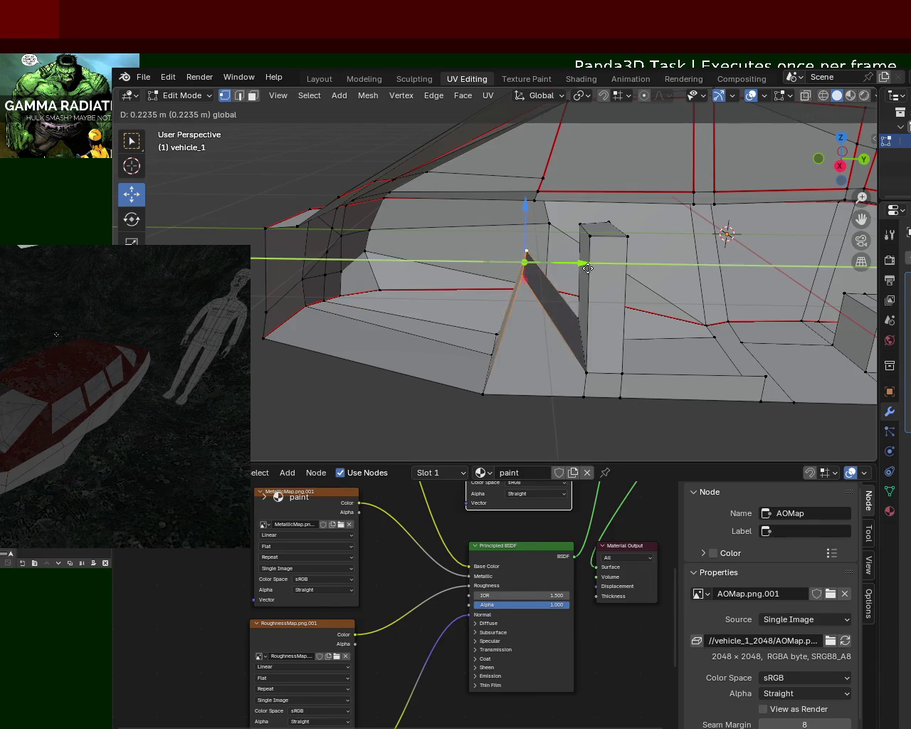
pyautogui.moveTo(525, 212); pyautogui.dragTo(525, 183)
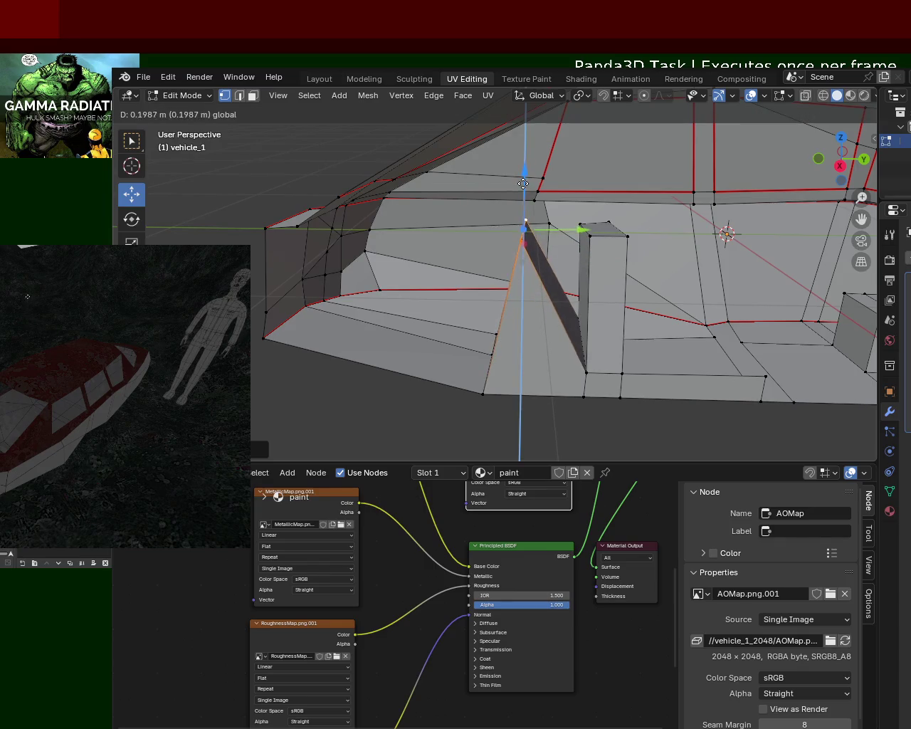
pyautogui.moveTo(502, 254); pyautogui.dragTo(504, 288, button='middle')
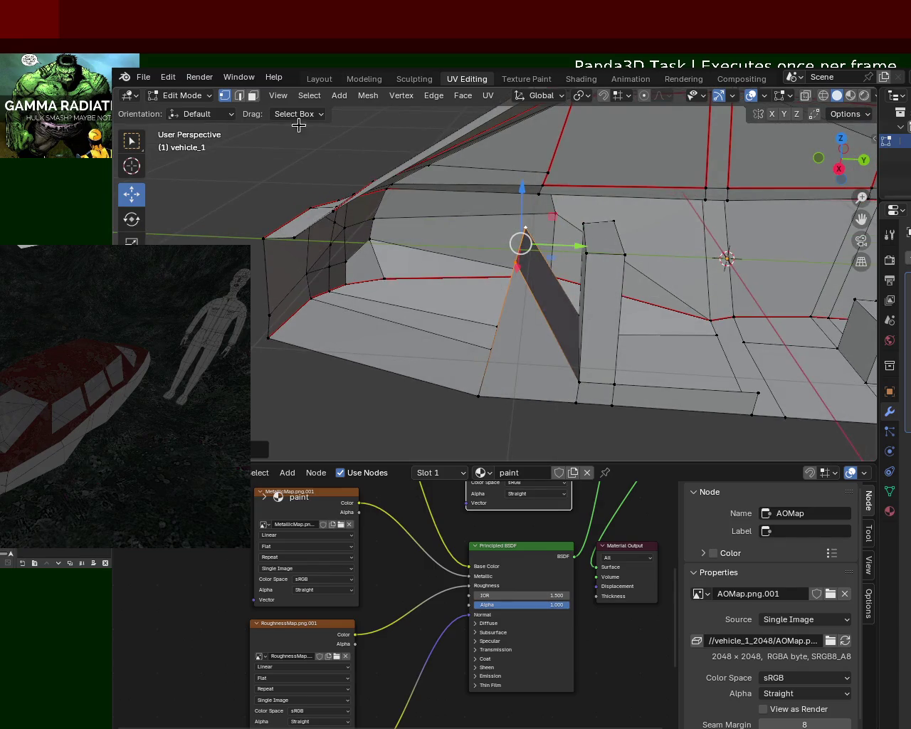
# Delete the dark face and the leftover fin faces, leaving a thin slanted panel.
pyautogui.click(252, 96)
pyautogui.press('x')
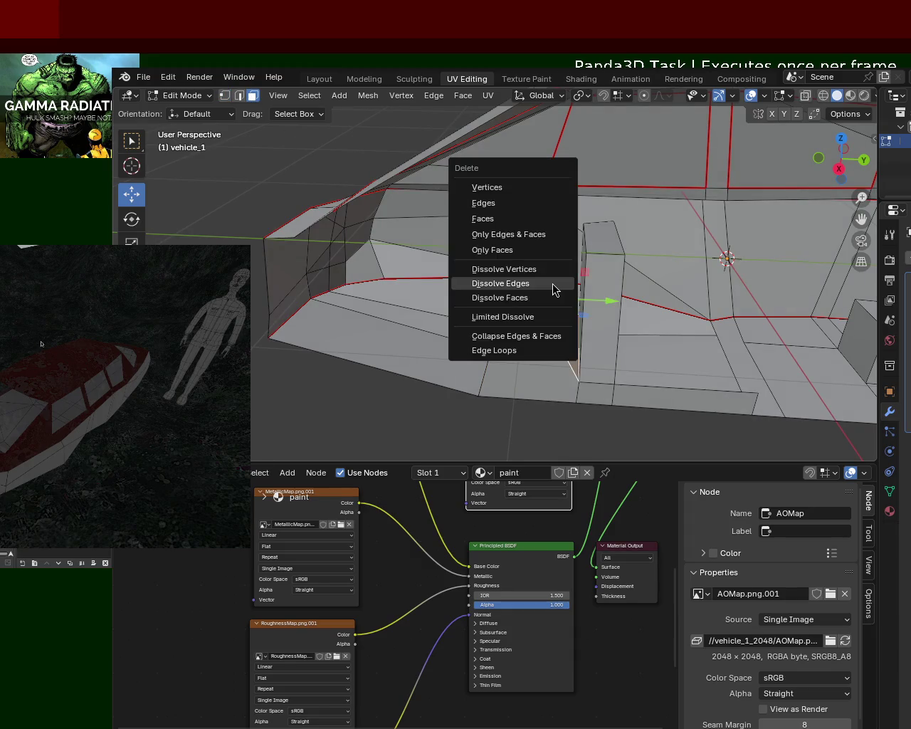
pyautogui.click(522, 219)
pyautogui.moveTo(520, 245)
pyautogui.mouseDown(button='middle')
pyautogui.moveTo(500, 335)
pyautogui.moveTo(534, 305)
pyautogui.moveTo(534, 319)
pyautogui.moveTo(531, 282)
pyautogui.moveTo(349, 225)
pyautogui.moveTo(523, 294)
pyautogui.mouseUp(button='middle')
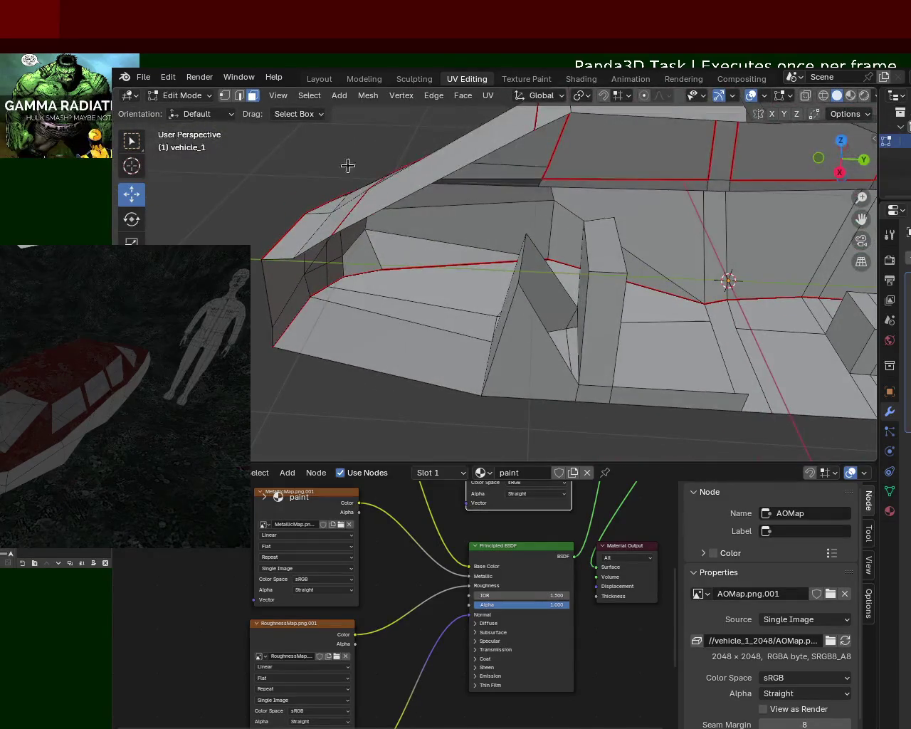
pyautogui.moveTo(607, 333); pyautogui.dragTo(615, 334)
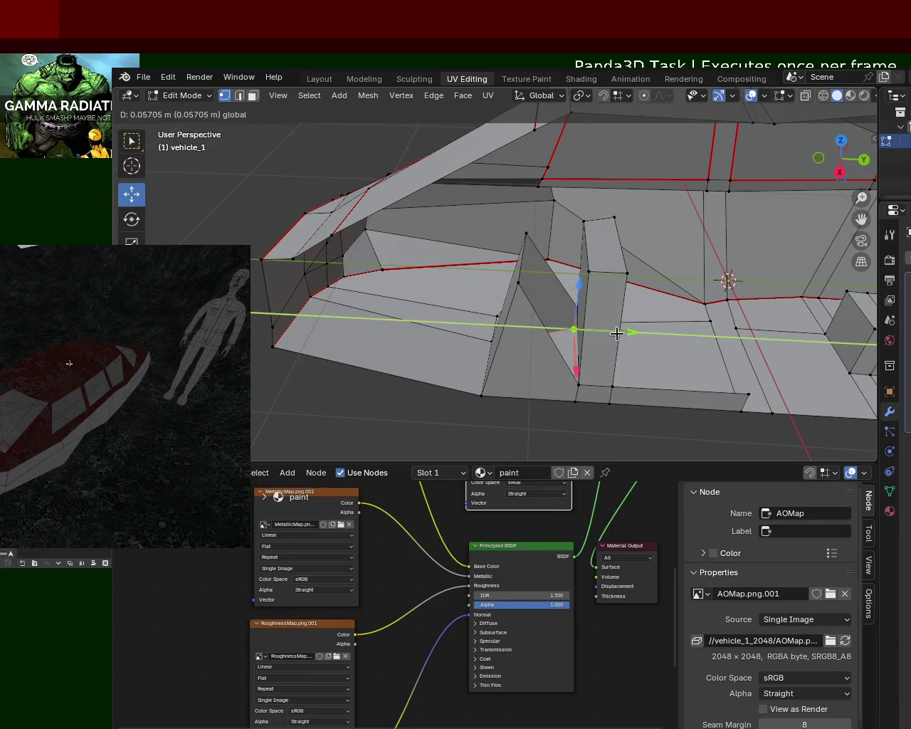
pyautogui.click(239, 95)
pyautogui.press('x')
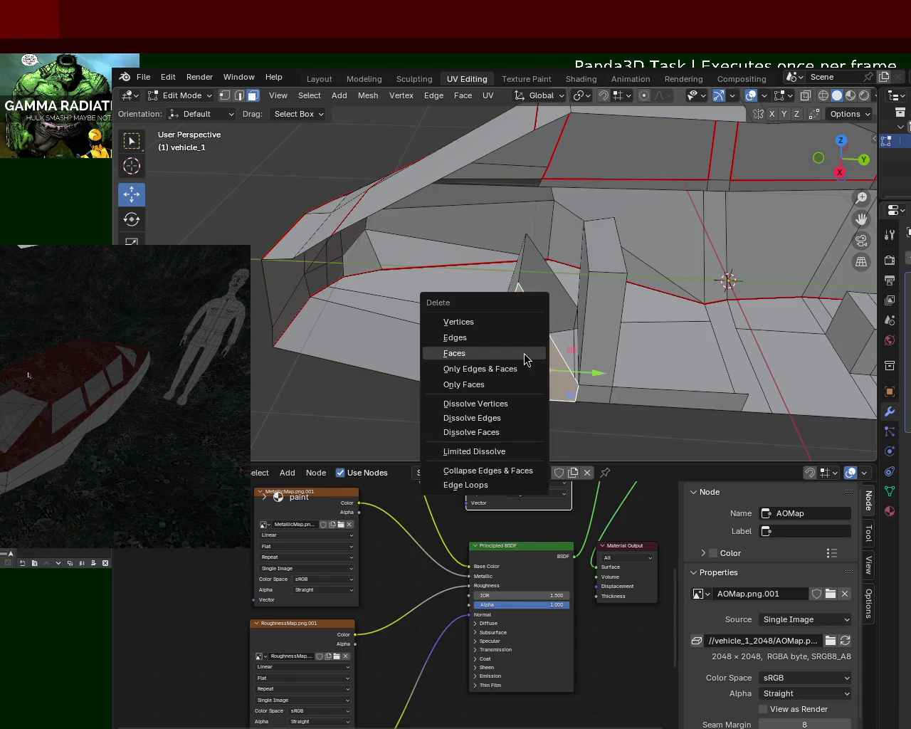
pyautogui.press('x')
pyautogui.click(541, 301)
pyautogui.moveTo(541, 301)
pyautogui.mouseDown(button='middle')
pyautogui.moveTo(539, 310)
pyautogui.moveTo(562, 308)
pyautogui.moveTo(508, 299)
pyautogui.mouseUp(button='middle')
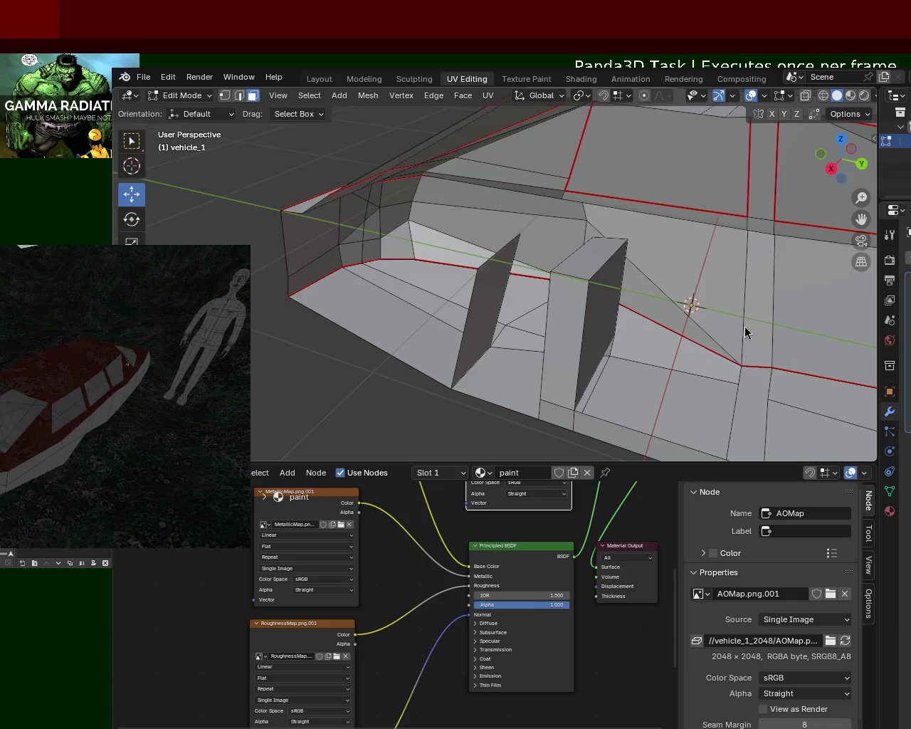
pyautogui.moveTo(550, 266)
pyautogui.mouseDown(button='middle')
pyautogui.moveTo(586, 305)
pyautogui.moveTo(615, 270)
pyautogui.mouseUp(button='middle')
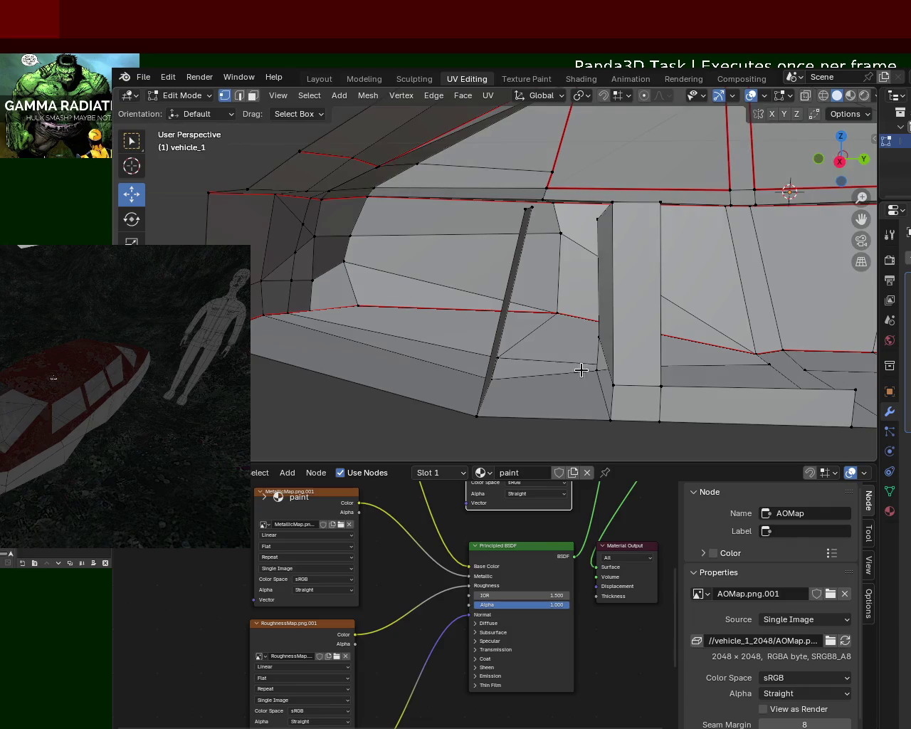
# Select the pillar's top and bottom vertices plus the thin panel's corner vertices.
pyautogui.click(494, 415)
pyautogui.keyDown('shift'); pyautogui.click(603, 426); pyautogui.keyUp('shift')
pyautogui.keyDown('shift'); pyautogui.click(613, 385); pyautogui.keyUp('shift')
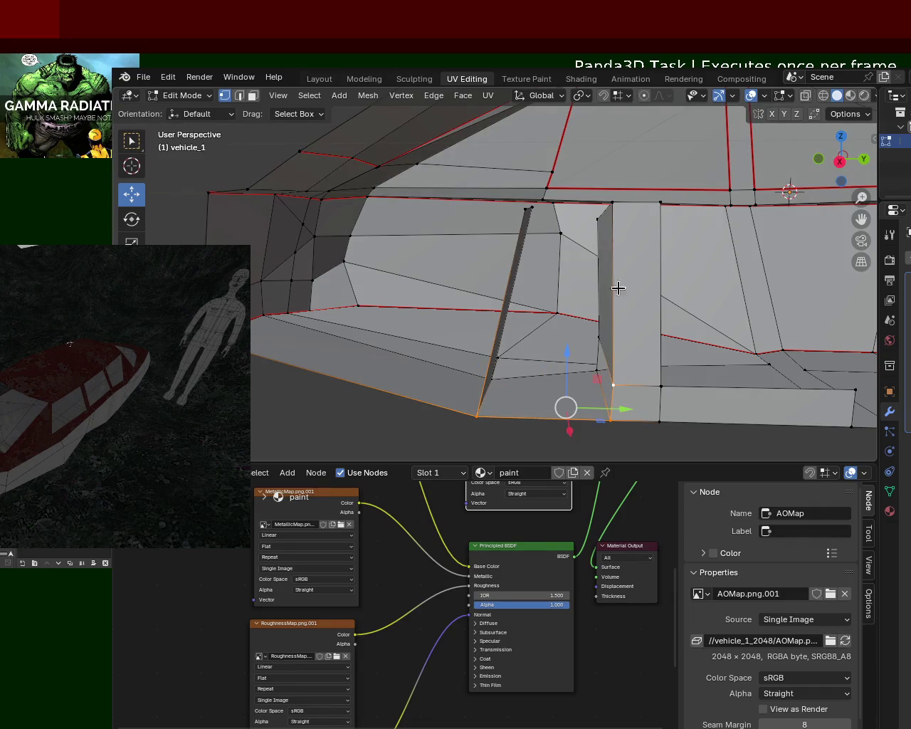
pyautogui.keyDown('shift'); pyautogui.click(613, 201); pyautogui.keyUp('shift')
pyautogui.keyDown('shift'); pyautogui.click(531, 212); pyautogui.keyUp('shift')
pyautogui.moveTo(531, 211)
pyautogui.mouseDown(button='middle')
pyautogui.moveTo(466, 285)
pyautogui.moveTo(558, 228)
pyautogui.mouseUp(button='middle')
pyautogui.click(505, 216)
pyautogui.keyDown('shift'); pyautogui.click(599, 210); pyautogui.keyUp('shift')
pyautogui.keyDown('shift'); pyautogui.click(595, 396); pyautogui.keyUp('shift')
pyautogui.keyDown('shift'); pyautogui.click(590, 430); pyautogui.keyUp('shift')
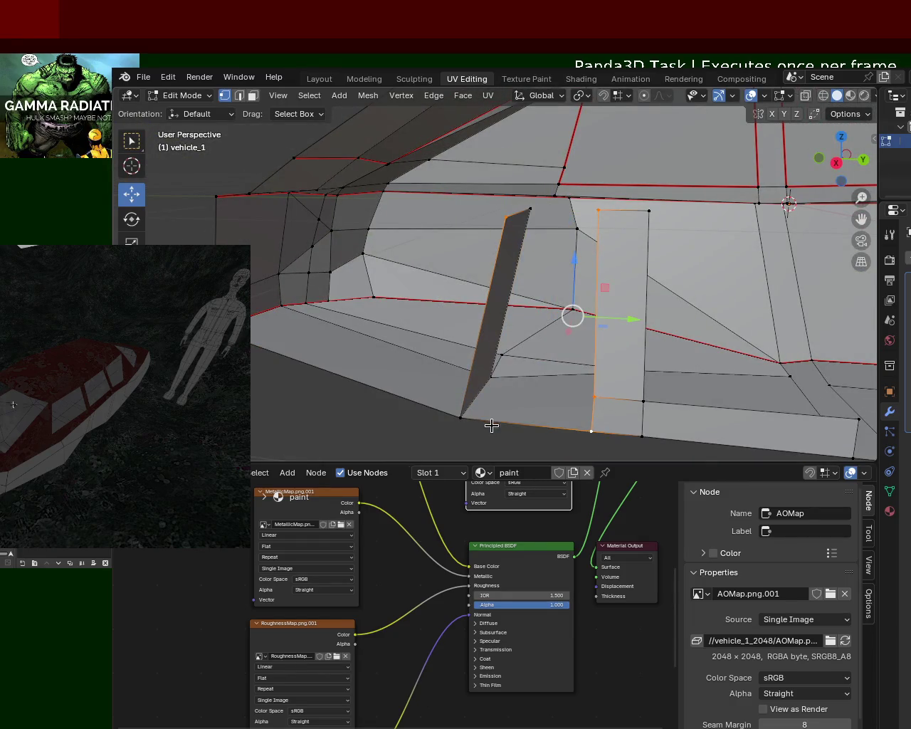
pyautogui.keyDown('shift'); pyautogui.click(462, 418); pyautogui.keyUp('shift')
pyautogui.moveTo(462, 418)
pyautogui.mouseDown(button='middle')
pyautogui.moveTo(515, 358)
pyautogui.moveTo(480, 387)
pyautogui.moveTo(534, 386)
pyautogui.mouseUp(button='middle')
# Reselect the pillar's top vertex, two lower vertices and the thin panel's top vertex.
pyautogui.click(616, 227)
pyautogui.keyDown('shift'); pyautogui.click(589, 317); pyautogui.keyUp('shift')
pyautogui.keyDown('shift'); pyautogui.click(496, 315); pyautogui.keyUp('shift')
pyautogui.keyDown('shift'); pyautogui.click(531, 239); pyautogui.keyUp('shift')
pyautogui.moveTo(531, 238)
pyautogui.mouseDown(button='middle')
pyautogui.moveTo(625, 286)
pyautogui.moveTo(577, 332)
pyautogui.moveTo(319, 168)
pyautogui.mouseUp(button='middle')
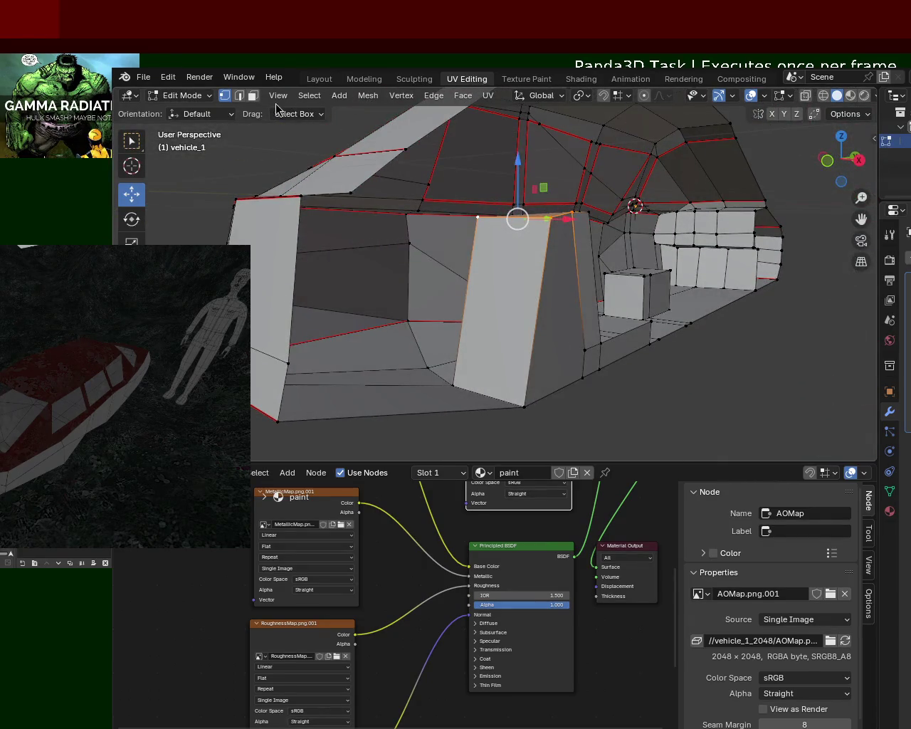
# In face mode, delete the two pillar faces and the floor strip face.
pyautogui.click(253, 96)
pyautogui.click(588, 305)
pyautogui.keyDown('shift'); pyautogui.click(604, 363); pyautogui.keyUp('shift')
pyautogui.keyDown('shift'); pyautogui.click(561, 360); pyautogui.keyUp('shift')
pyautogui.press('x')
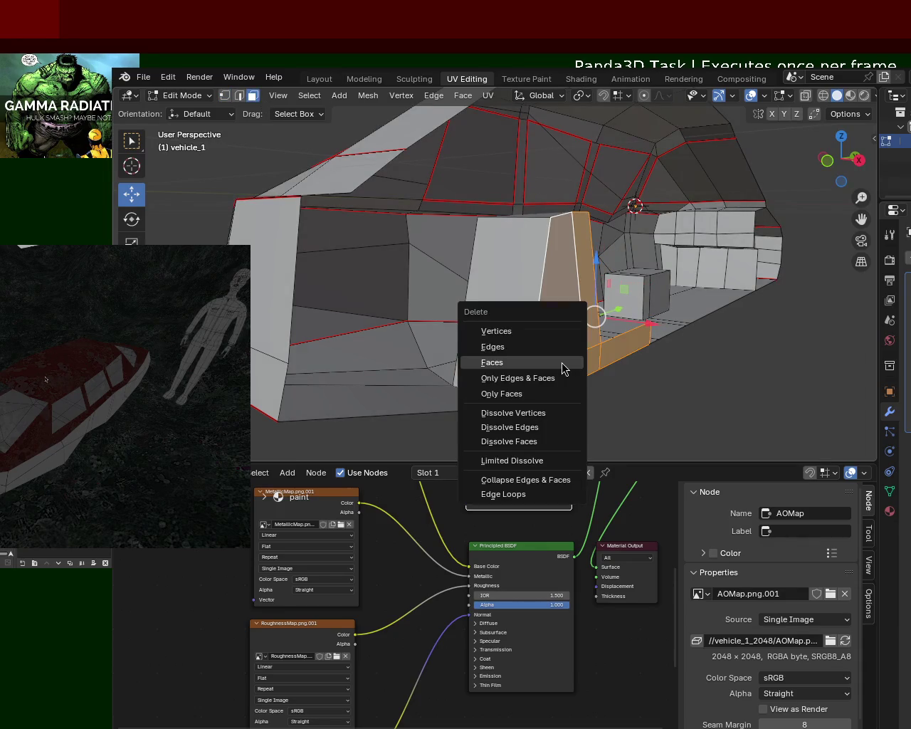
pyautogui.click(561, 362)
pyautogui.moveTo(687, 336)
pyautogui.mouseDown(button='middle')
pyautogui.moveTo(596, 368)
pyautogui.moveTo(659, 388)
pyautogui.moveTo(714, 361)
pyautogui.mouseUp(button='middle')
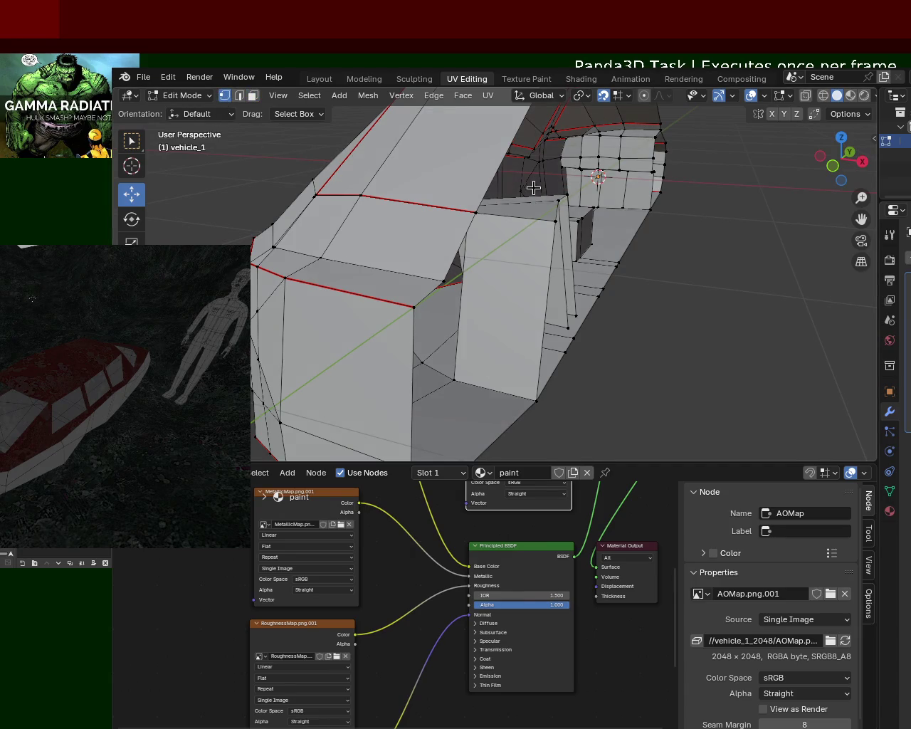
# Move the first partition vertex along X, raise it slightly on Z, and slide the next.
pyautogui.press('g')
pyautogui.press('x')
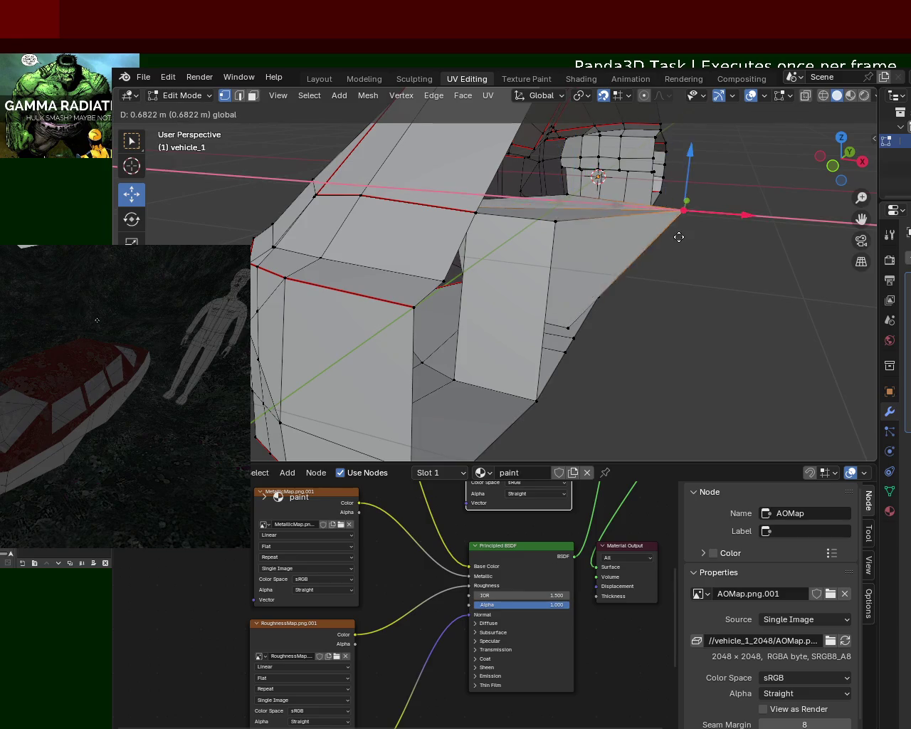
pyautogui.click(582, 229)
pyautogui.press('g')
pyautogui.press('z')
pyautogui.click(618, 234)
pyautogui.press('g')
pyautogui.moveTo(584, 235); pyautogui.dragTo(553, 264, button='middle')
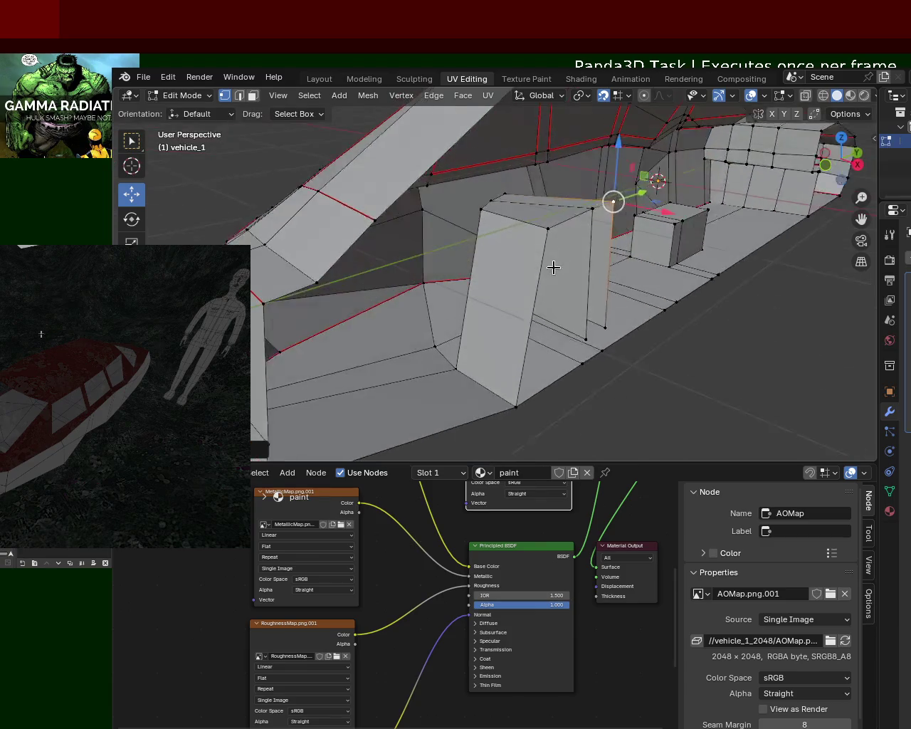
# Shift two more upright-partition vertices along the X axis.
pyautogui.click(583, 338)
pyautogui.press('g')
pyautogui.press('x')
pyautogui.click(626, 353)
pyautogui.click(582, 363)
pyautogui.press('g')
pyautogui.press('x')
pyautogui.click(611, 354)
pyautogui.press('g')
pyautogui.click(629, 381)
# Shift the lower partition vertices along X, then orbit out to view the whole boat.
pyautogui.click(601, 349)
pyautogui.press('g')
pyautogui.press('x')
pyautogui.click(650, 373)
pyautogui.click(517, 407)
pyautogui.press('g')
pyautogui.click(518, 406)
pyautogui.moveTo(518, 406)
pyautogui.mouseDown(button='middle')
pyautogui.moveTo(373, 370)
pyautogui.moveTo(455, 334)
pyautogui.mouseUp(button='middle')
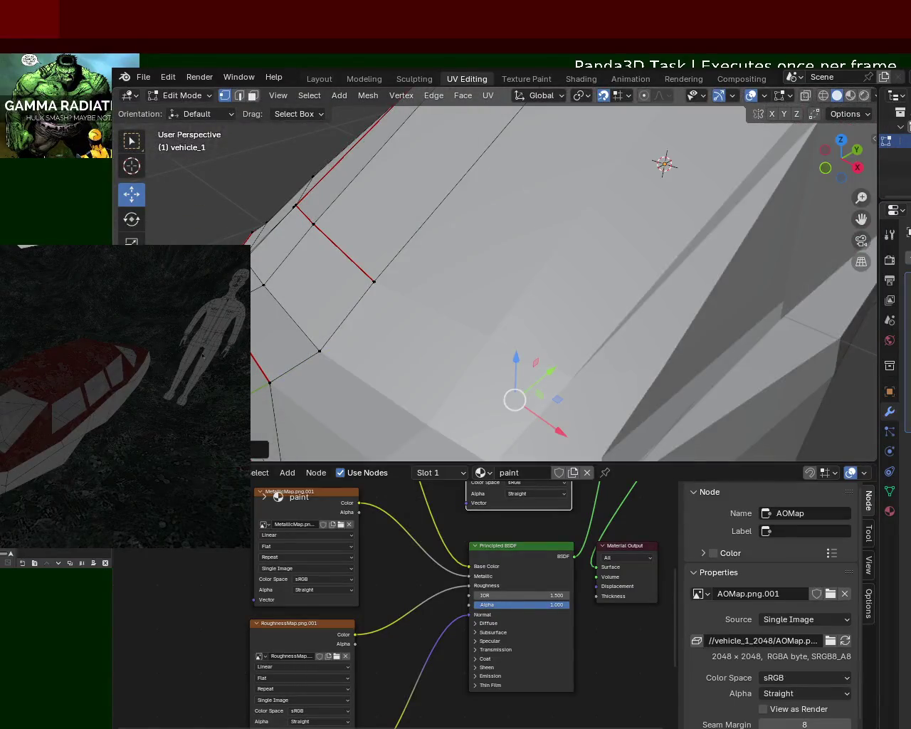
pyautogui.moveTo(712, 335)
pyautogui.mouseDown(button='middle')
pyautogui.moveTo(305, 254)
pyautogui.moveTo(482, 301)
pyautogui.moveTo(495, 314)
pyautogui.moveTo(512, 179)
pyautogui.moveTo(549, 211)
pyautogui.moveTo(531, 235)
pyautogui.moveTo(774, 283)
pyautogui.moveTo(836, 243)
pyautogui.mouseUp(button='middle')
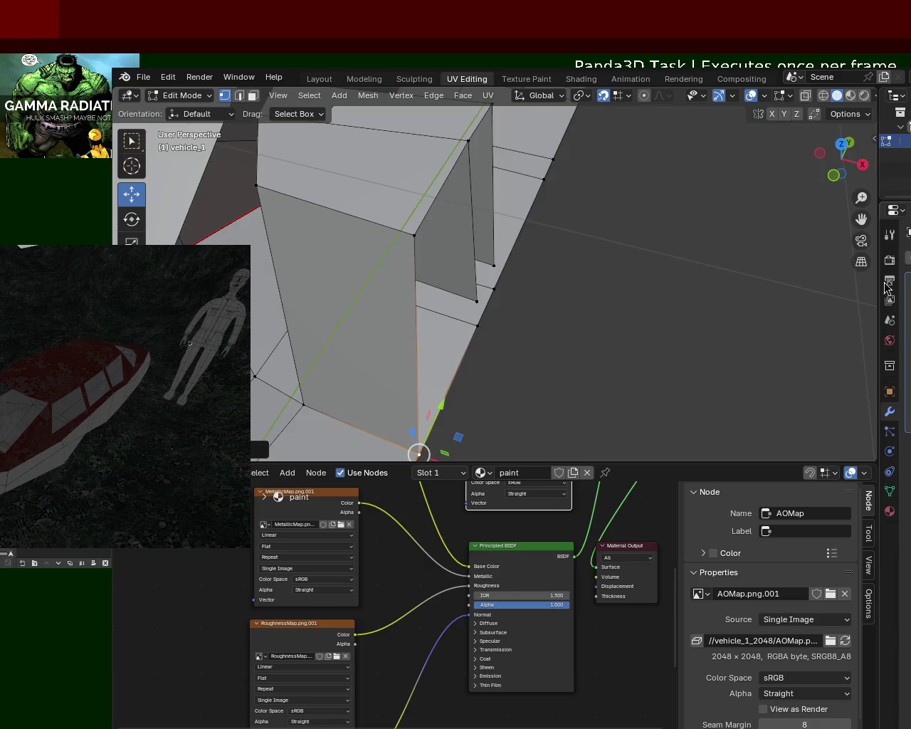
pyautogui.moveTo(523, 218)
pyautogui.mouseDown(button='middle')
pyautogui.moveTo(604, 158)
pyautogui.moveTo(628, 231)
pyautogui.moveTo(641, 216)
pyautogui.moveTo(650, 223)
pyautogui.moveTo(568, 248)
pyautogui.moveTo(508, 214)
pyautogui.moveTo(689, 249)
pyautogui.moveTo(586, 218)
pyautogui.moveTo(704, 232)
pyautogui.moveTo(488, 205)
pyautogui.moveTo(484, 150)
pyautogui.moveTo(451, 195)
pyautogui.moveTo(407, 197)
pyautogui.moveTo(459, 150)
pyautogui.mouseUp(button='middle')
pyautogui.scroll(-5, 629, 231)
pyautogui.scroll(5, 600, 252)
pyautogui.scroll(3, 641, 242)
# Dissolve the diagonal edge across the front of the cabin roof.
pyautogui.click(298, 220)
pyautogui.moveTo(492, 252); pyautogui.dragTo(454, 227, button='middle')
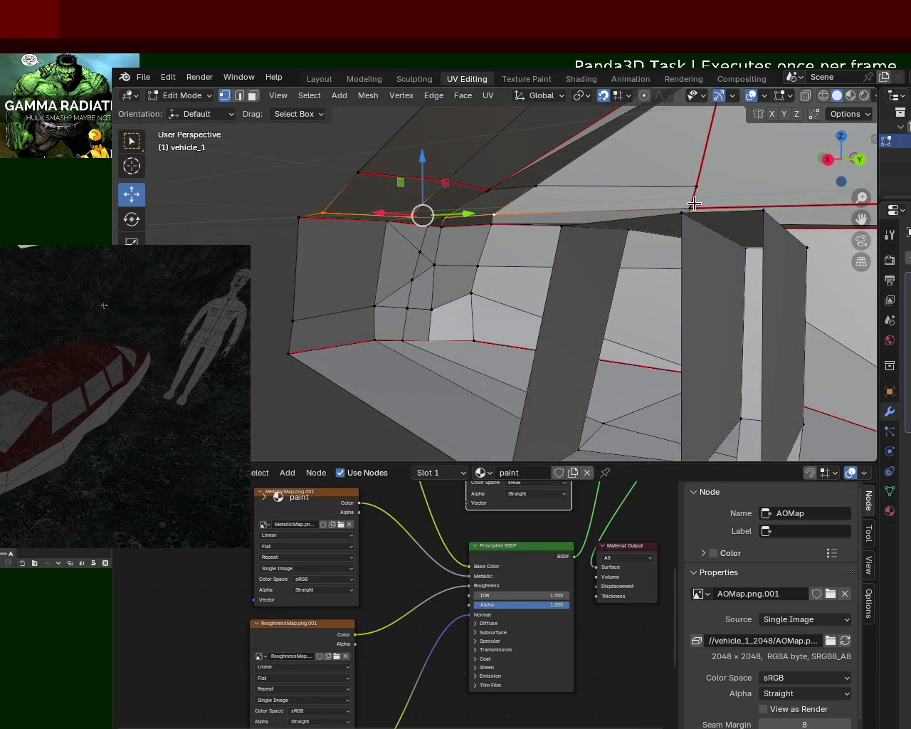
pyautogui.moveTo(694, 204); pyautogui.dragTo(715, 202, button='middle')
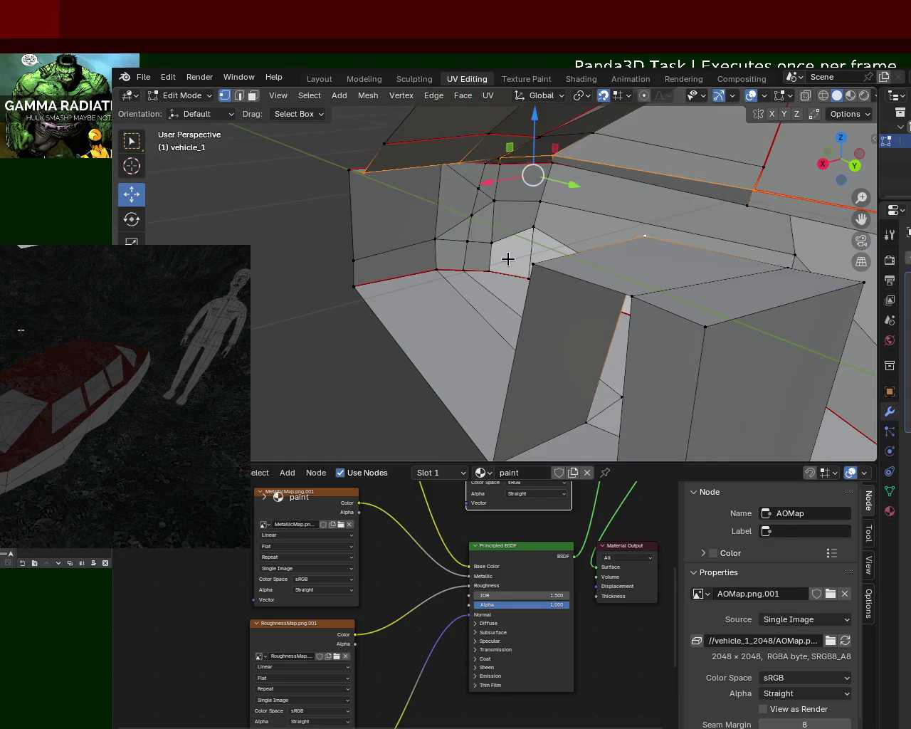
pyautogui.moveTo(527, 263)
pyautogui.mouseDown(button='middle')
pyautogui.moveTo(545, 244)
pyautogui.moveTo(703, 255)
pyautogui.moveTo(459, 146)
pyautogui.mouseUp(button='middle')
pyautogui.click(458, 146)
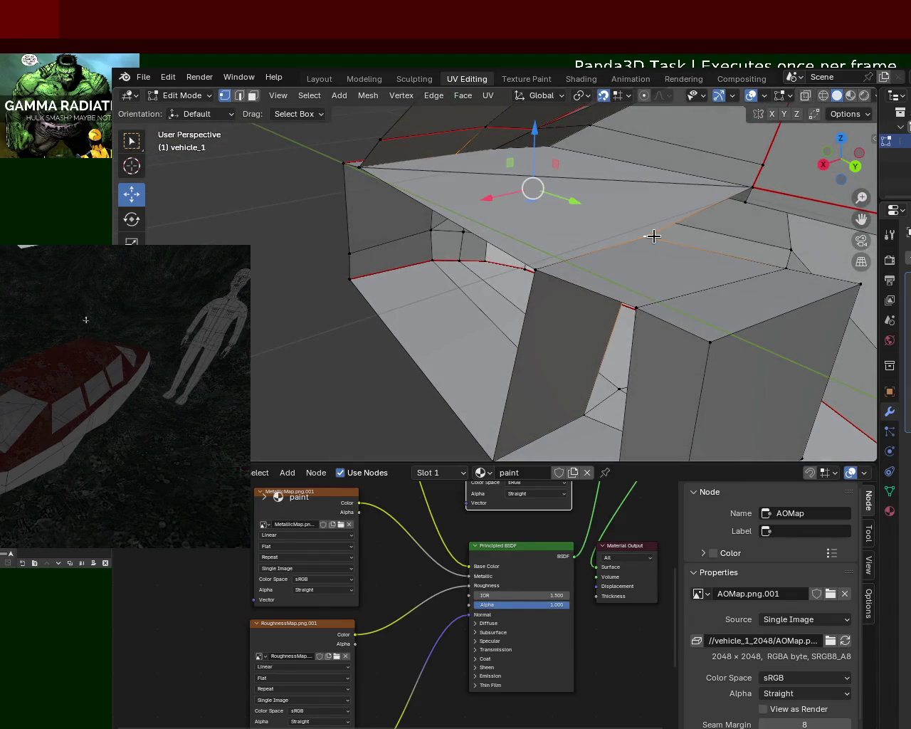
pyautogui.moveTo(653, 235); pyautogui.dragTo(448, 240, button='middle')
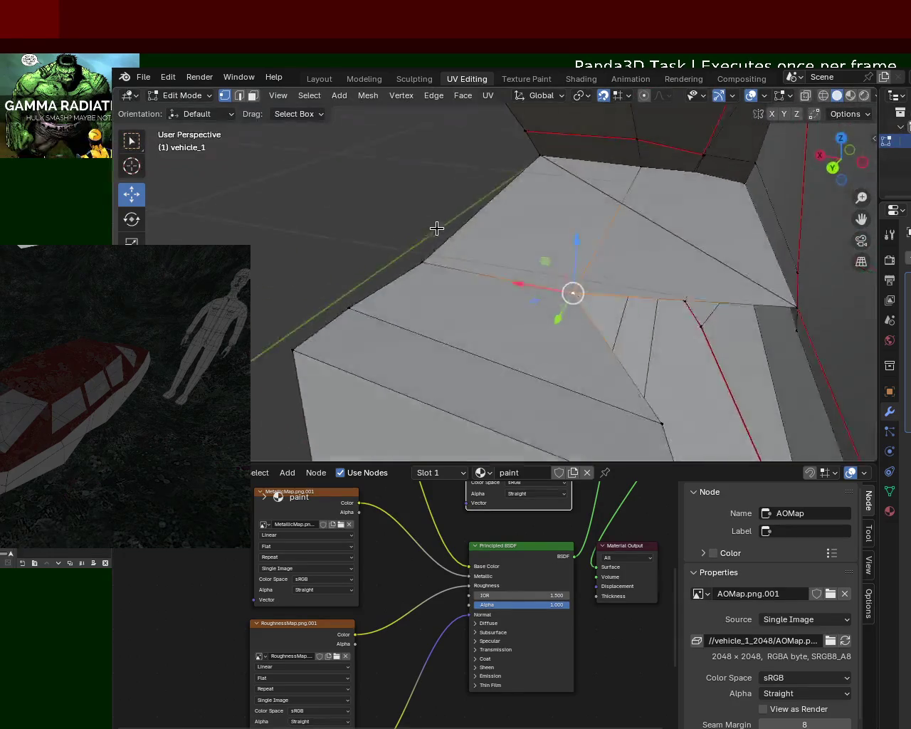
pyautogui.click(239, 96)
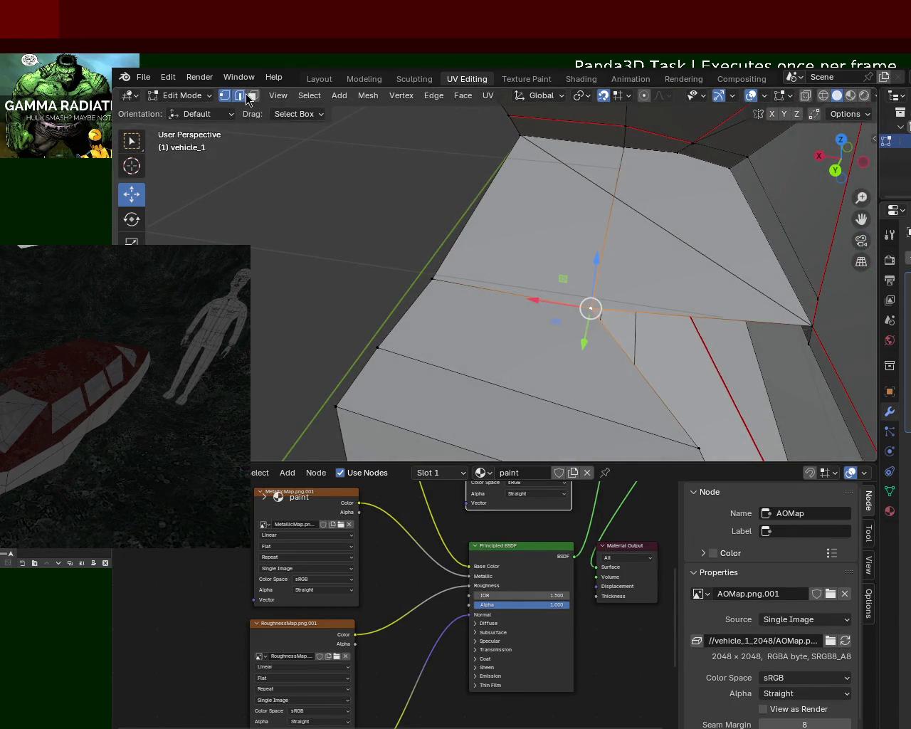
pyautogui.click(597, 179)
pyautogui.press('x')
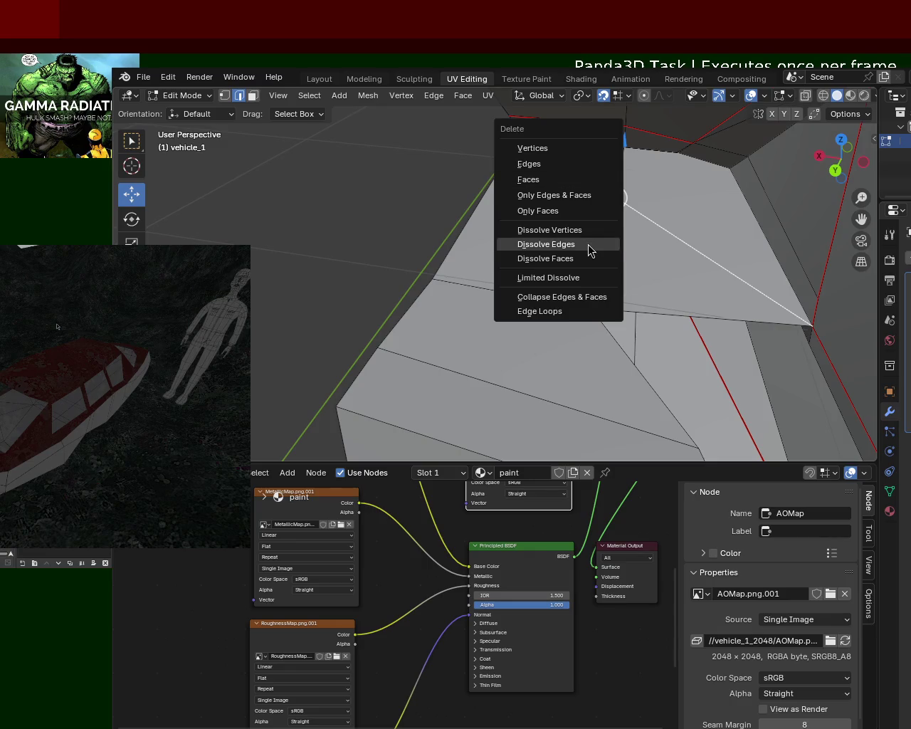
pyautogui.click(546, 244)
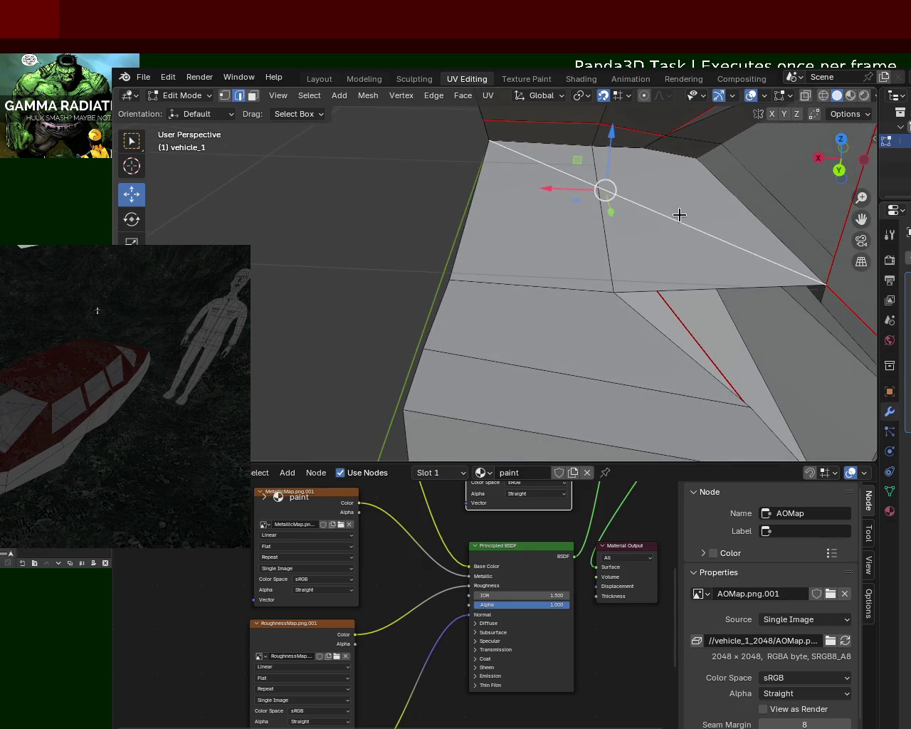
# Delete the selected roof faces at the cabin front.
pyautogui.press('x')
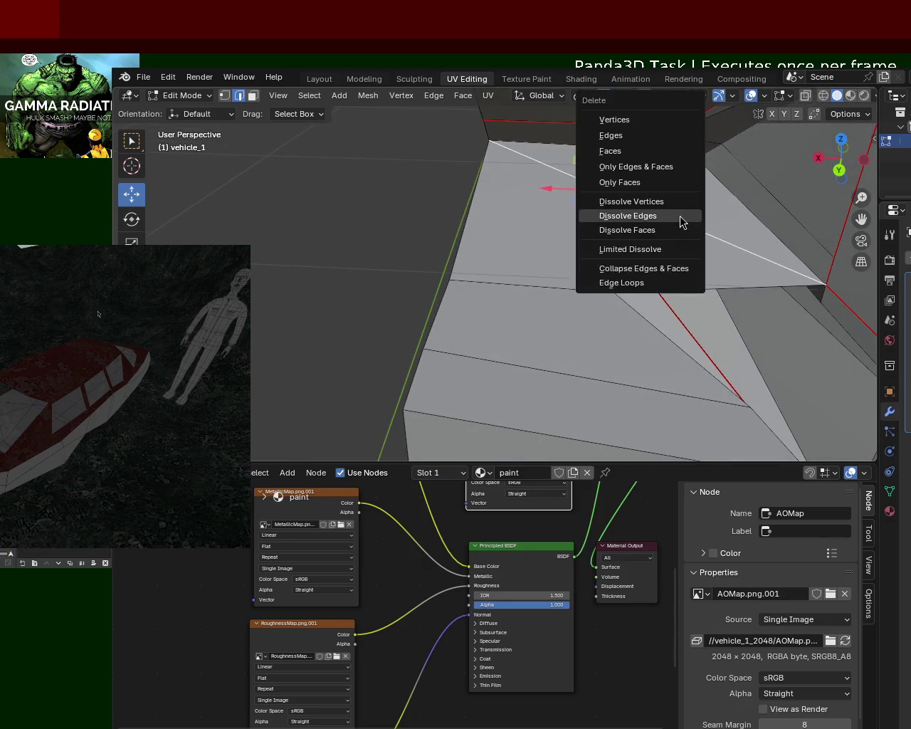
pyautogui.press('Escape')
pyautogui.press('x')
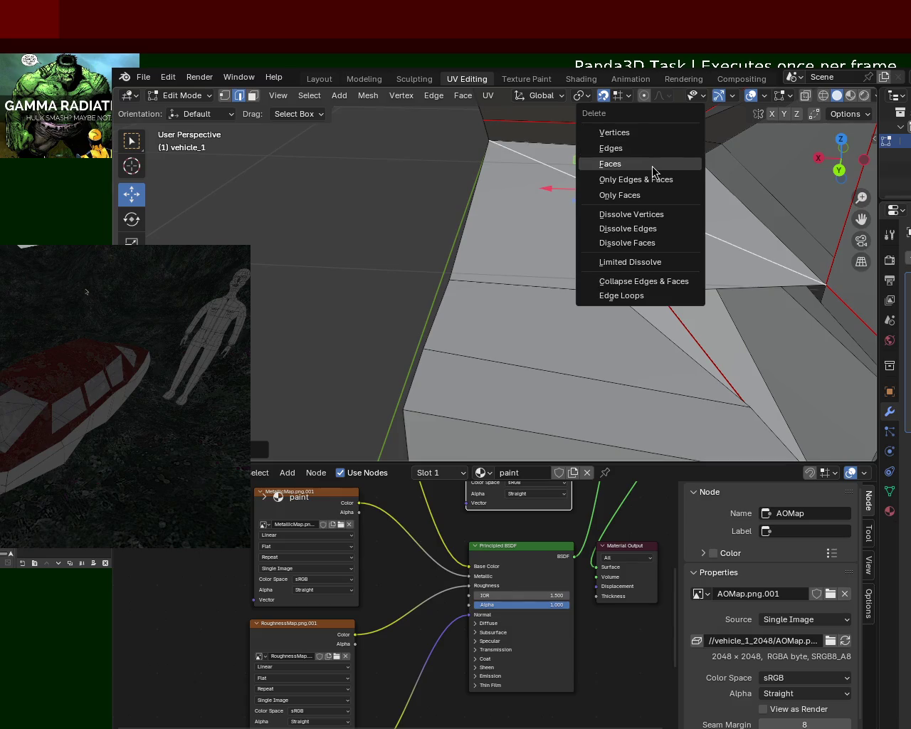
pyautogui.click(655, 164)
pyautogui.moveTo(655, 149)
pyautogui.mouseDown(button='middle')
pyautogui.moveTo(659, 206)
pyautogui.moveTo(523, 260)
pyautogui.moveTo(549, 213)
pyautogui.moveTo(572, 197)
pyautogui.moveTo(616, 212)
pyautogui.moveTo(573, 260)
pyautogui.moveTo(543, 319)
pyautogui.moveTo(457, 314)
pyautogui.moveTo(382, 274)
pyautogui.moveTo(559, 266)
pyautogui.moveTo(581, 251)
pyautogui.moveTo(519, 230)
pyautogui.moveTo(519, 193)
pyautogui.moveTo(555, 261)
pyautogui.moveTo(571, 200)
pyautogui.moveTo(556, 220)
pyautogui.moveTo(469, 246)
pyautogui.moveTo(474, 237)
pyautogui.moveTo(398, 253)
pyautogui.moveTo(677, 200)
pyautogui.moveTo(570, 237)
pyautogui.moveTo(626, 260)
pyautogui.moveTo(555, 227)
pyautogui.moveTo(679, 195)
pyautogui.moveTo(512, 230)
pyautogui.moveTo(489, 223)
pyautogui.moveTo(651, 211)
pyautogui.moveTo(679, 222)
pyautogui.mouseUp(button='middle')
pyautogui.scroll(-3, 489, 224)
pyautogui.scroll(3, 680, 221)
# Delete the two top faces at the cabin front to open that section.
pyautogui.moveTo(576, 242)
pyautogui.mouseDown(button='middle')
pyautogui.moveTo(510, 212)
pyautogui.moveTo(470, 220)
pyautogui.mouseUp(button='middle')
pyautogui.click(252, 95)
pyautogui.click(591, 198)
pyautogui.keyDown('shift'); pyautogui.click(519, 215); pyautogui.keyUp('shift')
pyautogui.press('x')
pyautogui.click(492, 233)
# Select the vertices along the opened roof edge.
pyautogui.moveTo(553, 189); pyautogui.dragTo(621, 242, button='middle')
pyautogui.click(224, 95)
pyautogui.moveTo(655, 316)
pyautogui.mouseDown(button='middle')
pyautogui.moveTo(450, 287)
pyautogui.moveTo(541, 290)
pyautogui.mouseUp(button='middle')
pyautogui.click(462, 258)
pyautogui.keyDown('shift'); pyautogui.click(559, 252); pyautogui.keyUp('shift')
pyautogui.keyDown('shift'); pyautogui.click(580, 249); pyautogui.keyUp('shift')
pyautogui.keyDown('shift'); pyautogui.click(668, 263); pyautogui.keyUp('shift')
pyautogui.moveTo(667, 263); pyautogui.dragTo(713, 324, button='middle')
pyautogui.keyDown('shift'); pyautogui.click(620, 291); pyautogui.keyUp('shift')
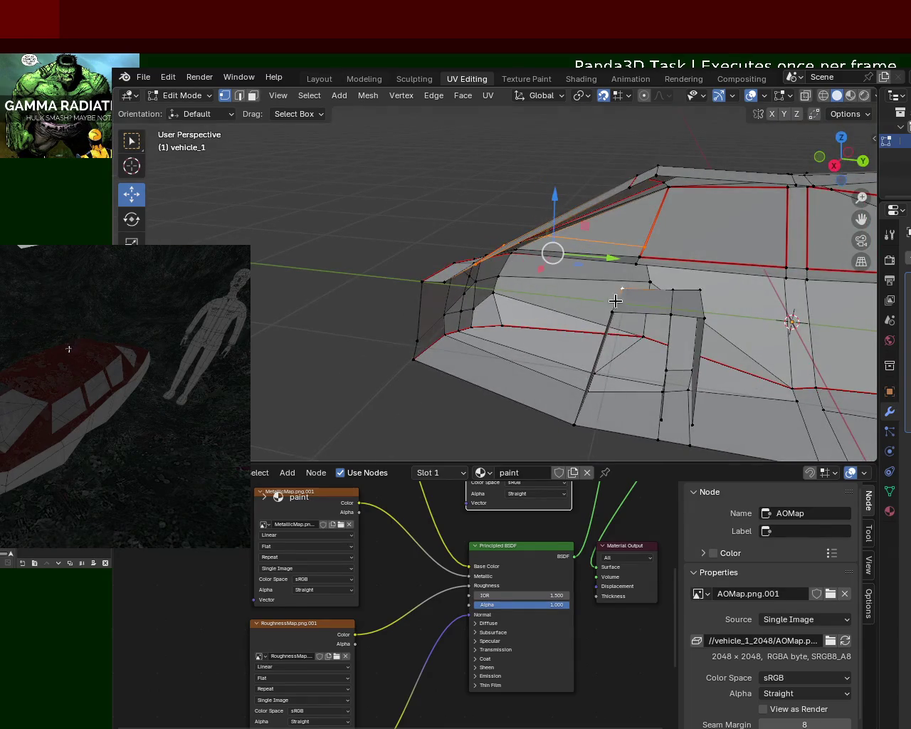
# Select the vertices along the front edge of the roof.
pyautogui.keyDown('shift'); pyautogui.click(611, 312); pyautogui.keyUp('shift')
pyautogui.moveTo(610, 311)
pyautogui.mouseDown(button='middle')
pyautogui.moveTo(533, 265)
pyautogui.moveTo(532, 295)
pyautogui.mouseUp(button='middle')
pyautogui.scroll(3, 534, 265)
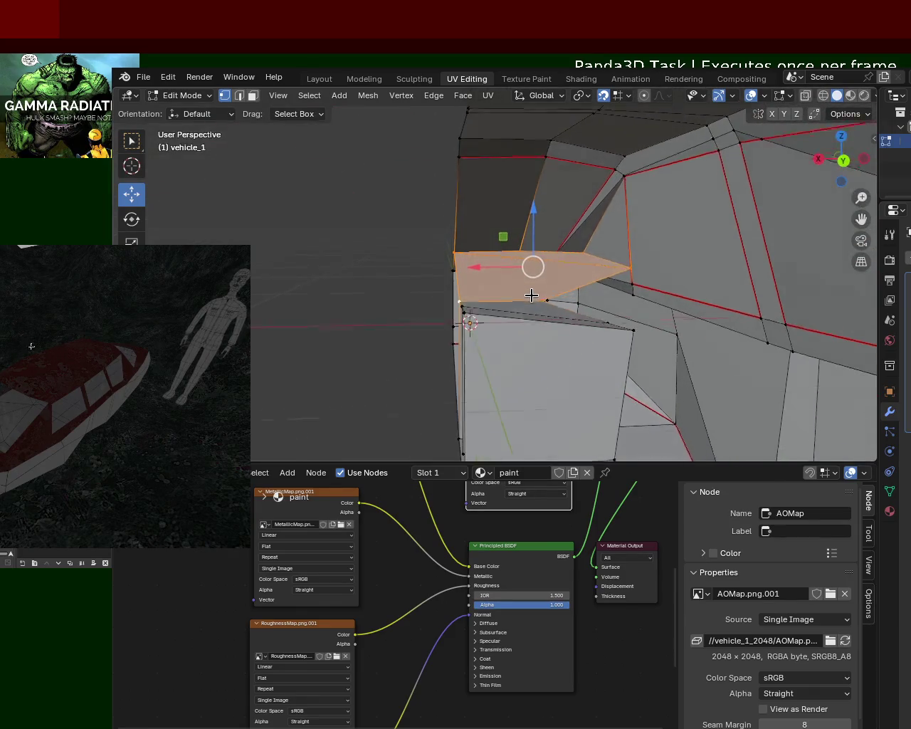
pyautogui.moveTo(594, 288); pyautogui.dragTo(618, 301, button='middle')
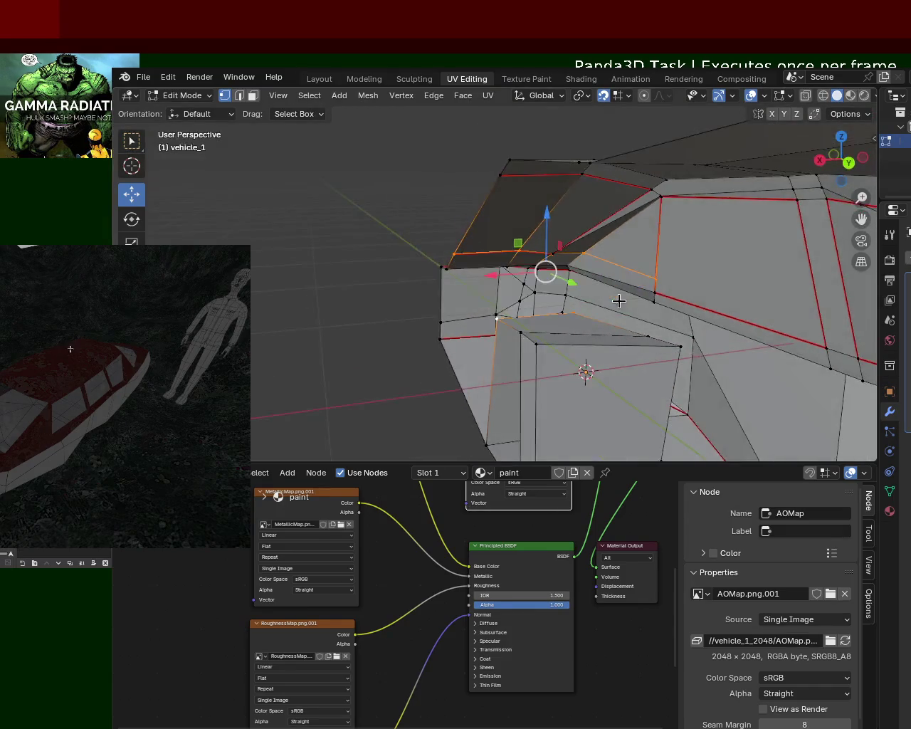
pyautogui.moveTo(576, 268); pyautogui.dragTo(571, 256, button='middle')
pyautogui.click(456, 252)
pyautogui.keyDown('shift'); pyautogui.click(552, 255); pyautogui.keyUp('shift')
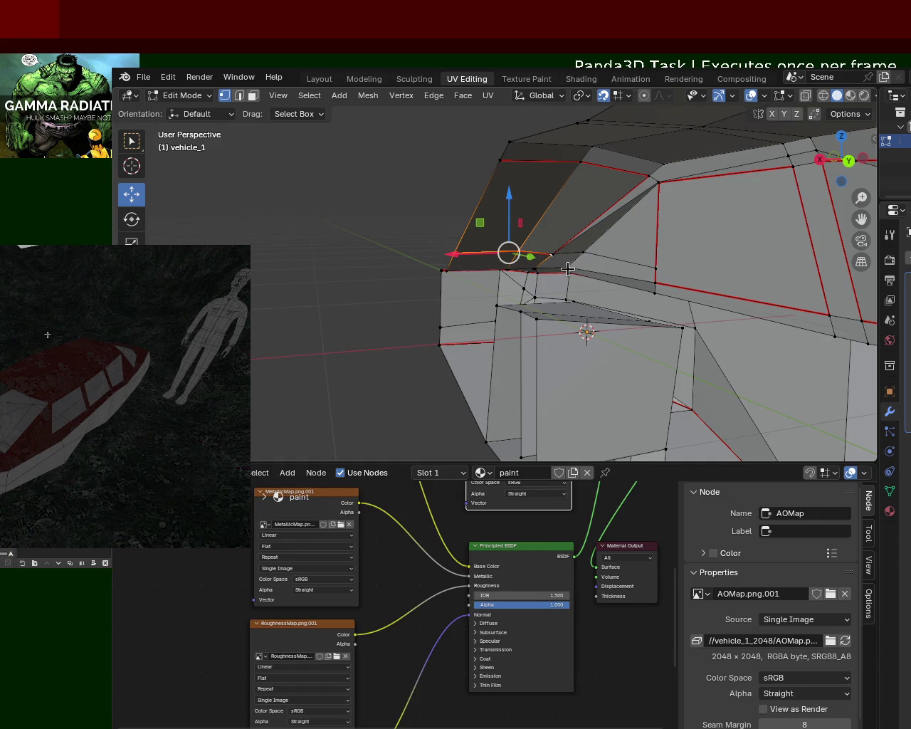
pyautogui.keyDown('shift'); pyautogui.click(569, 266); pyautogui.keyUp('shift')
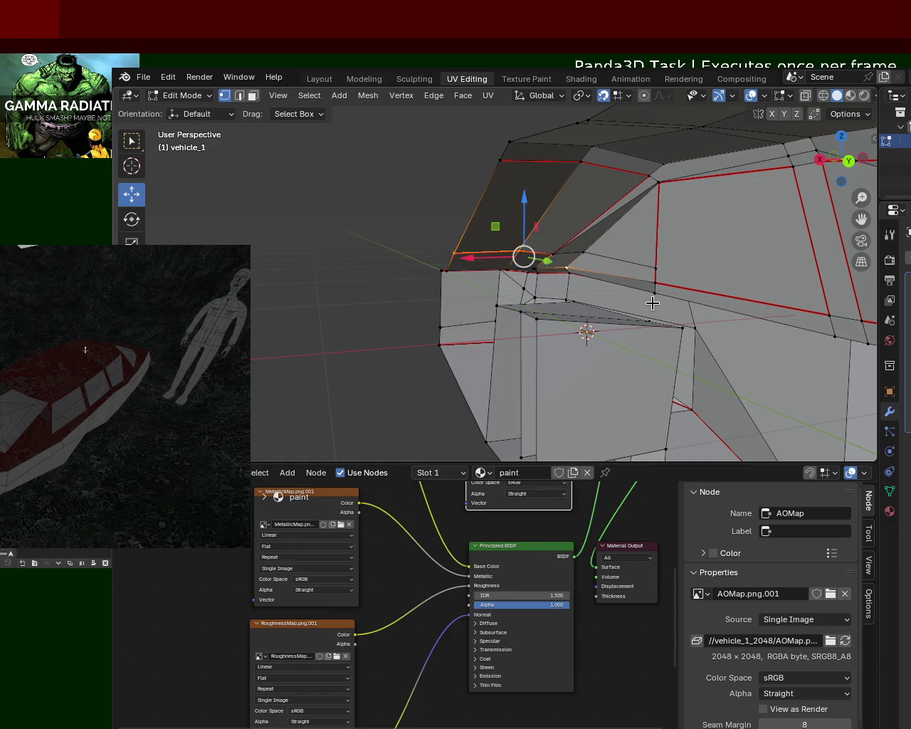
pyautogui.moveTo(580, 314)
pyautogui.mouseDown(button='middle')
pyautogui.moveTo(656, 316)
pyautogui.moveTo(636, 301)
pyautogui.mouseUp(button='middle')
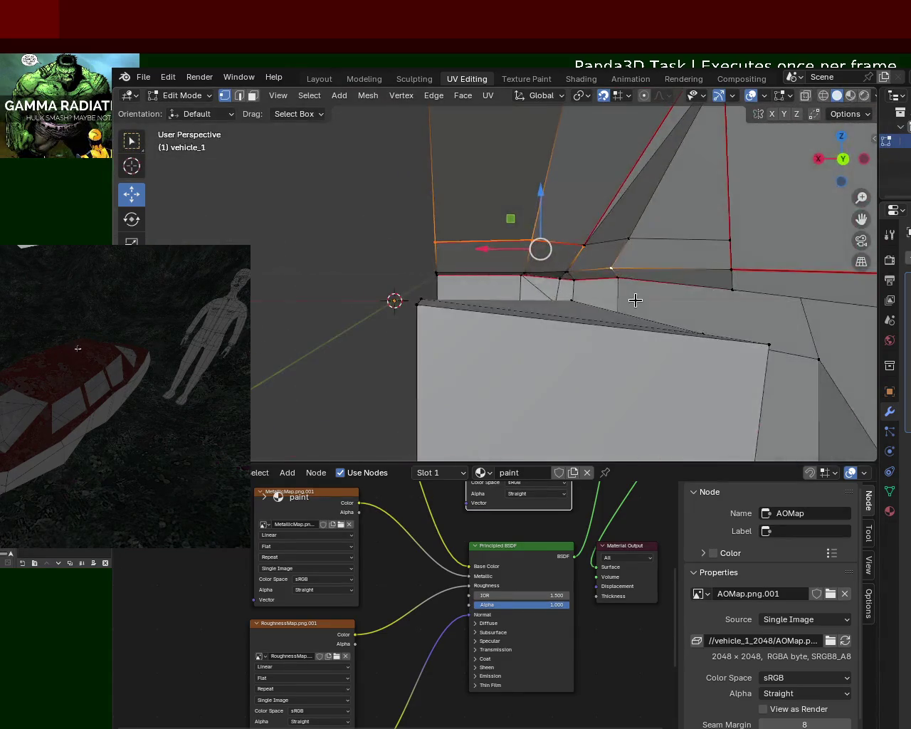
# Try moving a single roof corner vertex along X, then cancel the move.
pyautogui.click(619, 273)
pyautogui.moveTo(619, 271); pyautogui.dragTo(660, 273)
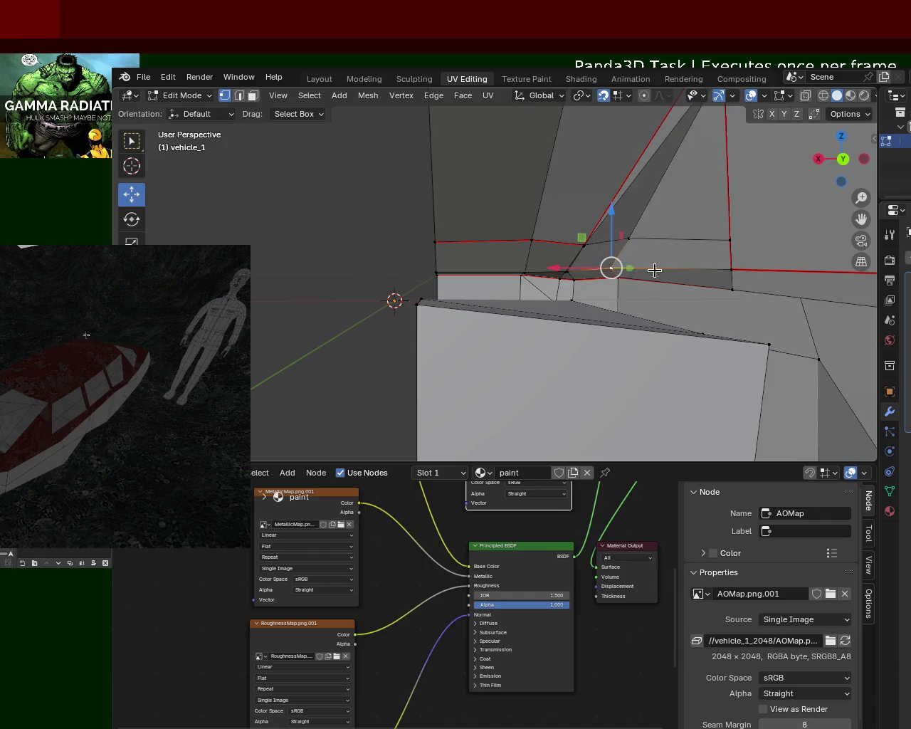
pyautogui.moveTo(585, 270); pyautogui.dragTo(585, 270)
pyautogui.rightClick(577, 271)
# Select the floor and wall vertices that outline the cabin front face.
pyautogui.moveTo(775, 196)
pyautogui.mouseDown(button='middle')
pyautogui.moveTo(618, 231)
pyautogui.moveTo(787, 321)
pyautogui.moveTo(657, 319)
pyautogui.moveTo(695, 327)
pyautogui.mouseUp(button='middle')
pyautogui.click(639, 347)
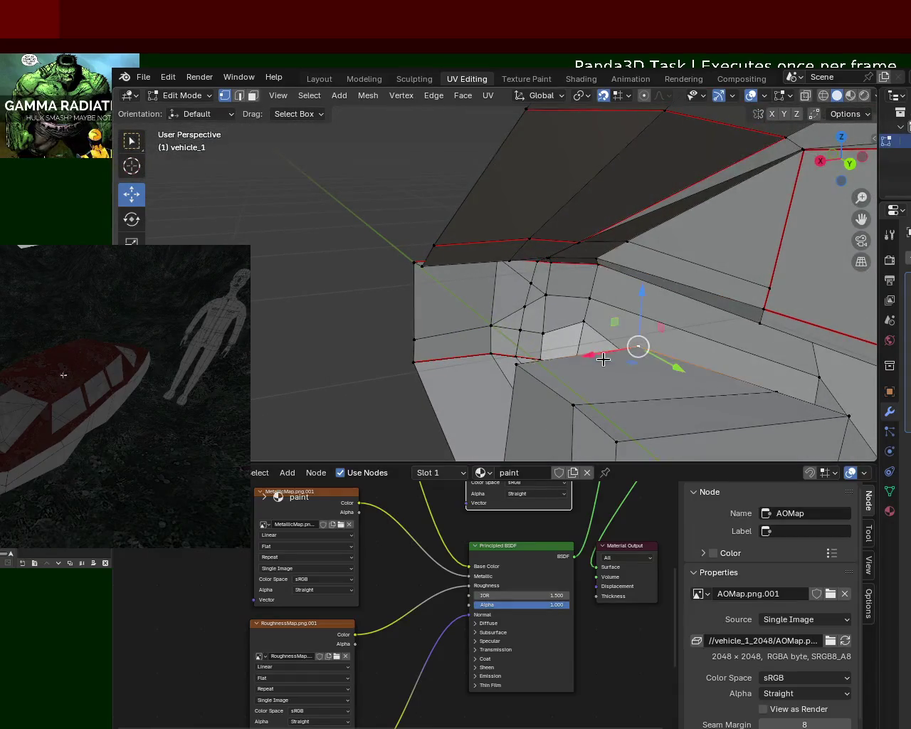
pyautogui.click(517, 364)
pyautogui.keyDown('shift'); pyautogui.click(630, 346); pyautogui.keyUp('shift')
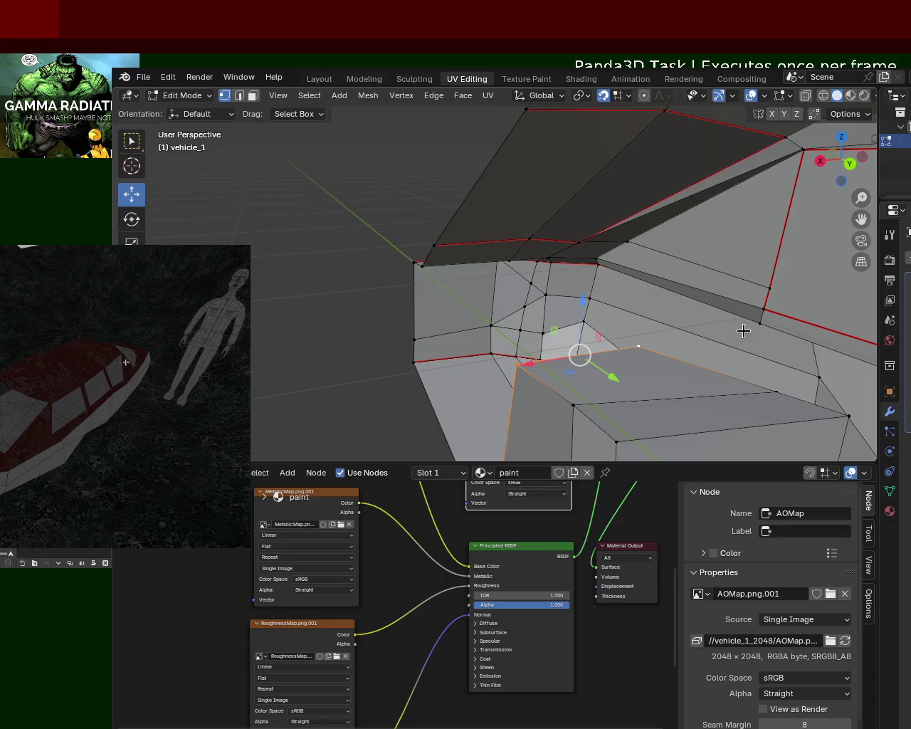
pyautogui.keyDown('shift'); pyautogui.click(761, 323); pyautogui.keyUp('shift')
pyautogui.keyDown('shift'); pyautogui.click(597, 262); pyautogui.keyUp('shift')
pyautogui.keyDown('shift'); pyautogui.click(594, 261); pyautogui.keyUp('shift')
pyautogui.keyDown('shift'); pyautogui.click(581, 242); pyautogui.keyUp('shift')
pyautogui.keyDown('shift'); pyautogui.click(527, 243); pyautogui.keyUp('shift')
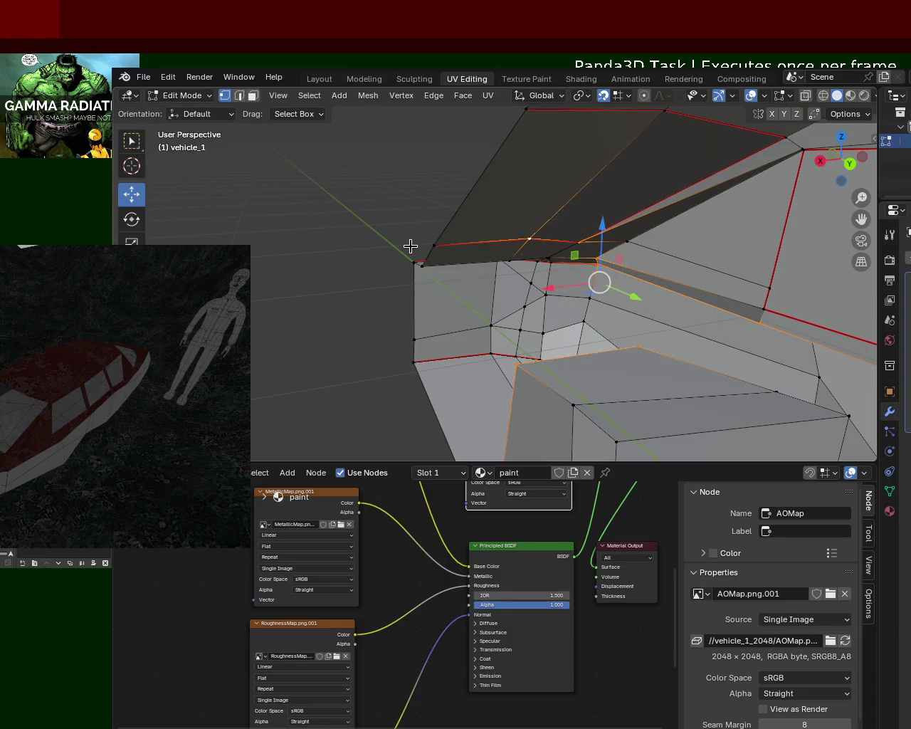
pyautogui.keyDown('shift'); pyautogui.click(429, 245); pyautogui.keyUp('shift')
pyautogui.moveTo(590, 331)
pyautogui.mouseDown(button='middle')
pyautogui.moveTo(622, 344)
pyautogui.moveTo(585, 327)
pyautogui.moveTo(662, 346)
pyautogui.moveTo(748, 346)
pyautogui.moveTo(646, 307)
pyautogui.mouseUp(button='middle')
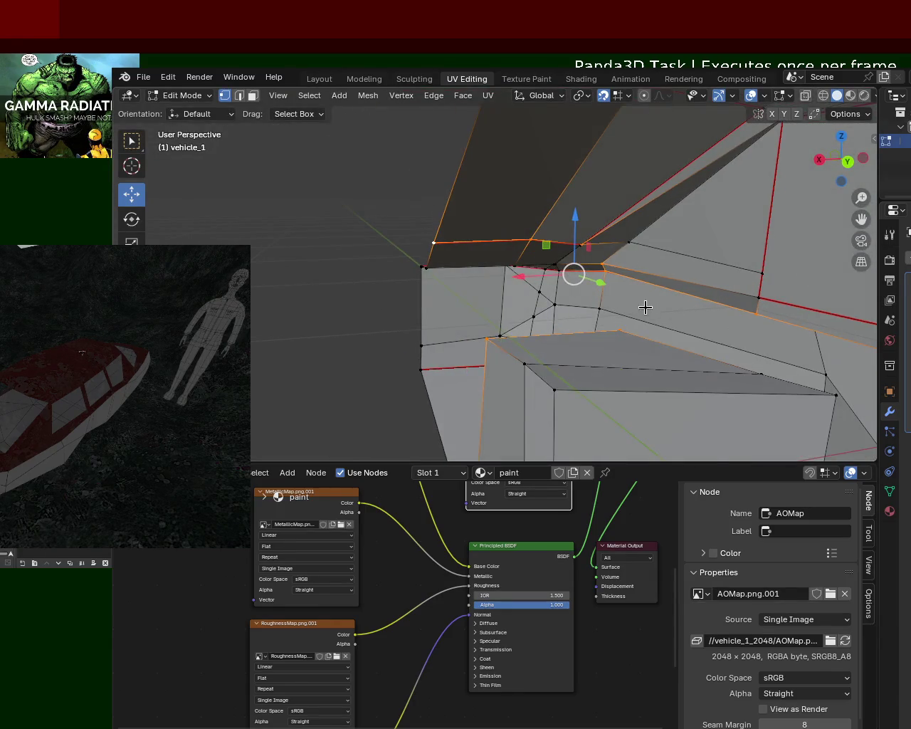
# Select the roof's side edge, upper strip edge and rising edge.
pyautogui.click(749, 288)
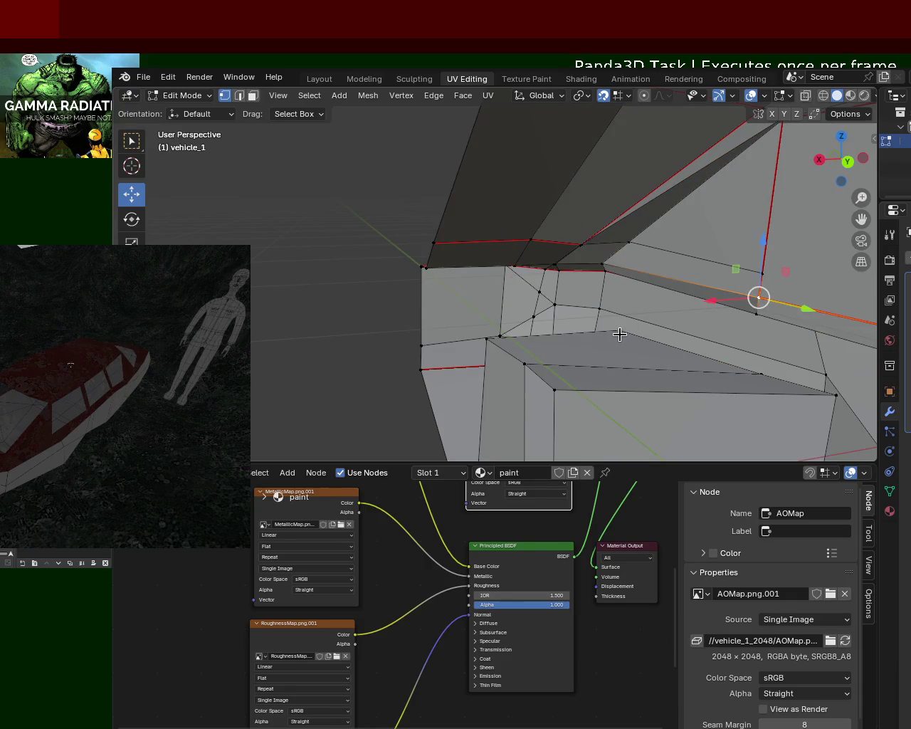
pyautogui.moveTo(616, 321)
pyautogui.mouseDown(button='middle')
pyautogui.moveTo(626, 306)
pyautogui.moveTo(432, 307)
pyautogui.moveTo(455, 308)
pyautogui.moveTo(466, 326)
pyautogui.moveTo(457, 325)
pyautogui.mouseUp(button='middle')
pyautogui.click(458, 240)
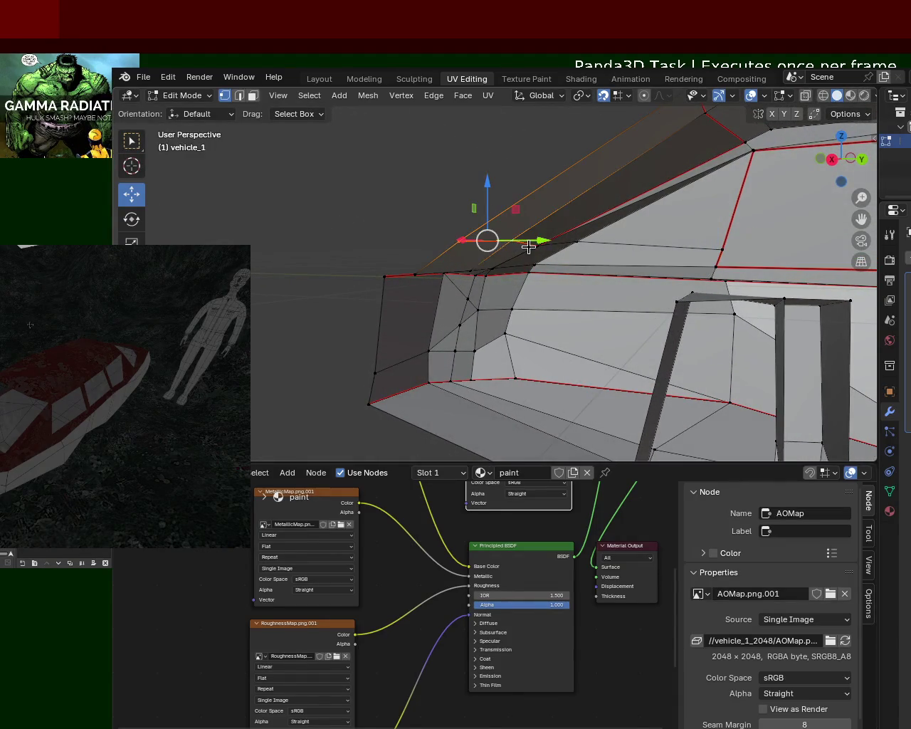
pyautogui.keyDown('shift'); pyautogui.click(692, 249); pyautogui.keyUp('shift')
pyautogui.keyDown('shift'); pyautogui.click(726, 244); pyautogui.keyUp('shift')
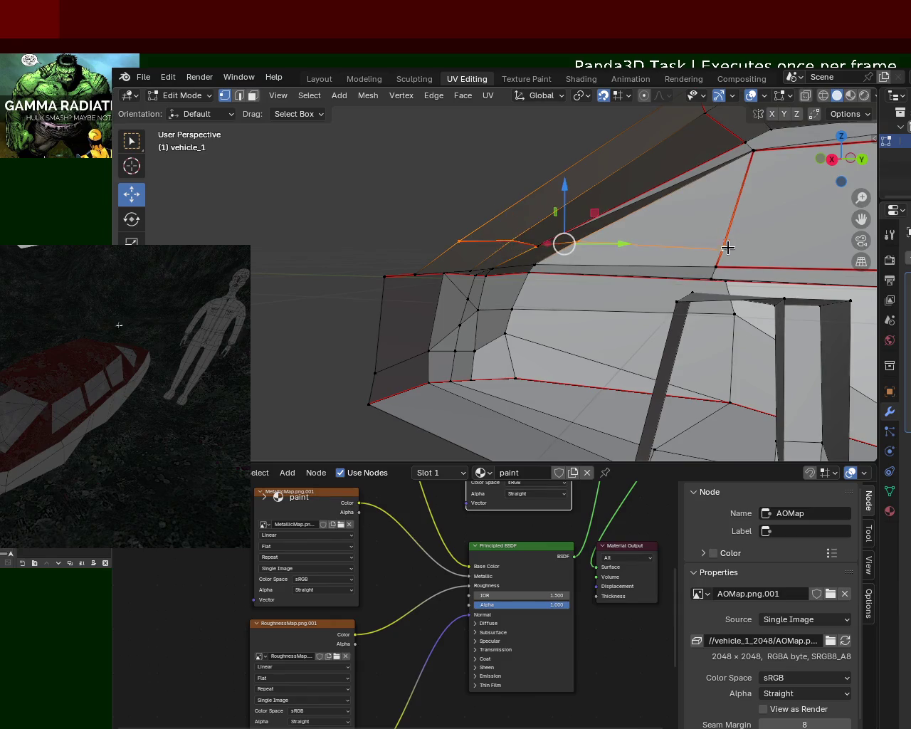
pyautogui.moveTo(658, 275)
pyautogui.mouseDown(button='middle')
pyautogui.moveTo(560, 321)
pyautogui.moveTo(612, 325)
pyautogui.mouseUp(button='middle')
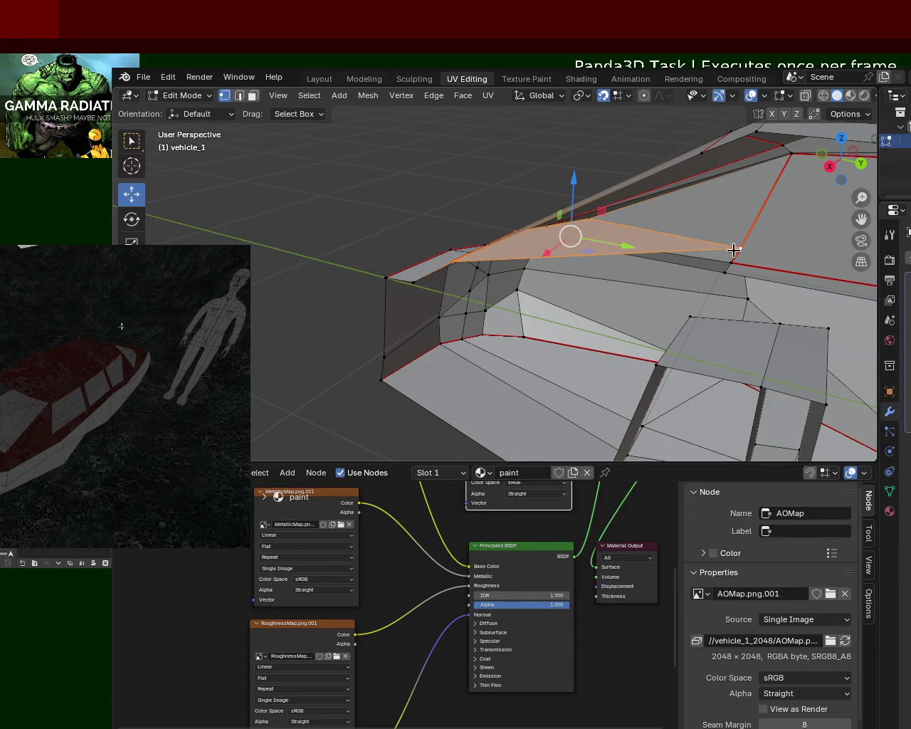
# Nudge the roof's front vertex along X then Y, and turn snapping off.
pyautogui.moveTo(733, 250); pyautogui.dragTo(571, 84)
pyautogui.press('x')
pyautogui.press('y')
pyautogui.click(617, 96)
pyautogui.click(603, 95)
# Move the selected roof edge along the X axis.
pyautogui.moveTo(752, 267)
pyautogui.mouseDown(button='middle')
pyautogui.moveTo(744, 330)
pyautogui.moveTo(612, 279)
pyautogui.mouseUp(button='middle')
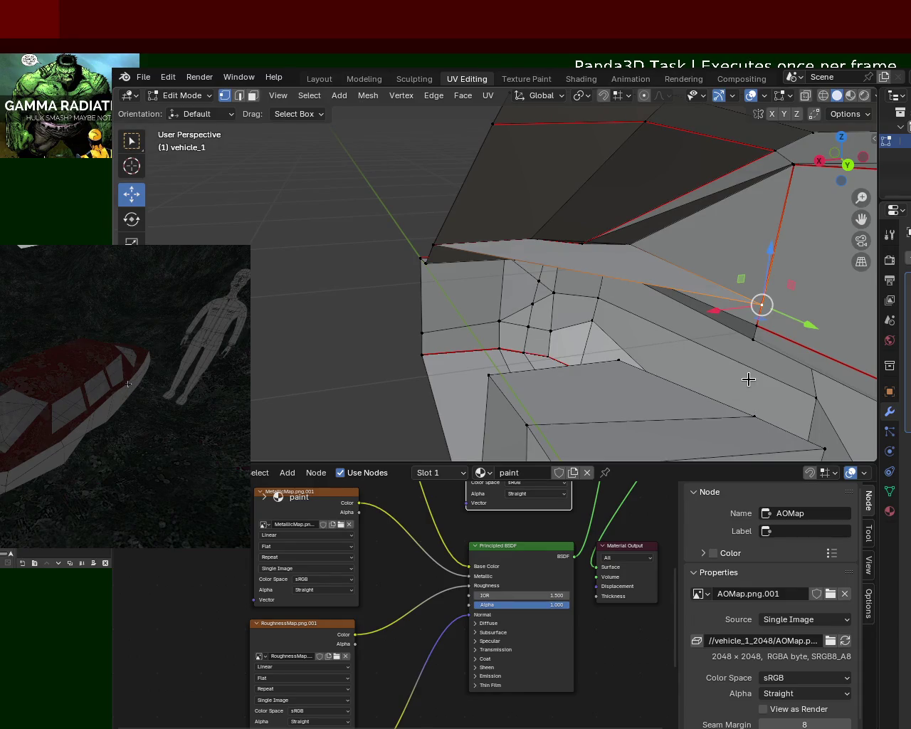
pyautogui.press('g')
pyautogui.press('x')
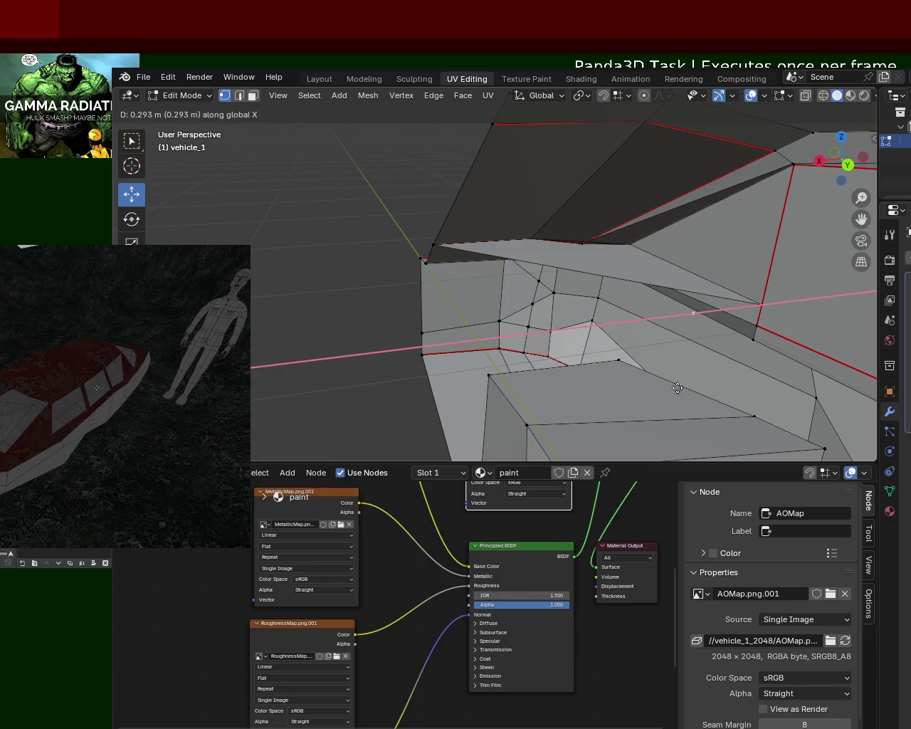
pyautogui.click(469, 407)
# Dissolve the roof face's top edge so the ledge becomes one face.
pyautogui.click(438, 251)
pyautogui.keyDown('shift'); pyautogui.click(753, 304); pyautogui.keyUp('shift')
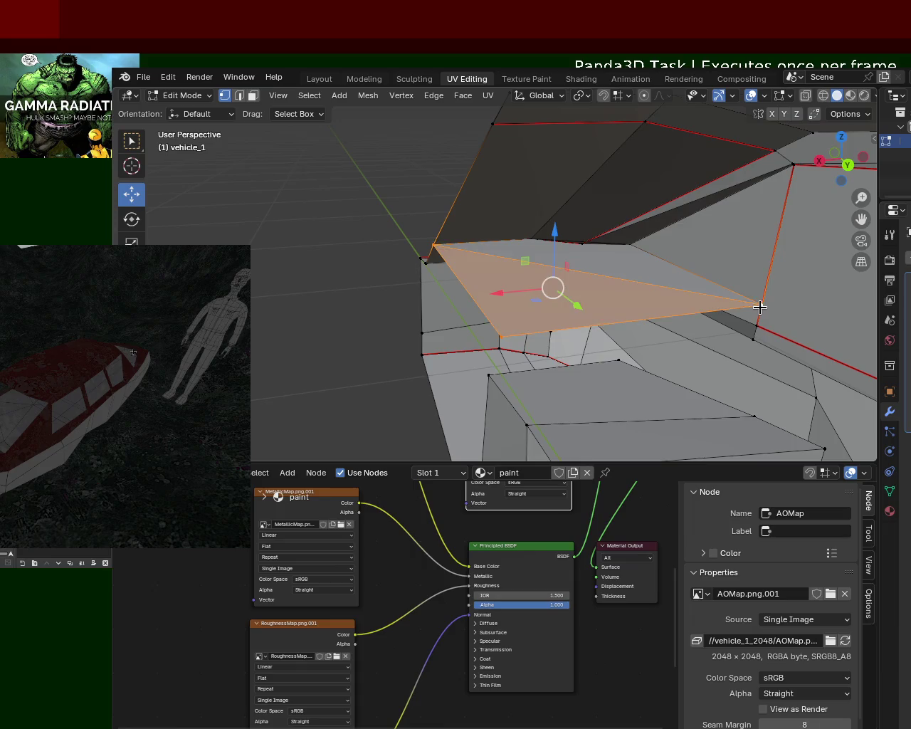
pyautogui.click(239, 95)
pyautogui.click(571, 283)
pyautogui.press('x')
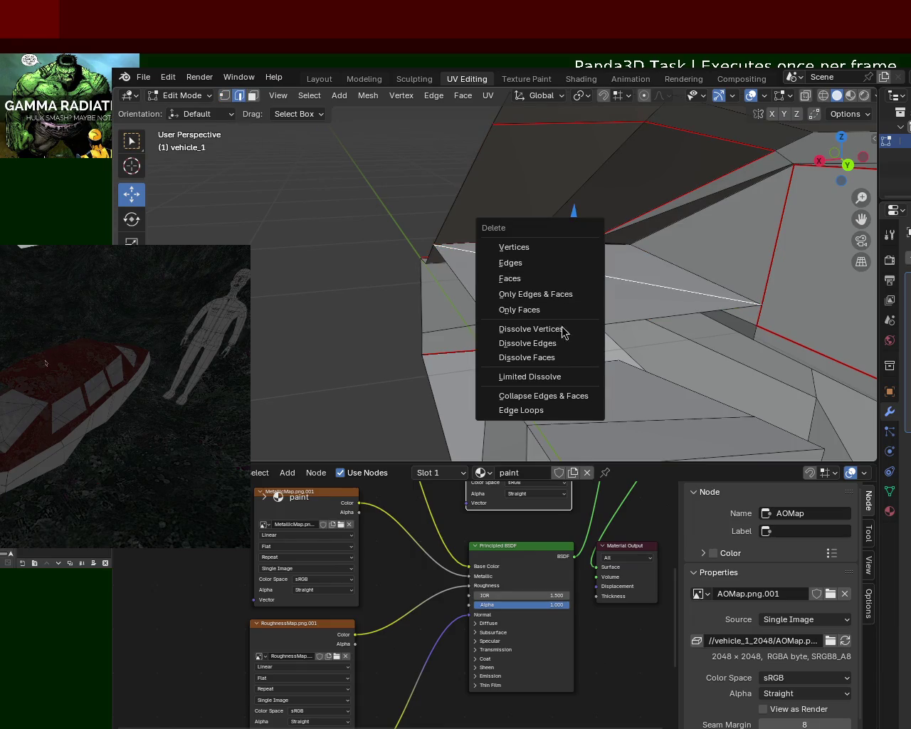
pyautogui.click(558, 352)
pyautogui.moveTo(584, 299)
pyautogui.mouseDown(button='middle')
pyautogui.moveTo(657, 279)
pyautogui.moveTo(681, 291)
pyautogui.moveTo(646, 269)
pyautogui.moveTo(655, 289)
pyautogui.moveTo(685, 278)
pyautogui.moveTo(564, 277)
pyautogui.moveTo(425, 294)
pyautogui.moveTo(446, 294)
pyautogui.mouseUp(button='middle')
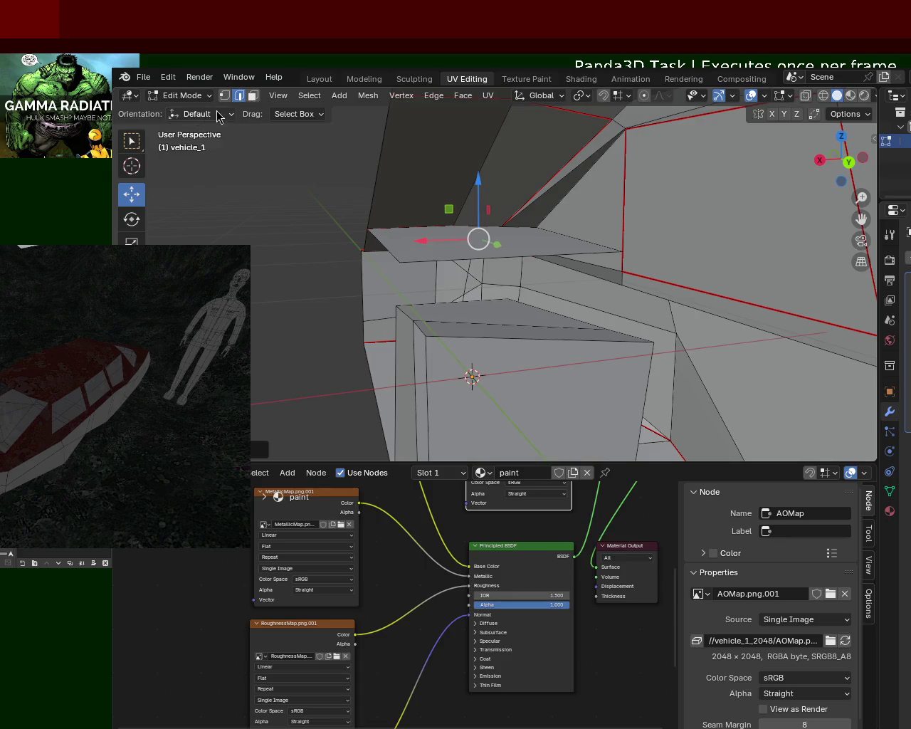
# Fill the gap in the recess under the roof with a new face from four vertices.
pyautogui.press('1')
pyautogui.click(397, 306)
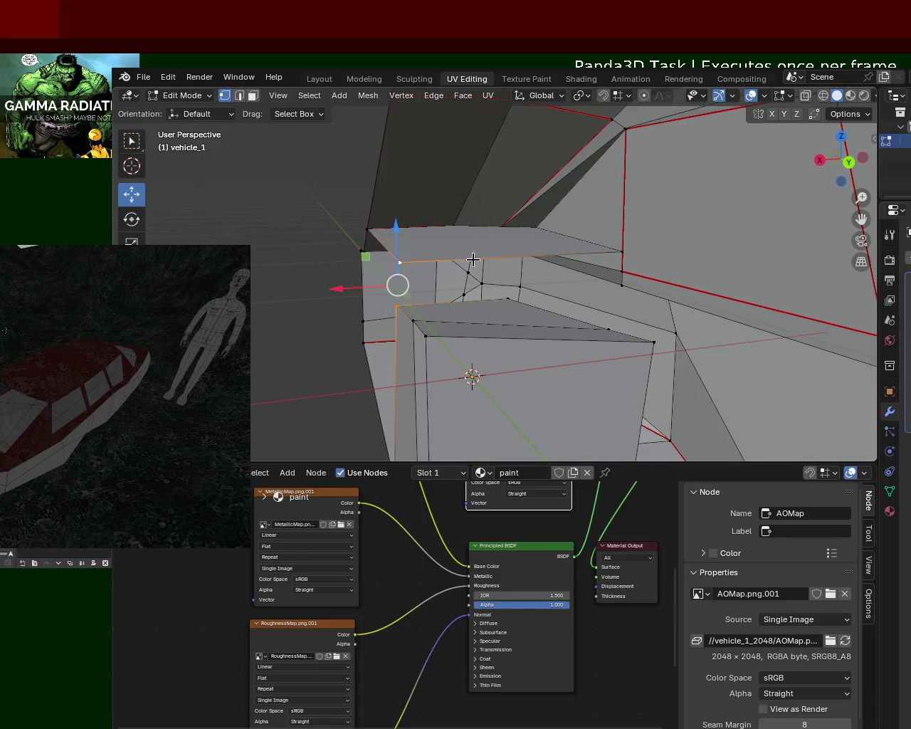
pyautogui.moveTo(542, 311); pyautogui.dragTo(536, 365, button='middle')
pyautogui.keyDown('shift'); pyautogui.click(497, 314); pyautogui.keyUp('shift')
pyautogui.keyDown('shift'); pyautogui.click(616, 301); pyautogui.keyUp('shift')
pyautogui.keyDown('shift'); pyautogui.click(616, 272); pyautogui.keyUp('shift')
pyautogui.press('f')
pyautogui.moveTo(597, 283)
pyautogui.mouseDown(button='middle')
pyautogui.moveTo(562, 320)
pyautogui.moveTo(521, 298)
pyautogui.mouseUp(button='middle')
# Push a roof corner vertex and the roof's top edge loop outward along Y.
pyautogui.click(591, 348)
pyautogui.press('g')
pyautogui.press('y')
pyautogui.click(533, 311)
pyautogui.click(561, 271)
pyautogui.keyDown('alt'); pyautogui.click(524, 271); pyautogui.keyUp('alt')
pyautogui.press('g')
pyautogui.press('y')
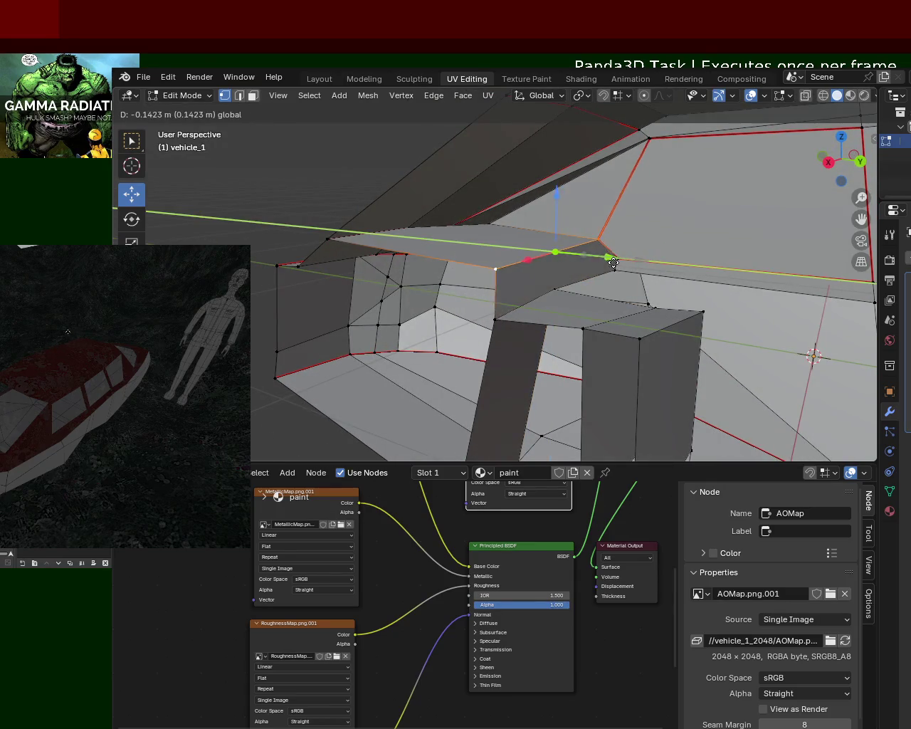
pyautogui.click(569, 289)
# Pull the upper seam edge loop outward along Y to form the roof overhang.
pyautogui.moveTo(570, 290); pyautogui.dragTo(517, 304, button='middle')
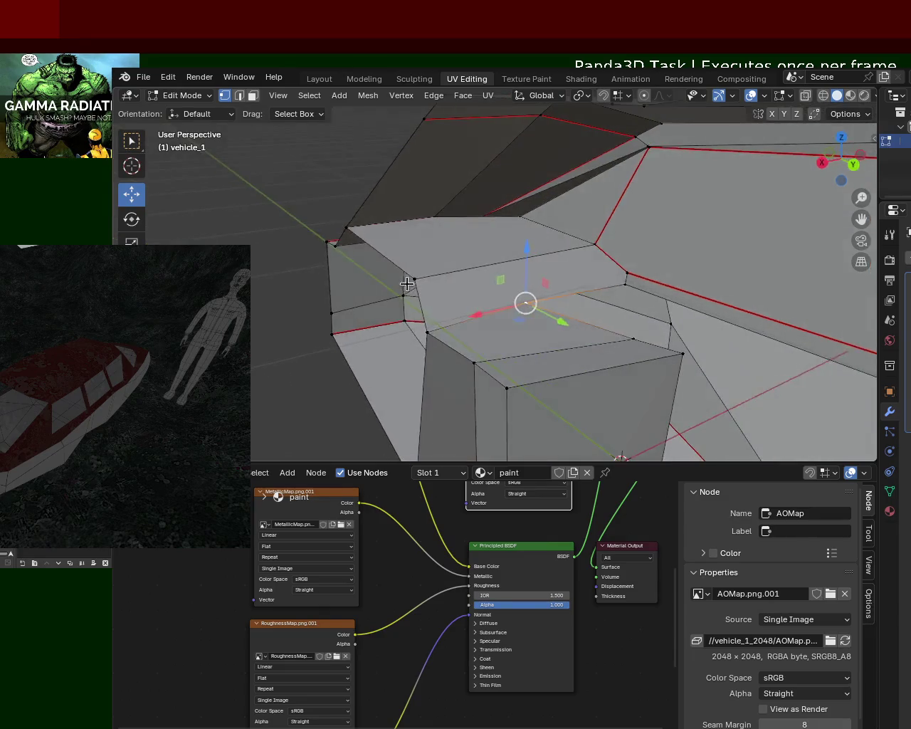
pyautogui.keyDown('alt'); pyautogui.keyDown('shift'); pyautogui.click(531, 307); pyautogui.keyUp('shift'); pyautogui.keyUp('alt')
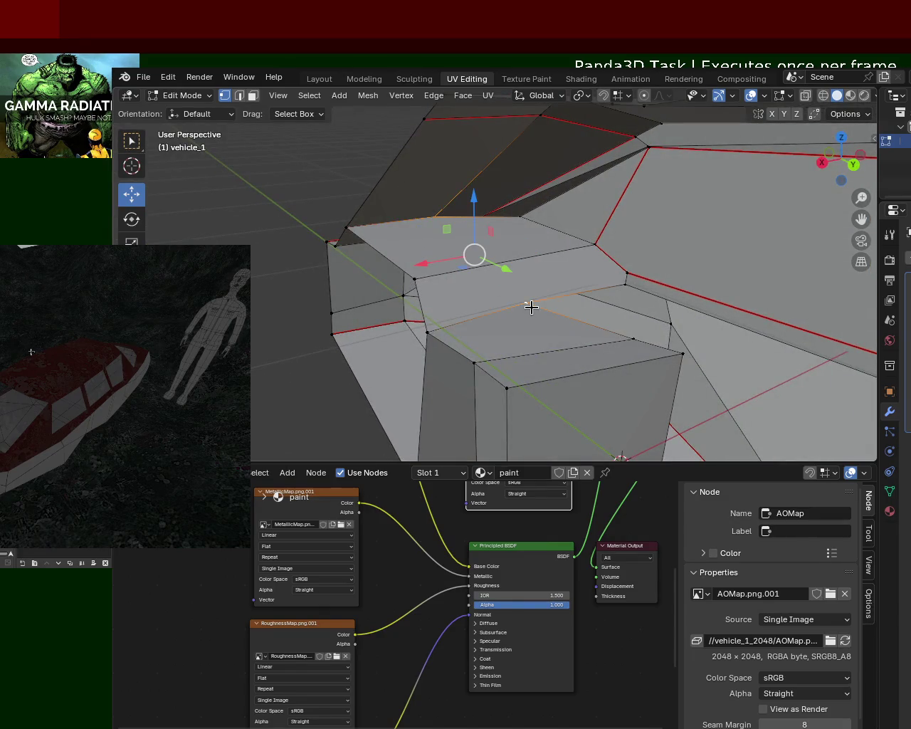
pyautogui.keyDown('alt'); pyautogui.click(531, 306); pyautogui.keyUp('alt')
pyautogui.moveTo(531, 307)
pyautogui.mouseDown(button='middle')
pyautogui.moveTo(645, 315)
pyautogui.moveTo(526, 280)
pyautogui.moveTo(511, 233)
pyautogui.mouseUp(button='middle')
pyautogui.keyDown('alt'); pyautogui.click(518, 208); pyautogui.keyUp('alt')
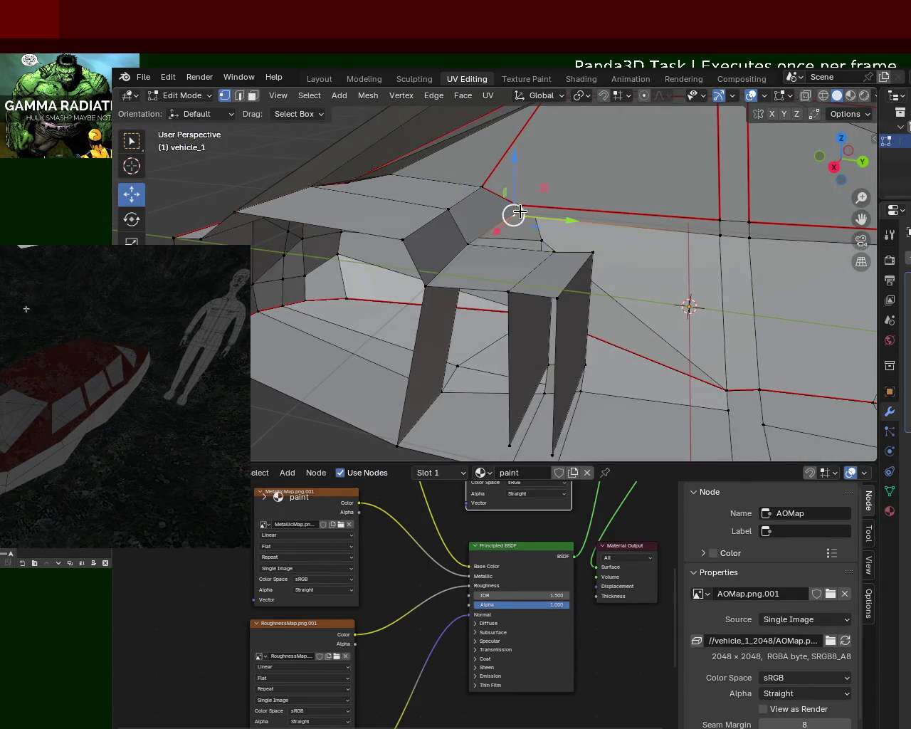
pyautogui.moveTo(538, 215); pyautogui.dragTo(525, 211)
pyautogui.moveTo(525, 211)
pyautogui.mouseDown(button='middle')
pyautogui.moveTo(473, 245)
pyautogui.moveTo(407, 228)
pyautogui.moveTo(443, 240)
pyautogui.moveTo(498, 227)
pyautogui.moveTo(542, 232)
pyautogui.moveTo(662, 295)
pyautogui.moveTo(499, 197)
pyautogui.moveTo(571, 252)
pyautogui.mouseUp(button='middle')
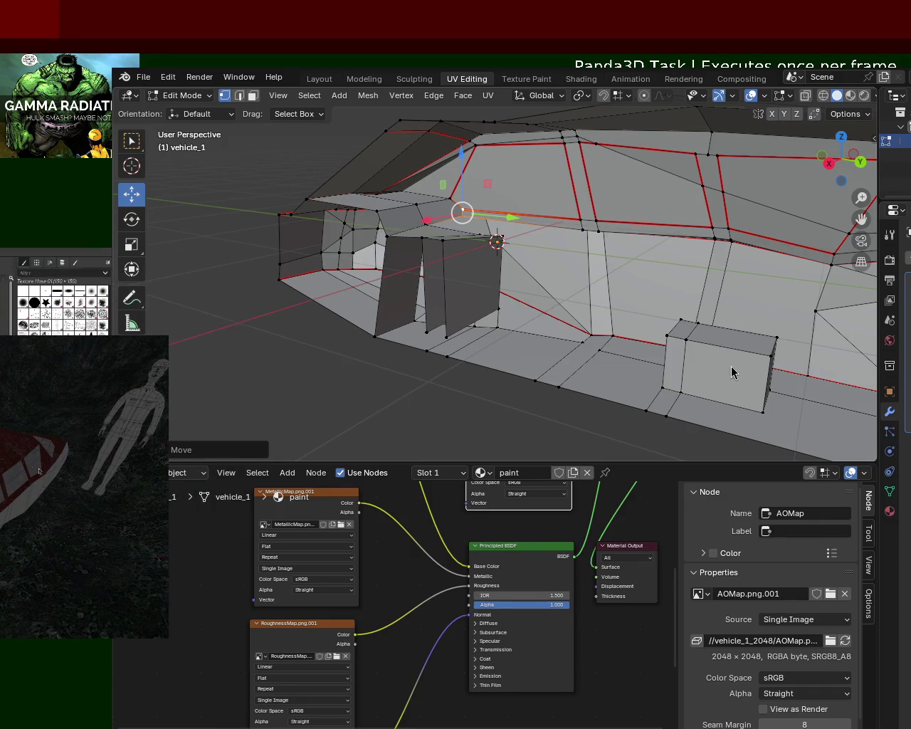
pyautogui.scroll(3, 541, 301)
# Subdivide the hull-side edge beside the cabin block and slide the new vertex along Y.
pyautogui.scroll(3, 464, 224)
pyautogui.moveTo(476, 218)
pyautogui.mouseDown(button='middle')
pyautogui.moveTo(323, 195)
pyautogui.moveTo(397, 183)
pyautogui.moveTo(423, 214)
pyautogui.moveTo(580, 275)
pyautogui.moveTo(580, 248)
pyautogui.moveTo(733, 262)
pyautogui.mouseUp(button='middle')
pyautogui.hotkey('alt', 'a')
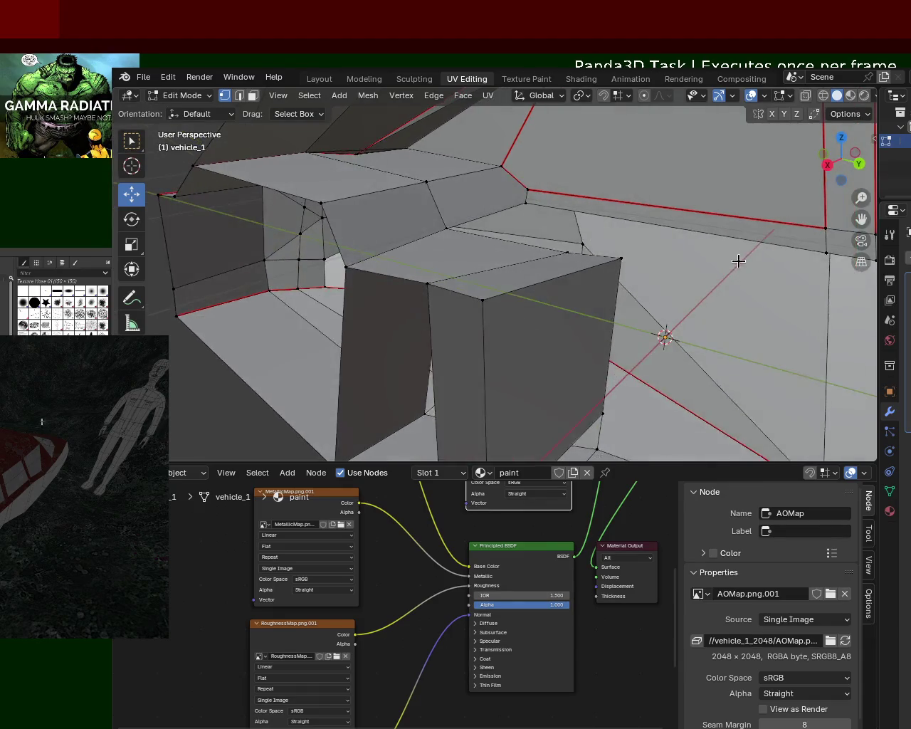
pyautogui.hotkey('ctrl', 'e')
pyautogui.click(437, 273)
pyautogui.moveTo(654, 226)
pyautogui.mouseDown(button='middle')
pyautogui.moveTo(598, 292)
pyautogui.moveTo(672, 280)
pyautogui.mouseUp(button='middle')
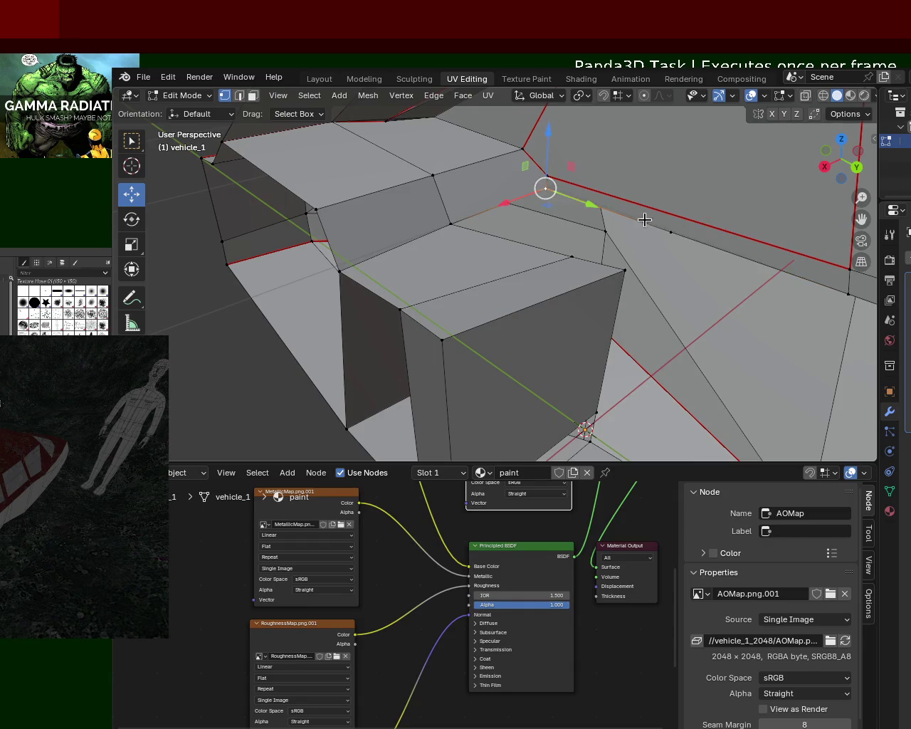
pyautogui.hotkey('ctrl', 'e')
pyautogui.click(676, 232)
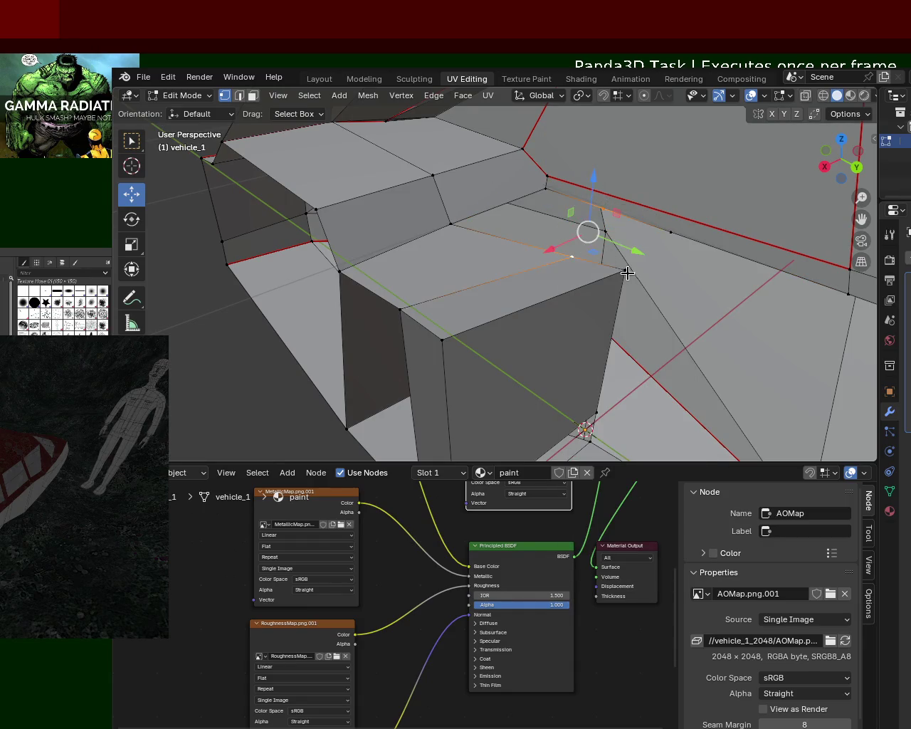
pyautogui.click(605, 213)
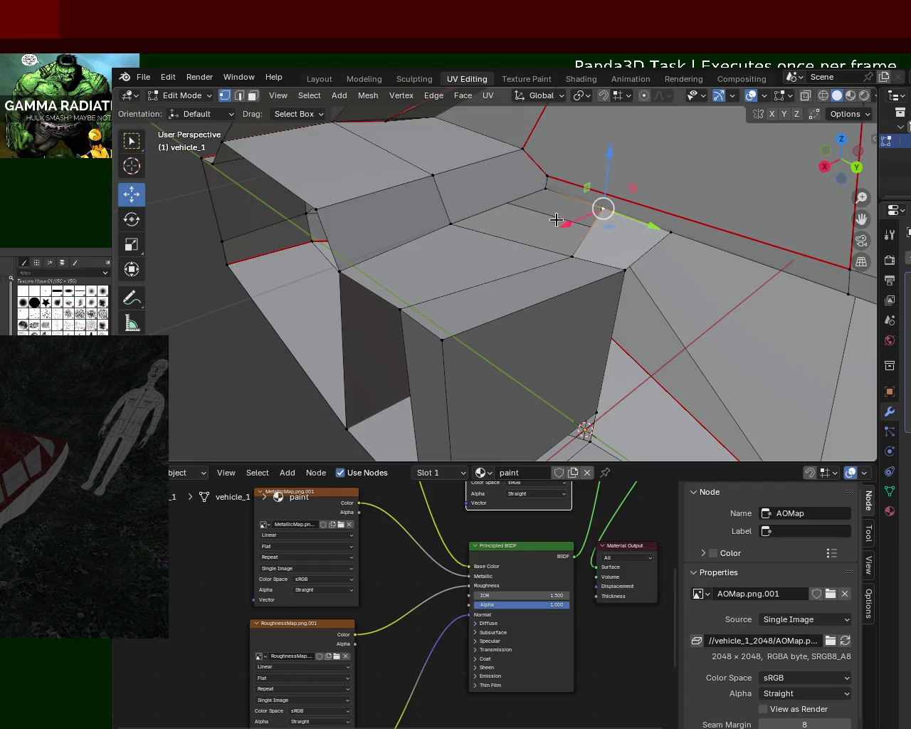
pyautogui.moveTo(651, 226); pyautogui.dragTo(676, 235)
# Select the block corner, the adjacent floor face and the partition's top edge for edge operations.
pyautogui.click(572, 257)
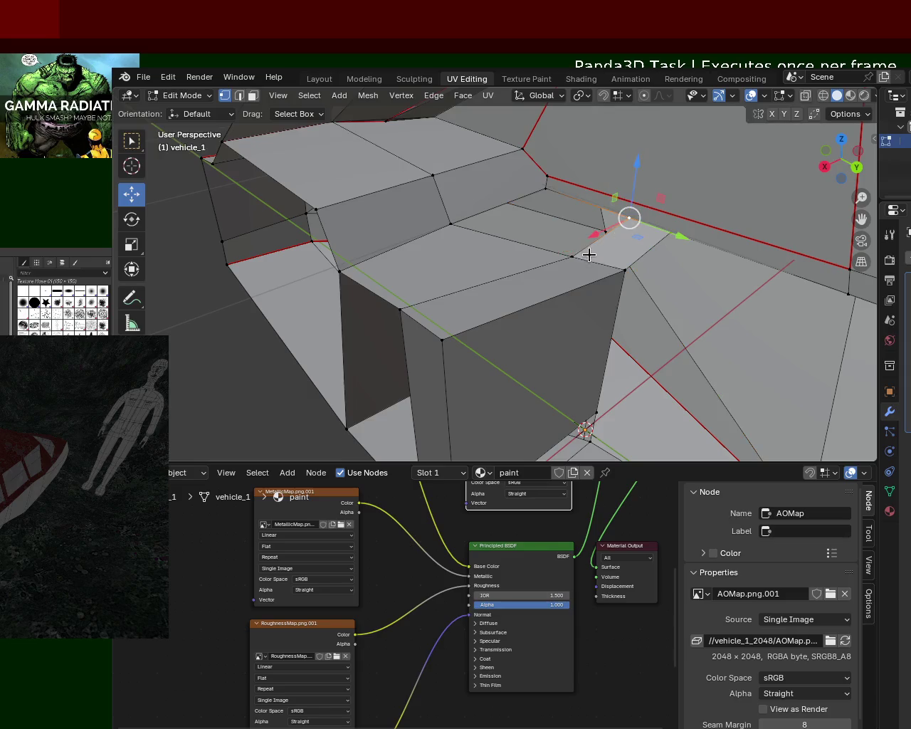
pyautogui.keyDown('shift'); pyautogui.click(565, 216); pyautogui.keyUp('shift')
pyautogui.moveTo(565, 215)
pyautogui.mouseDown(button='middle')
pyautogui.moveTo(421, 204)
pyautogui.moveTo(563, 208)
pyautogui.moveTo(576, 185)
pyautogui.moveTo(577, 212)
pyautogui.moveTo(612, 228)
pyautogui.moveTo(575, 228)
pyautogui.moveTo(459, 171)
pyautogui.moveTo(460, 195)
pyautogui.moveTo(475, 179)
pyautogui.moveTo(553, 256)
pyautogui.moveTo(610, 214)
pyautogui.moveTo(533, 192)
pyautogui.moveTo(609, 244)
pyautogui.moveTo(581, 249)
pyautogui.moveTo(653, 382)
pyautogui.mouseUp(button='middle')
pyautogui.click(641, 329)
pyautogui.hotkey('ctrl', 'e')
# Select the top and bottom vertices of the partition edge beside the hull.
pyautogui.press('Escape')
pyautogui.moveTo(616, 293); pyautogui.dragTo(585, 184, button='middle')
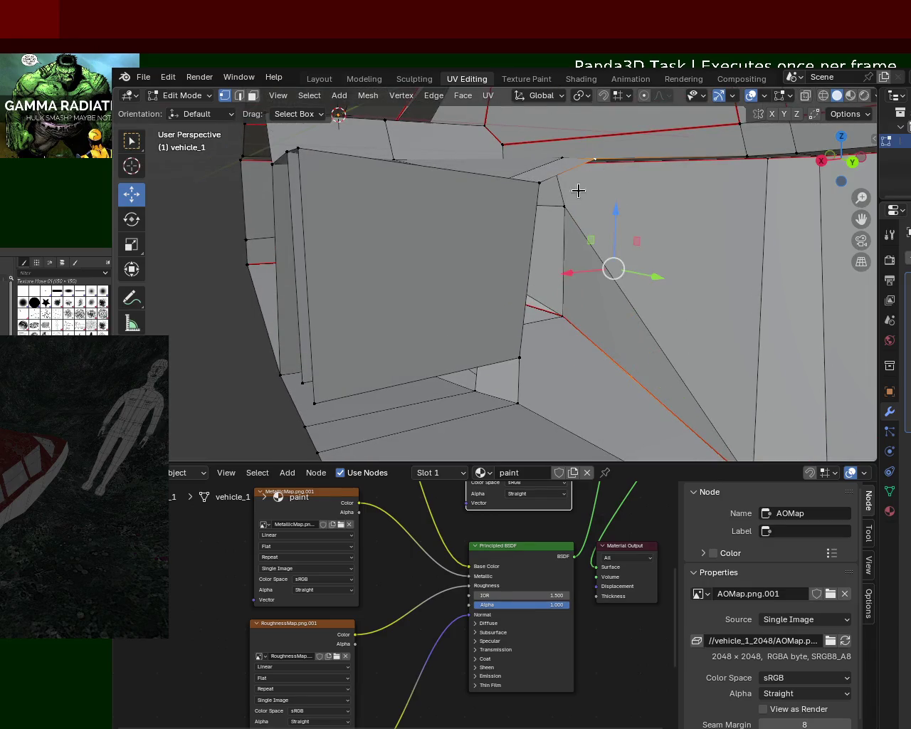
pyautogui.scroll(3, 553, 187)
pyautogui.scroll(2, 548, 234)
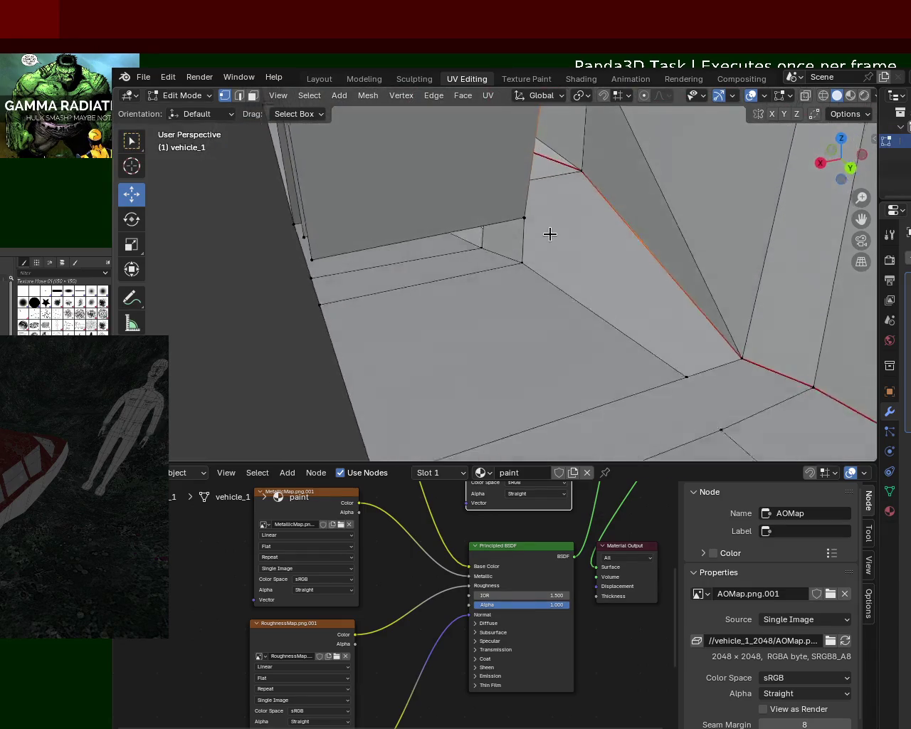
pyautogui.click(569, 232)
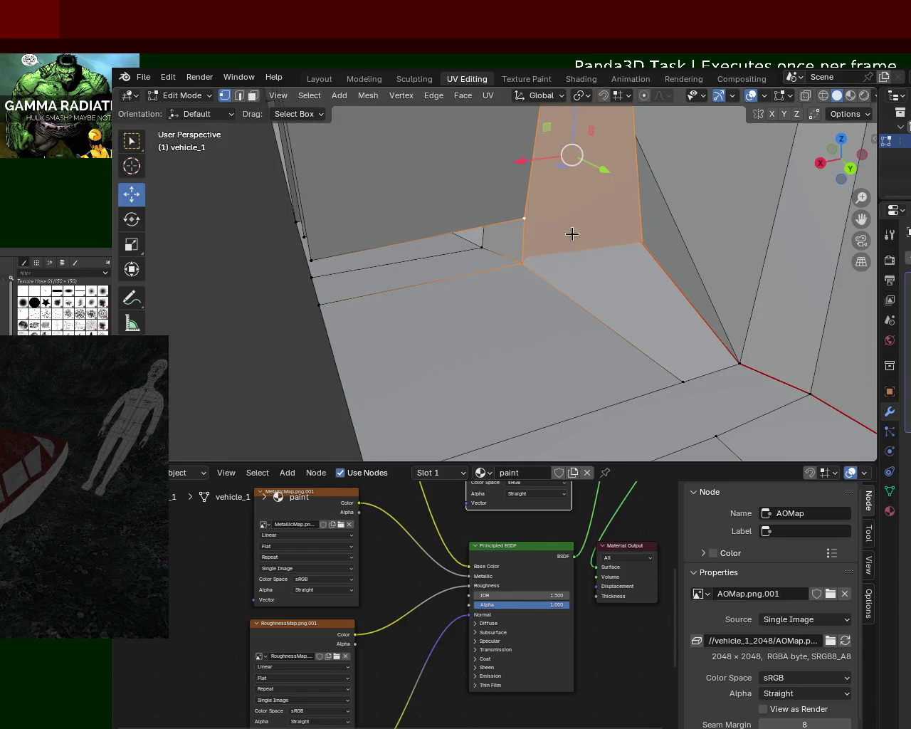
pyautogui.moveTo(572, 234); pyautogui.dragTo(590, 243, button='middle')
pyautogui.moveTo(535, 228)
pyautogui.mouseDown(button='middle')
pyautogui.moveTo(604, 240)
pyautogui.moveTo(625, 234)
pyautogui.mouseUp(button='middle')
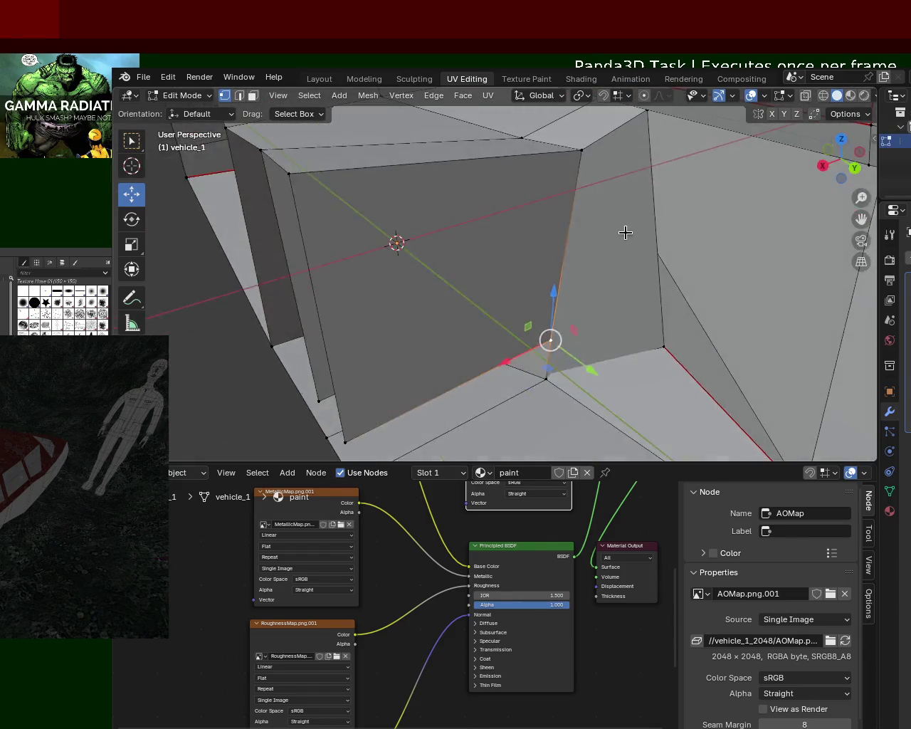
pyautogui.moveTo(649, 150)
pyautogui.mouseDown(button='middle')
pyautogui.moveTo(579, 187)
pyautogui.moveTo(669, 329)
pyautogui.mouseUp(button='middle')
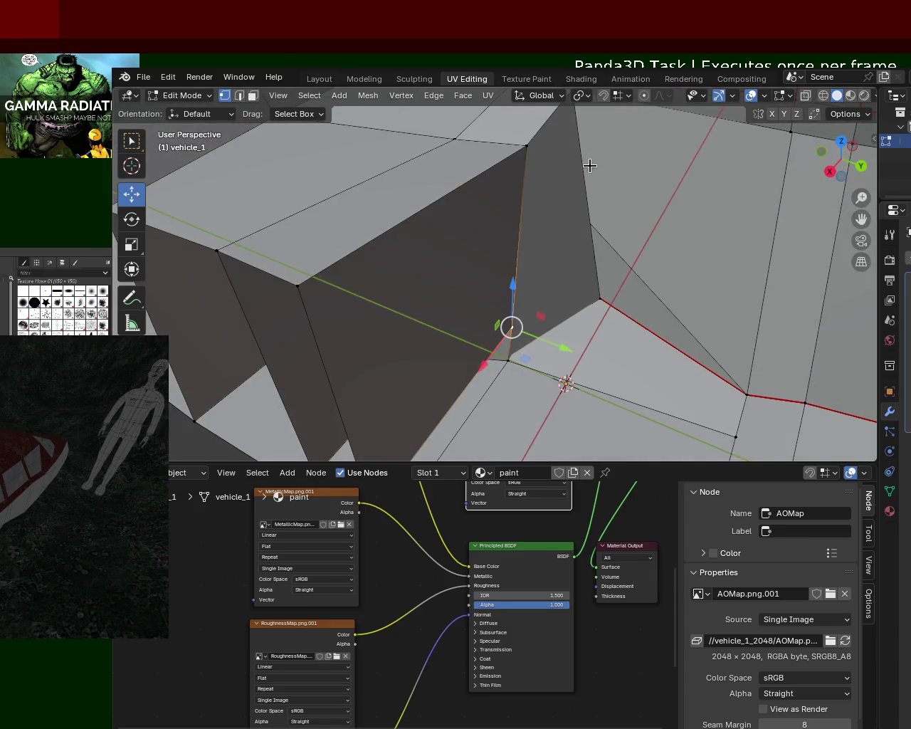
pyautogui.keyDown('shift'); pyautogui.moveTo(589, 165); pyautogui.dragTo(564, 216, button='middle'); pyautogui.keyUp('shift')
pyautogui.click(543, 150)
pyautogui.keyDown('shift'); pyautogui.click(568, 346); pyautogui.keyUp('shift')
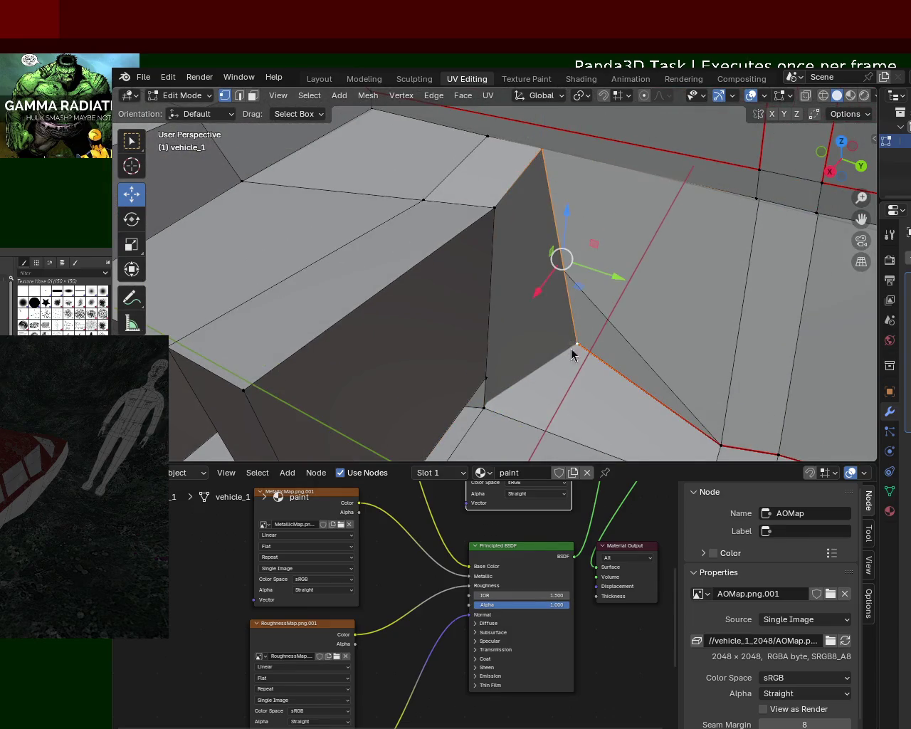
# Select the hull's bottom corner vertices and pull the neighbouring vertex toward the partition.
pyautogui.click(722, 442)
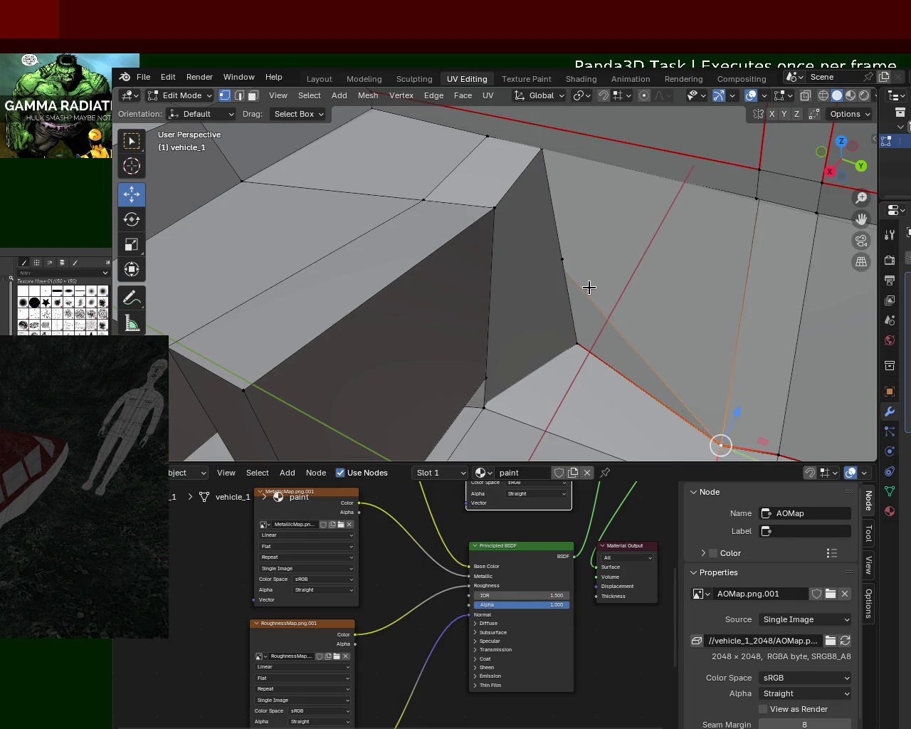
pyautogui.moveTo(566, 280); pyautogui.dragTo(560, 252, button='middle')
pyautogui.click(560, 252)
pyautogui.moveTo(569, 254); pyautogui.dragTo(611, 345)
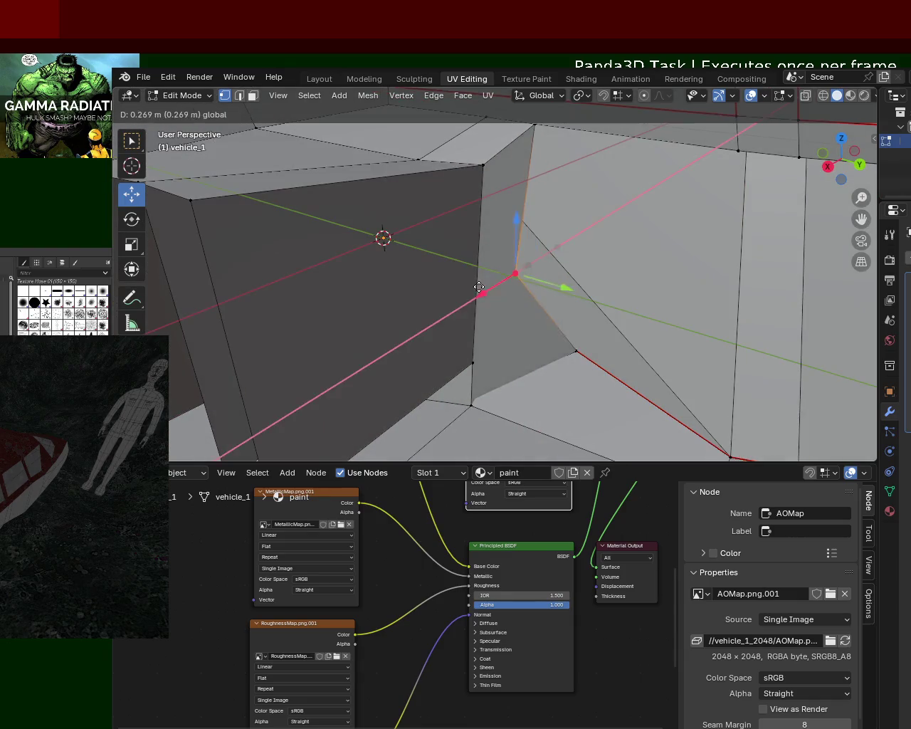
pyautogui.click(721, 444)
pyautogui.moveTo(722, 443)
pyautogui.mouseDown(button='middle')
pyautogui.moveTo(376, 166)
pyautogui.moveTo(453, 156)
pyautogui.mouseUp(button='middle')
# Subdivide the selected edges, merge the vertices At First, and shift them along Y.
pyautogui.hotkey('ctrl', 'e')
pyautogui.click(437, 301)
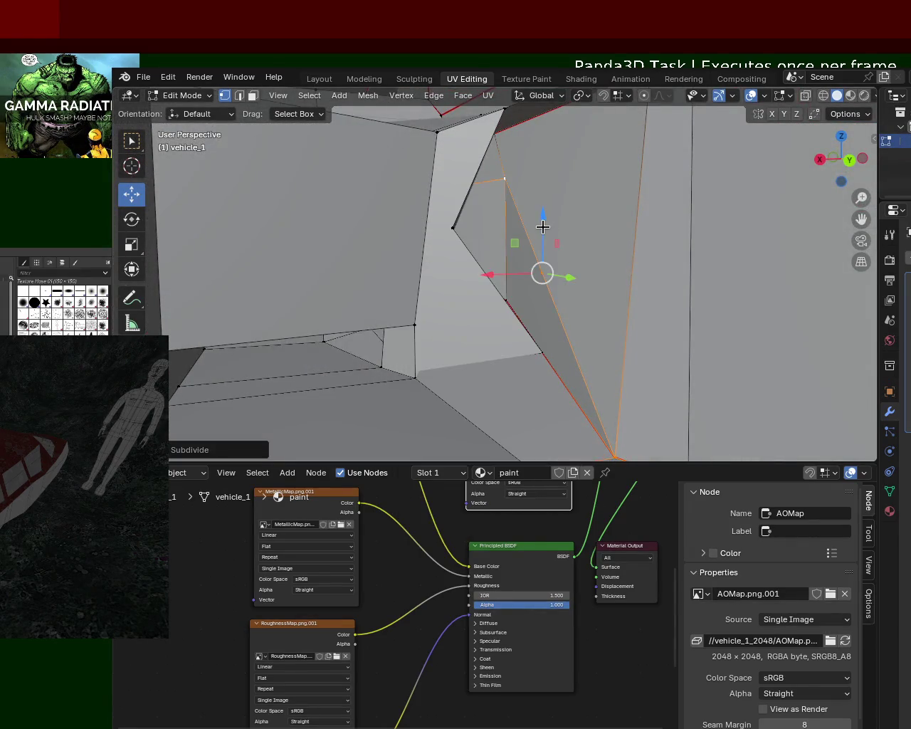
pyautogui.press('m')
pyautogui.click(451, 206)
pyautogui.moveTo(467, 216)
pyautogui.mouseDown(button='middle')
pyautogui.moveTo(506, 246)
pyautogui.moveTo(560, 220)
pyautogui.moveTo(624, 285)
pyautogui.moveTo(539, 223)
pyautogui.mouseUp(button='middle')
pyautogui.press('g')
pyautogui.press('y')
pyautogui.click(596, 298)
pyautogui.moveTo(465, 151)
pyautogui.mouseDown(button='middle')
pyautogui.moveTo(551, 209)
pyautogui.moveTo(561, 301)
pyautogui.moveTo(503, 262)
pyautogui.moveTo(532, 278)
pyautogui.moveTo(674, 273)
pyautogui.moveTo(549, 280)
pyautogui.moveTo(536, 299)
pyautogui.moveTo(580, 274)
pyautogui.moveTo(448, 226)
pyautogui.moveTo(563, 295)
pyautogui.moveTo(655, 271)
pyautogui.moveTo(530, 297)
pyautogui.moveTo(521, 309)
pyautogui.moveTo(586, 281)
pyautogui.mouseUp(button='middle')
pyautogui.click(239, 95)
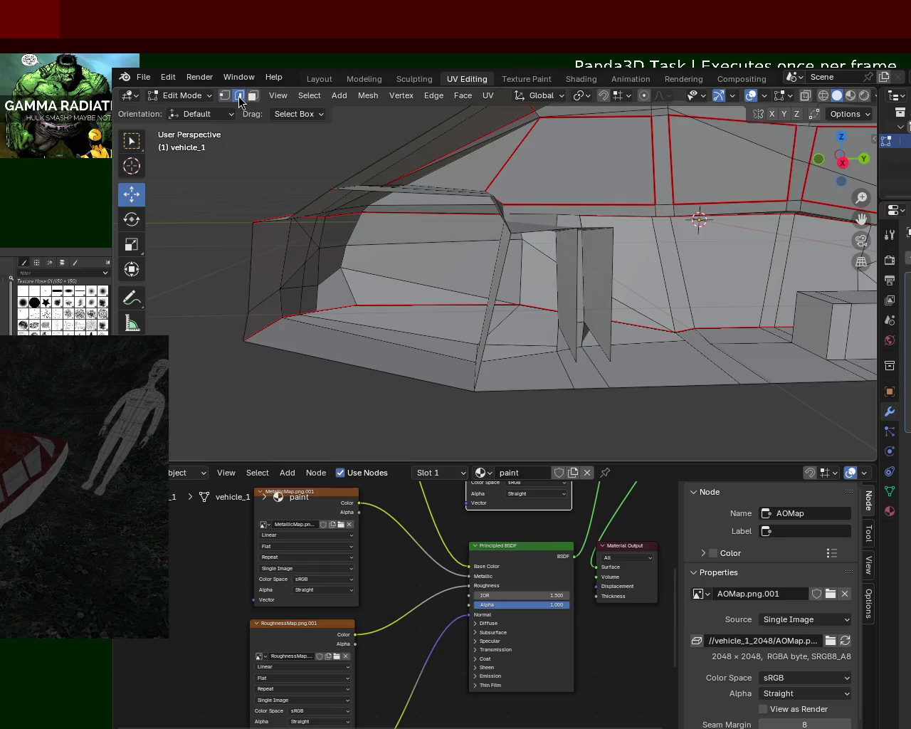
# Delete the selected faces and extra geometry beside the cabin.
pyautogui.moveTo(599, 336)
pyautogui.mouseDown(button='middle')
pyautogui.moveTo(567, 305)
pyautogui.moveTo(531, 309)
pyautogui.moveTo(575, 318)
pyautogui.moveTo(549, 275)
pyautogui.moveTo(358, 181)
pyautogui.mouseUp(button='middle')
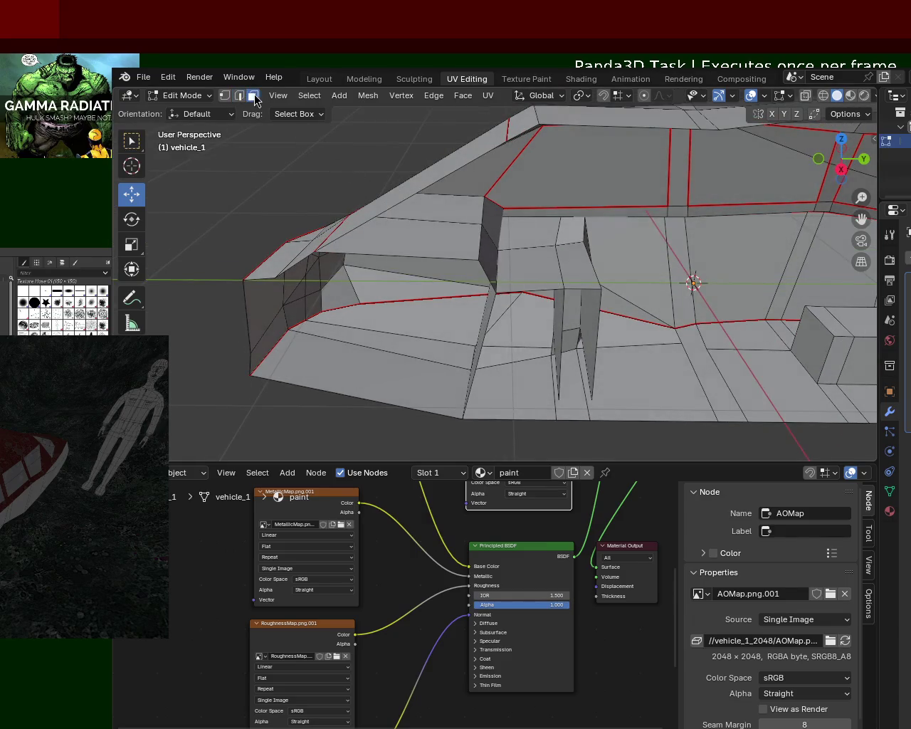
pyautogui.press('x')
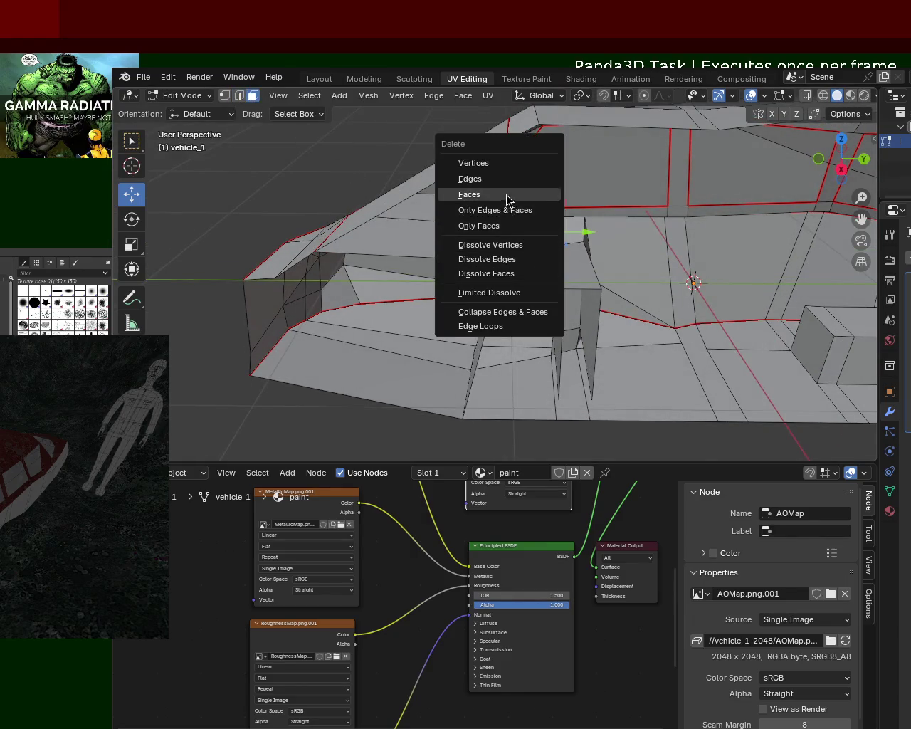
pyautogui.click(508, 197)
pyautogui.press('x')
pyautogui.click(545, 275)
pyautogui.moveTo(546, 275)
pyautogui.mouseDown(button='middle')
pyautogui.moveTo(548, 244)
pyautogui.moveTo(701, 189)
pyautogui.moveTo(498, 143)
pyautogui.mouseUp(button='middle')
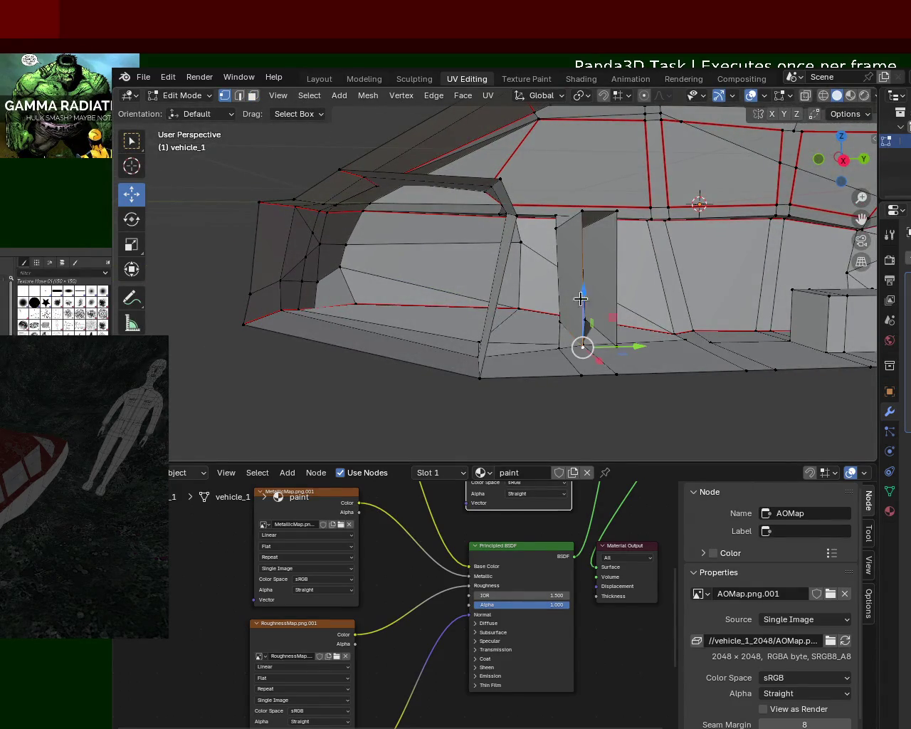
# Subdivide the partition's vertical edge and select the neighbouring vertical edge.
pyautogui.keyDown('ctrl'); pyautogui.click(581, 213); pyautogui.keyUp('ctrl')
pyautogui.click(556, 228)
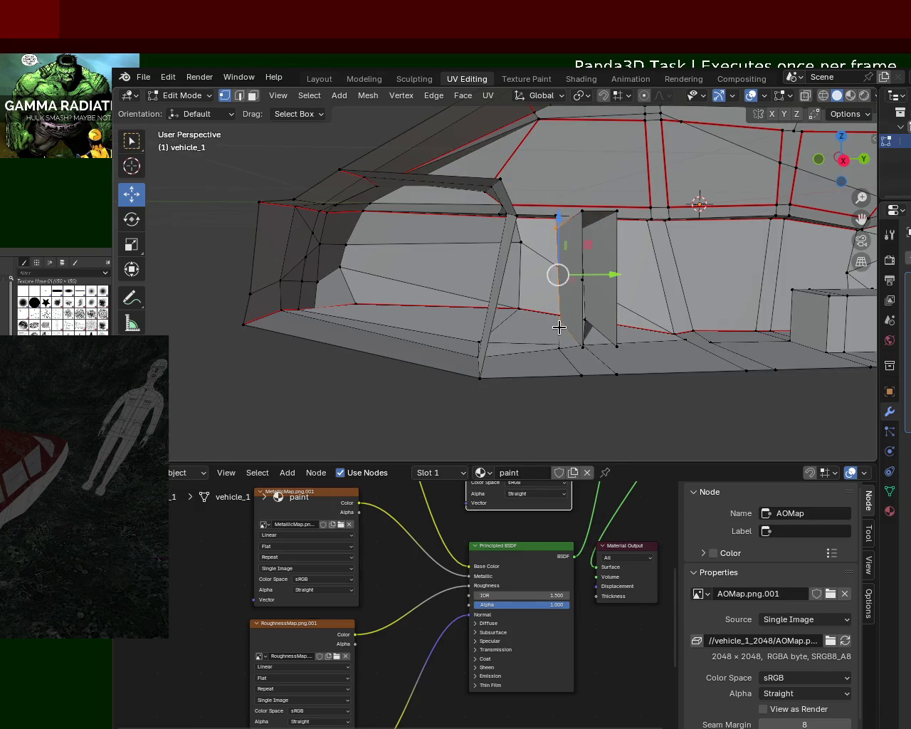
pyautogui.rightClick(559, 326)
pyautogui.click(558, 327)
pyautogui.click(585, 283)
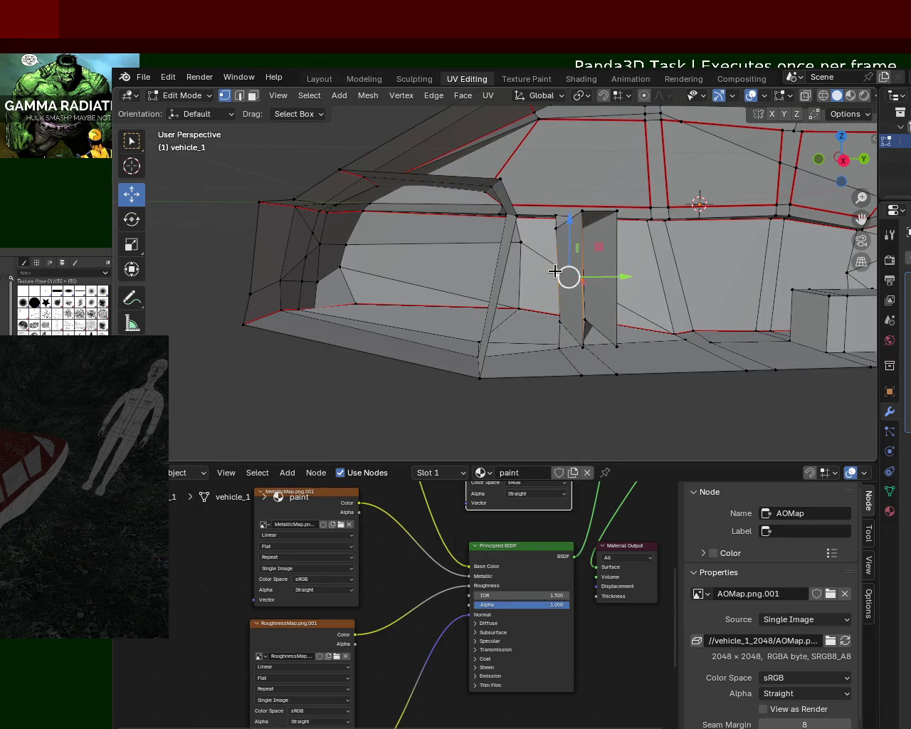
# Vertex-slide the partition vertex about 0.0134 along its vertical edge.
pyautogui.moveTo(556, 272); pyautogui.dragTo(566, 329, button='middle')
pyautogui.click(574, 337)
pyautogui.click(555, 287)
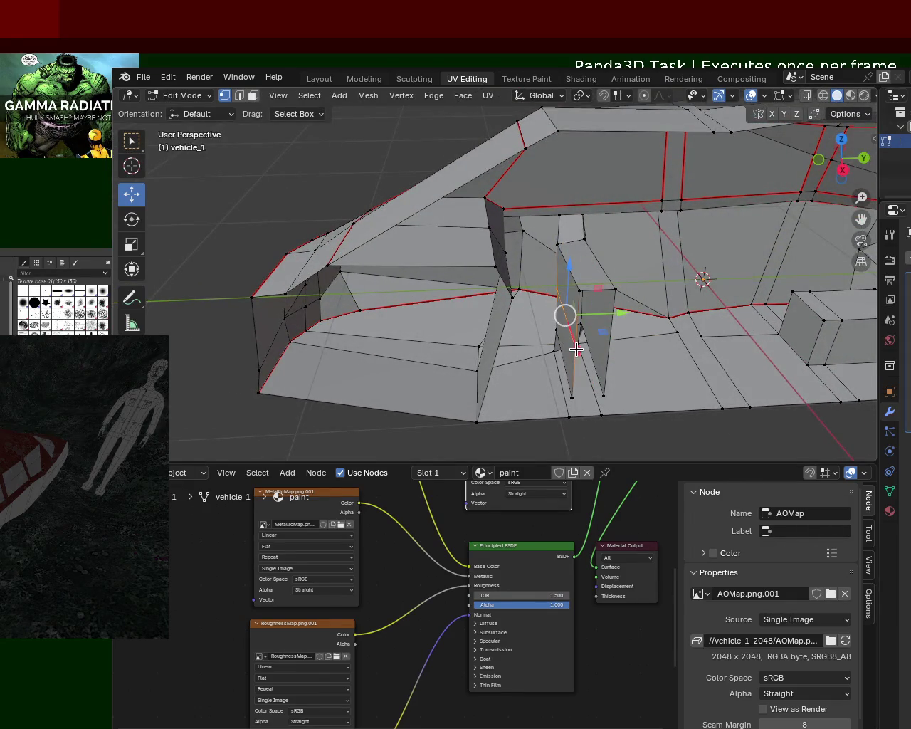
pyautogui.hotkey('shift', 'v')
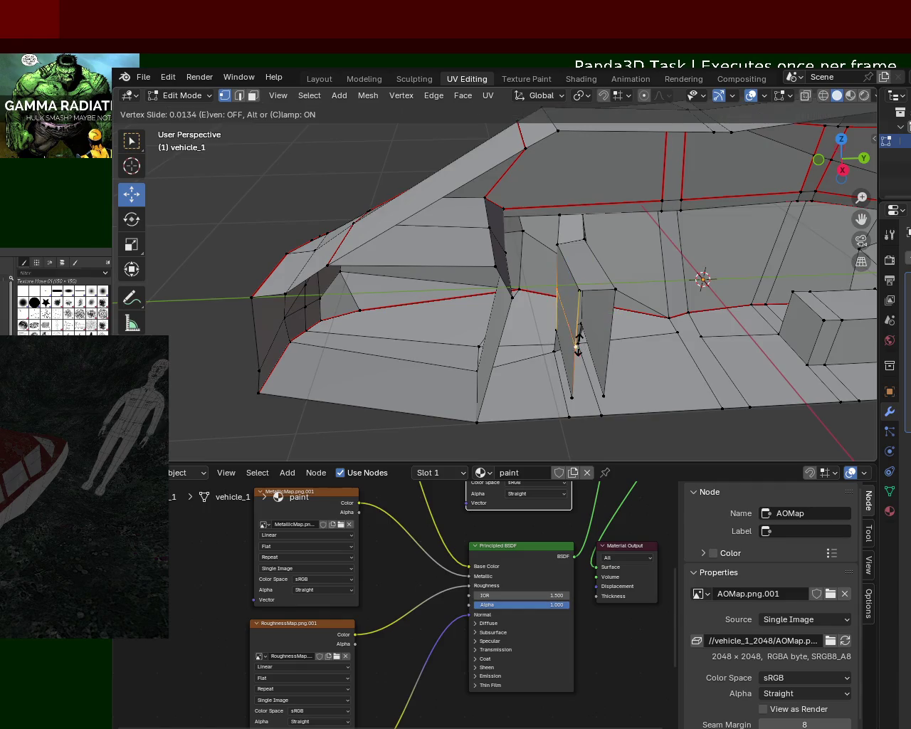
pyautogui.click(579, 308)
pyautogui.moveTo(562, 285); pyautogui.dragTo(533, 278, button='middle')
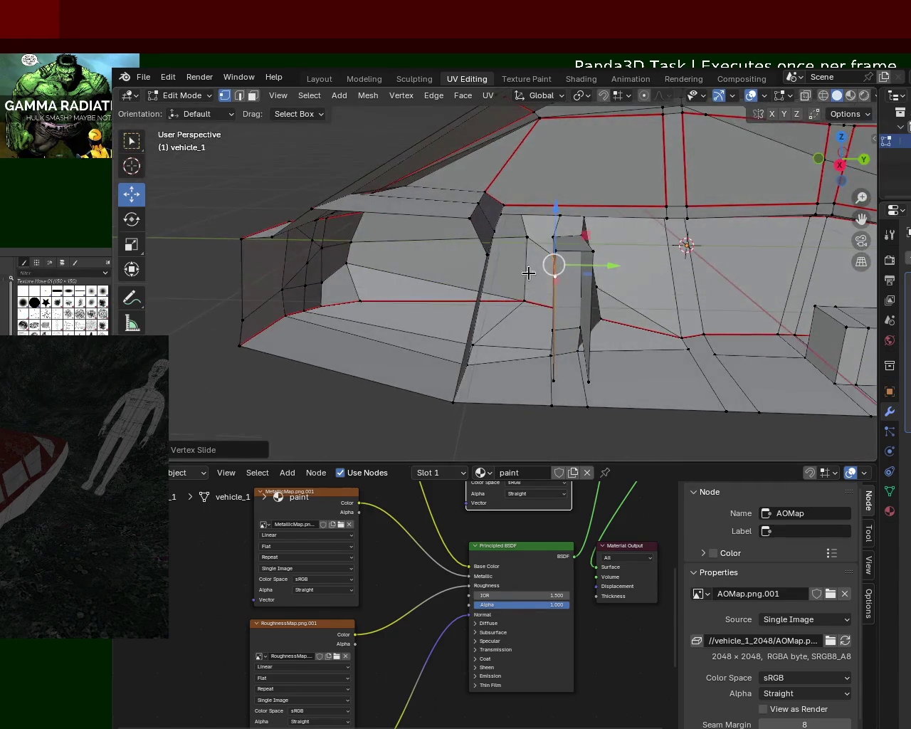
pyautogui.moveTo(488, 228)
pyautogui.mouseDown(button='middle')
pyautogui.moveTo(484, 245)
pyautogui.moveTo(535, 267)
pyautogui.moveTo(433, 271)
pyautogui.mouseUp(button='middle')
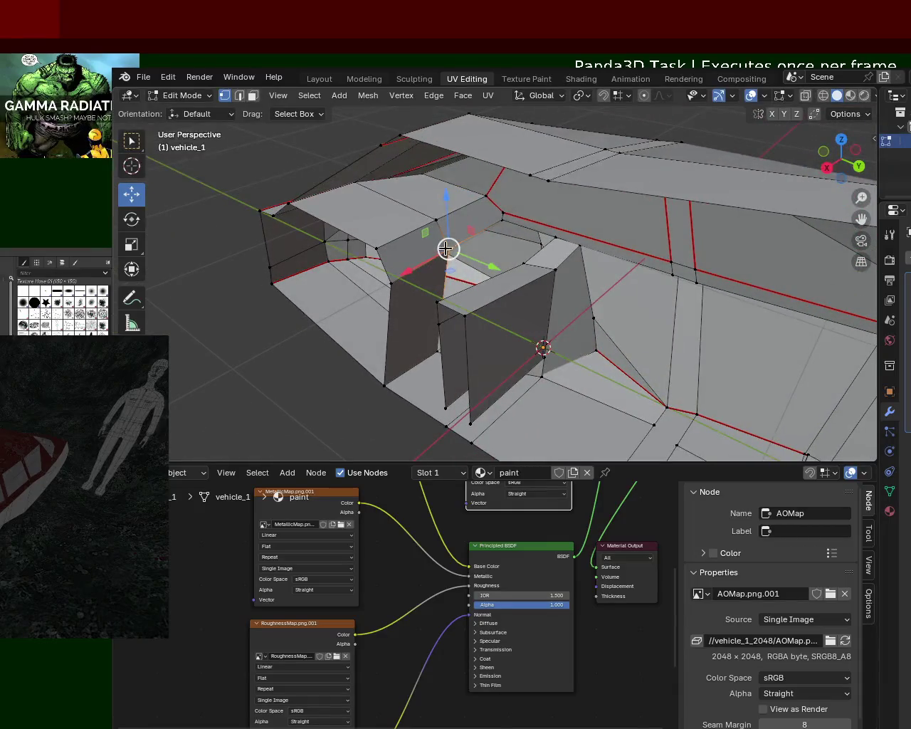
# Try shifting the pillar vertices along X, then undo the moves.
pyautogui.moveTo(437, 220); pyautogui.dragTo(488, 221, button='middle')
pyautogui.keyDown('shift'); pyautogui.click(446, 360); pyautogui.keyUp('shift')
pyautogui.press('g')
pyautogui.press('x')
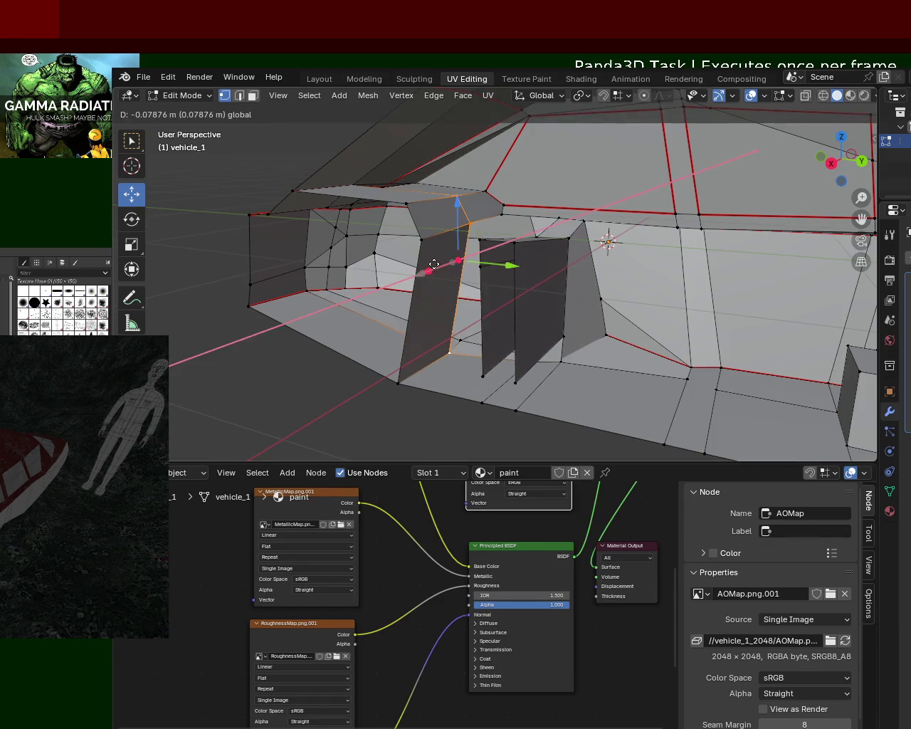
pyautogui.click(439, 290)
pyautogui.hotkey('ctrl', 'z')
pyautogui.press('g')
pyautogui.press('x')
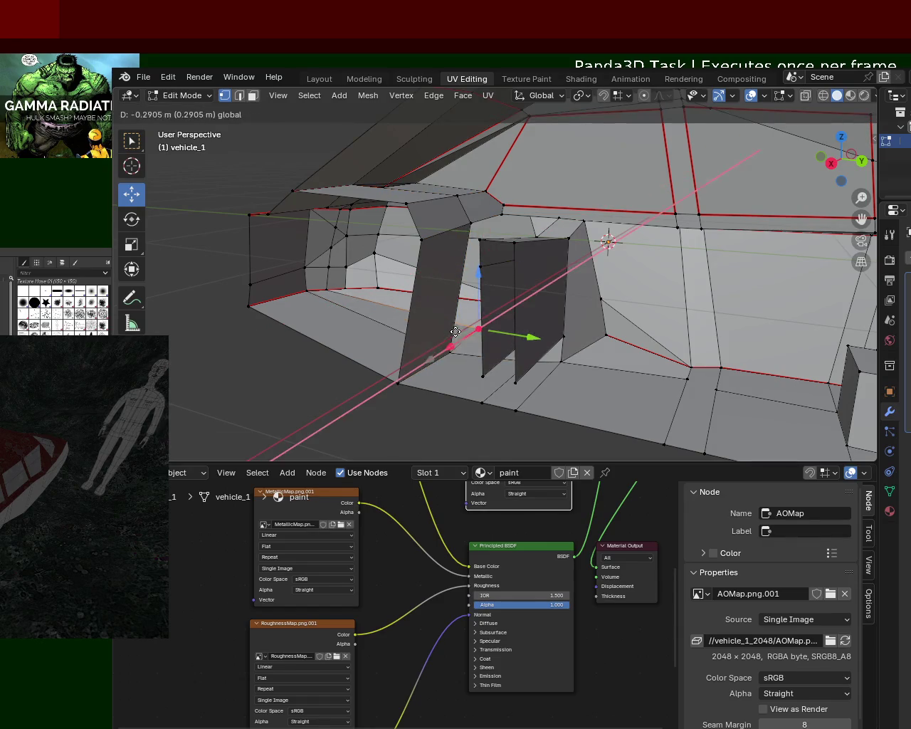
pyautogui.click(482, 326)
pyautogui.moveTo(482, 325)
pyautogui.mouseDown(button='middle')
pyautogui.moveTo(479, 264)
pyautogui.moveTo(512, 337)
pyautogui.moveTo(552, 249)
pyautogui.mouseUp(button='middle')
pyautogui.hotkey('ctrl', 'z')
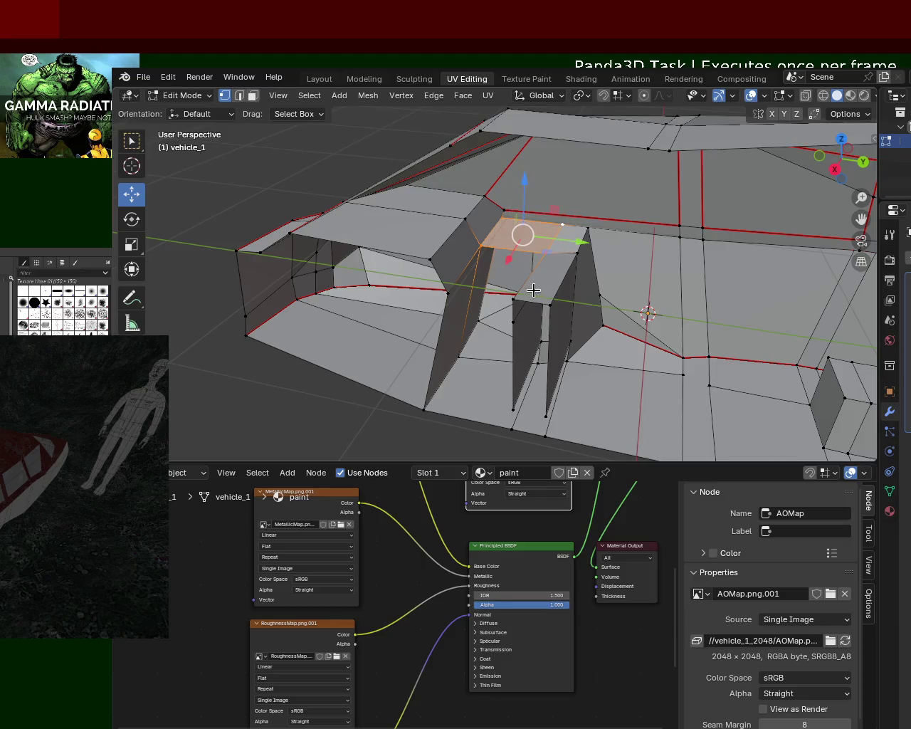
# Inspect the partitions and begin a Z-axis move of the vertices, then cancel it.
pyautogui.moveTo(534, 289); pyautogui.dragTo(535, 286, button='middle')
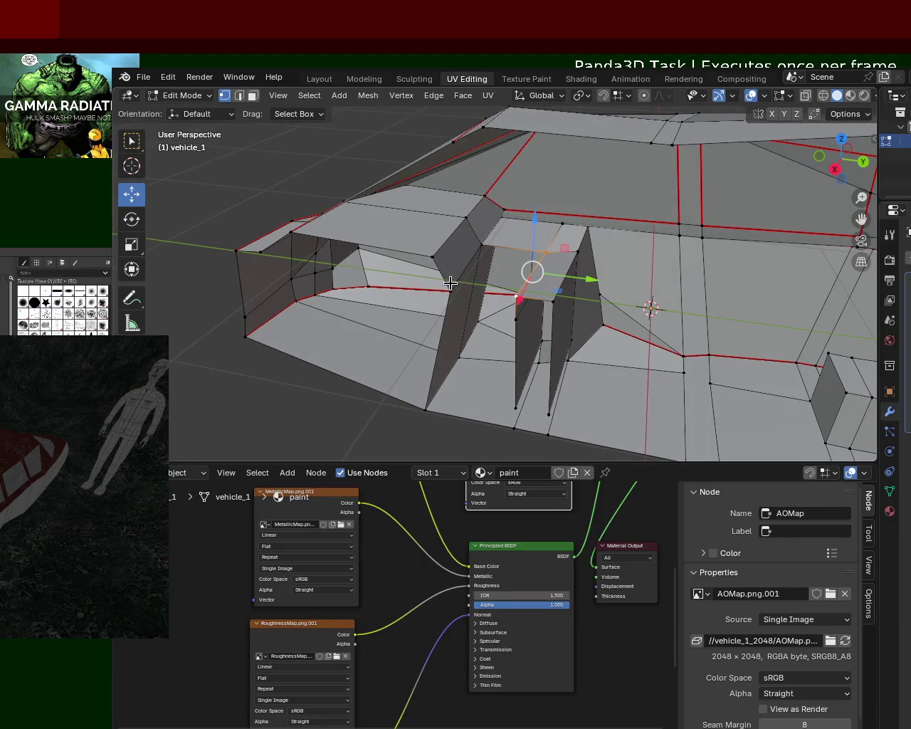
pyautogui.moveTo(477, 245)
pyautogui.mouseDown(button='middle')
pyautogui.moveTo(465, 283)
pyautogui.moveTo(521, 260)
pyautogui.moveTo(555, 310)
pyautogui.moveTo(562, 305)
pyautogui.moveTo(552, 304)
pyautogui.mouseUp(button='middle')
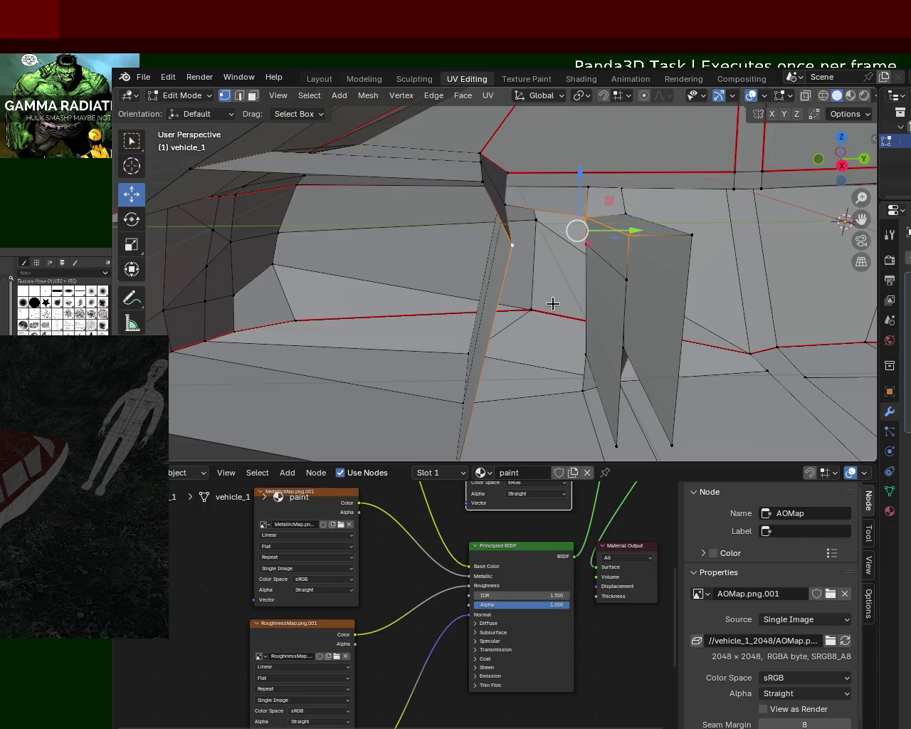
pyautogui.moveTo(565, 302)
pyautogui.mouseDown(button='middle')
pyautogui.moveTo(573, 285)
pyautogui.moveTo(527, 266)
pyautogui.moveTo(612, 240)
pyautogui.moveTo(602, 218)
pyautogui.moveTo(596, 285)
pyautogui.moveTo(574, 244)
pyautogui.moveTo(551, 266)
pyautogui.moveTo(607, 206)
pyautogui.mouseUp(button='middle')
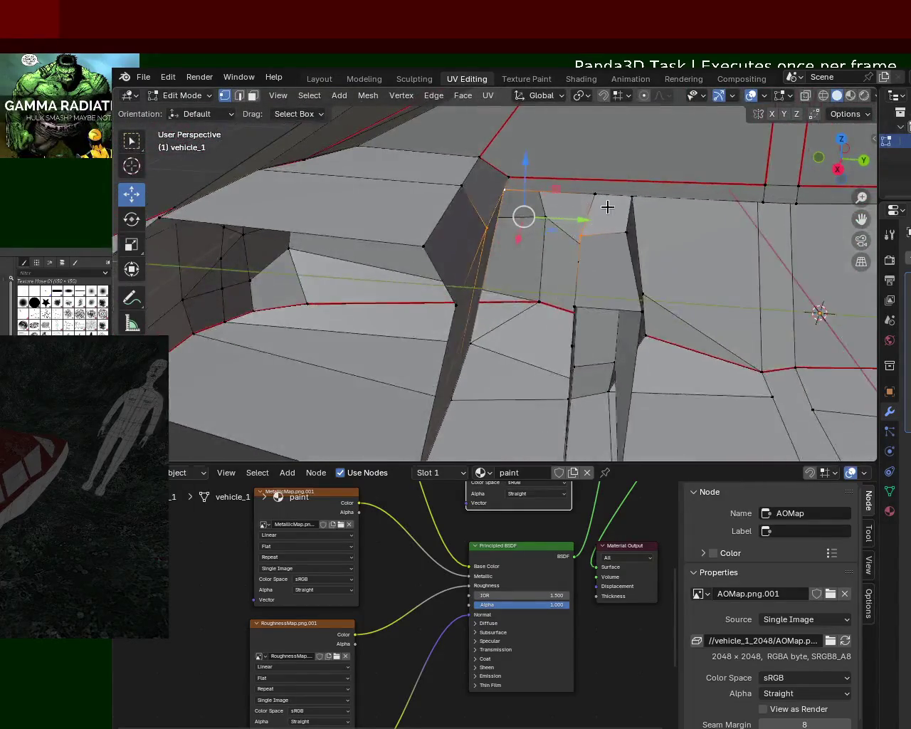
pyautogui.moveTo(565, 252)
pyautogui.mouseDown(button='middle')
pyautogui.moveTo(604, 226)
pyautogui.moveTo(595, 202)
pyautogui.mouseUp(button='middle')
pyautogui.press('g')
pyautogui.press('z')
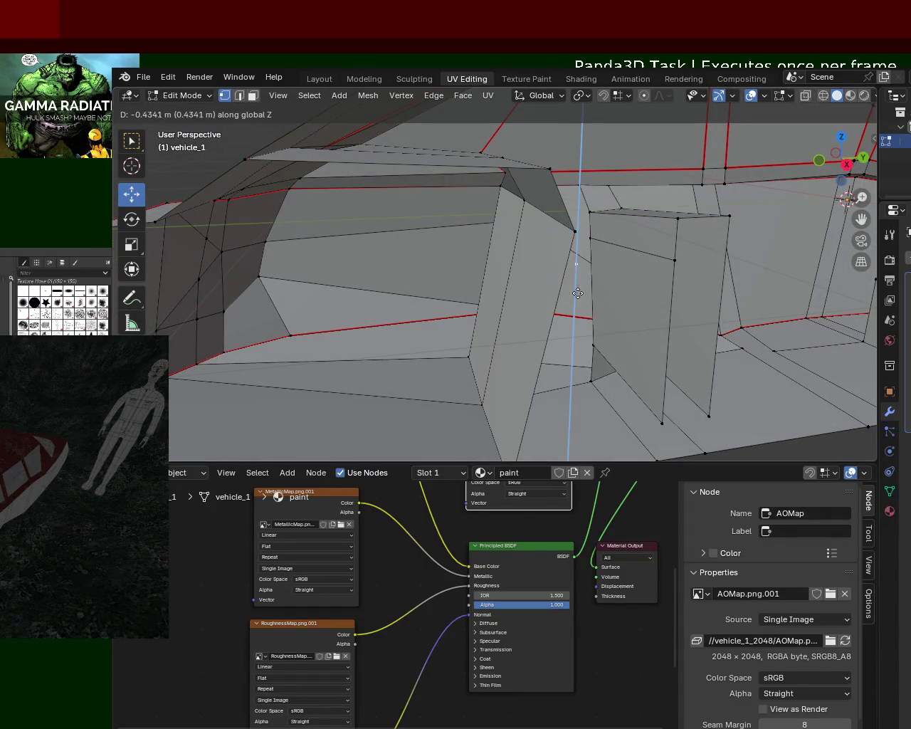
pyautogui.rightClick(580, 338)
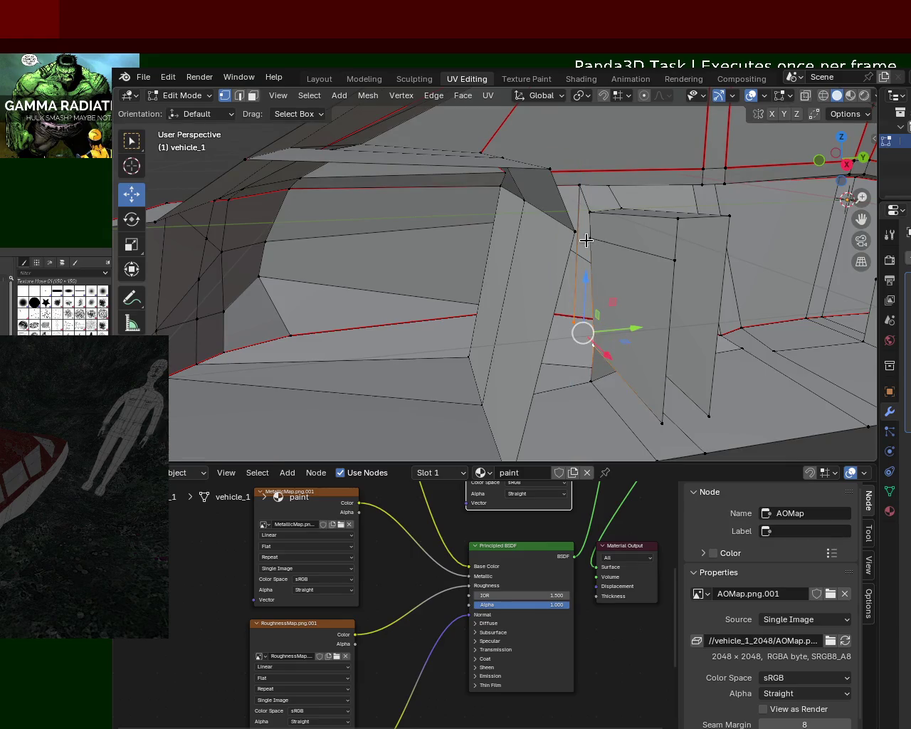
pyautogui.moveTo(578, 232)
pyautogui.mouseDown(button='middle')
pyautogui.moveTo(565, 261)
pyautogui.moveTo(593, 247)
pyautogui.moveTo(580, 181)
pyautogui.mouseUp(button='middle')
# Subdivide the partition edge and vertex-slide its new midpoint.
pyautogui.hotkey('ctrl', 'e')
pyautogui.click(527, 391)
pyautogui.hotkey('shift', 'v')
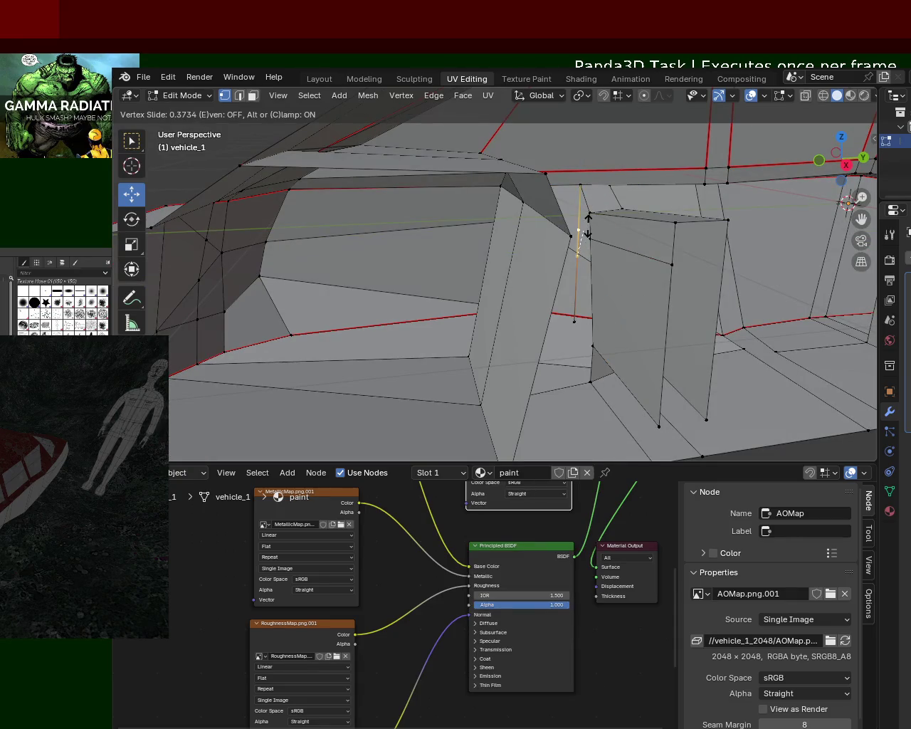
pyautogui.click(579, 232)
pyautogui.moveTo(584, 234)
pyautogui.mouseDown(button='middle')
pyautogui.moveTo(611, 237)
pyautogui.moveTo(587, 224)
pyautogui.moveTo(603, 217)
pyautogui.moveTo(565, 191)
pyautogui.moveTo(608, 260)
pyautogui.moveTo(578, 235)
pyautogui.moveTo(609, 261)
pyautogui.moveTo(608, 324)
pyautogui.mouseUp(button='middle')
# Raise the partition's upper slanted face, shift its lower edge along Y, and lower a vertex.
pyautogui.click(591, 222)
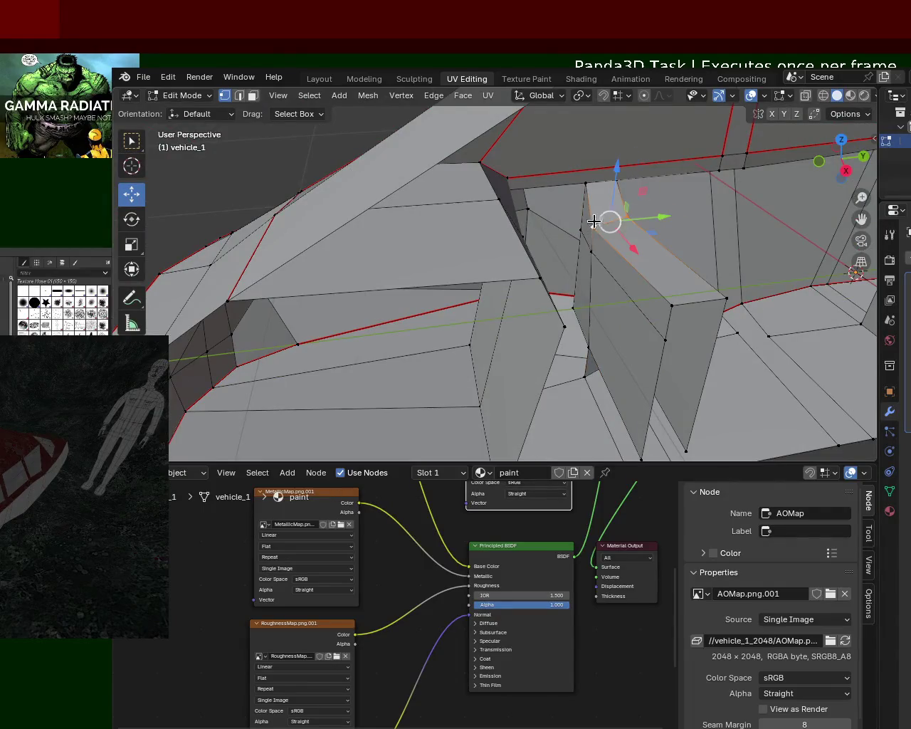
pyautogui.moveTo(618, 178)
pyautogui.mouseDown()
pyautogui.moveTo(615, 168)
pyautogui.moveTo(612, 214)
pyautogui.mouseUp()
pyautogui.moveTo(609, 230)
pyautogui.mouseDown(button='middle')
pyautogui.moveTo(535, 378)
pyautogui.moveTo(529, 224)
pyautogui.moveTo(536, 220)
pyautogui.moveTo(546, 242)
pyautogui.mouseUp(button='middle')
pyautogui.click(661, 368)
pyautogui.moveTo(726, 366); pyautogui.dragTo(682, 383)
pyautogui.keyDown('alt'); pyautogui.click(537, 377); pyautogui.keyUp('alt')
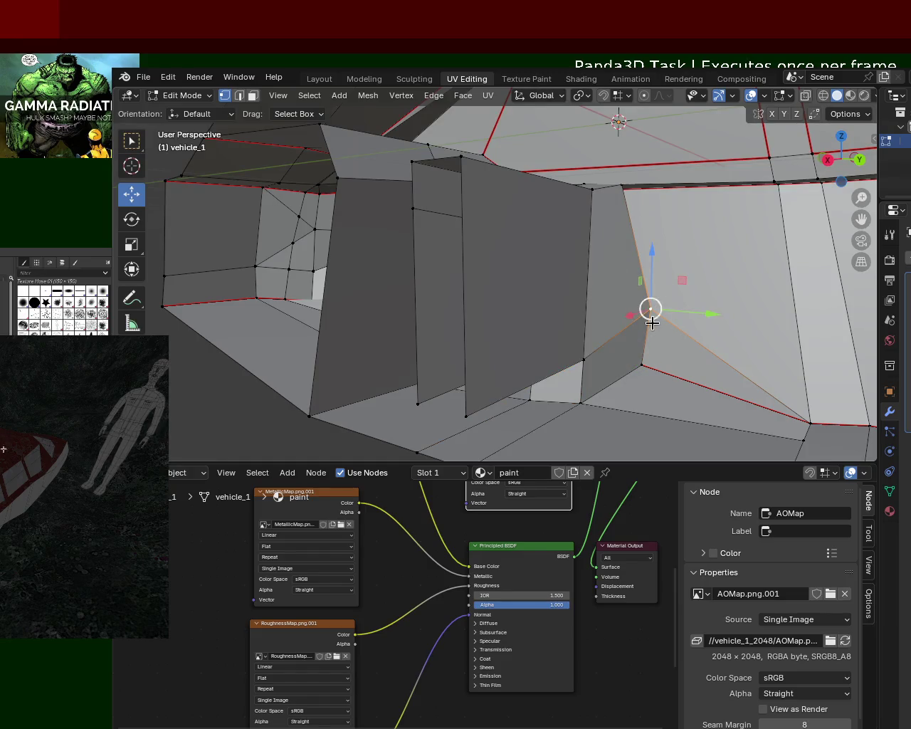
pyautogui.moveTo(650, 279); pyautogui.dragTo(649, 302)
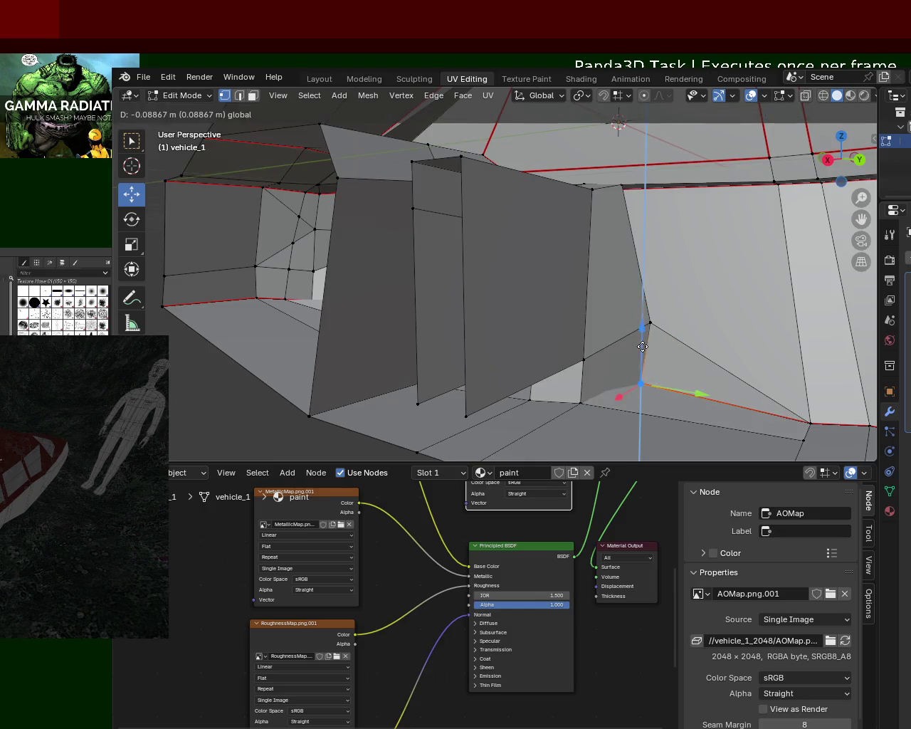
pyautogui.moveTo(649, 301)
pyautogui.mouseDown(button='middle')
pyautogui.moveTo(565, 350)
pyautogui.moveTo(606, 360)
pyautogui.moveTo(607, 341)
pyautogui.moveTo(610, 350)
pyautogui.moveTo(548, 362)
pyautogui.moveTo(593, 341)
pyautogui.moveTo(623, 291)
pyautogui.moveTo(646, 362)
pyautogui.moveTo(624, 340)
pyautogui.moveTo(621, 317)
pyautogui.mouseUp(button='middle')
pyautogui.moveTo(610, 217)
pyautogui.mouseDown(button='middle')
pyautogui.moveTo(609, 241)
pyautogui.moveTo(526, 218)
pyautogui.mouseUp(button='middle')
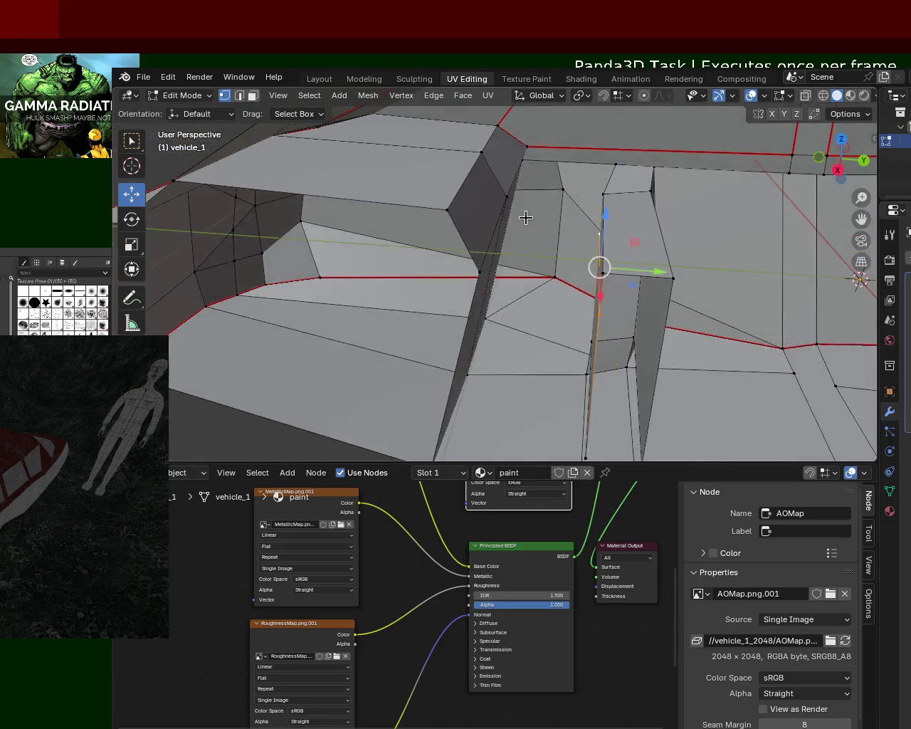
# Move the face beside those edges about 0.454 m along Y.
pyautogui.keyDown('shift'); pyautogui.click(483, 239); pyautogui.keyUp('shift')
pyautogui.moveTo(489, 254)
pyautogui.mouseDown(button='middle')
pyautogui.moveTo(533, 240)
pyautogui.moveTo(531, 293)
pyautogui.moveTo(482, 285)
pyautogui.moveTo(464, 293)
pyautogui.moveTo(488, 295)
pyautogui.mouseUp(button='middle')
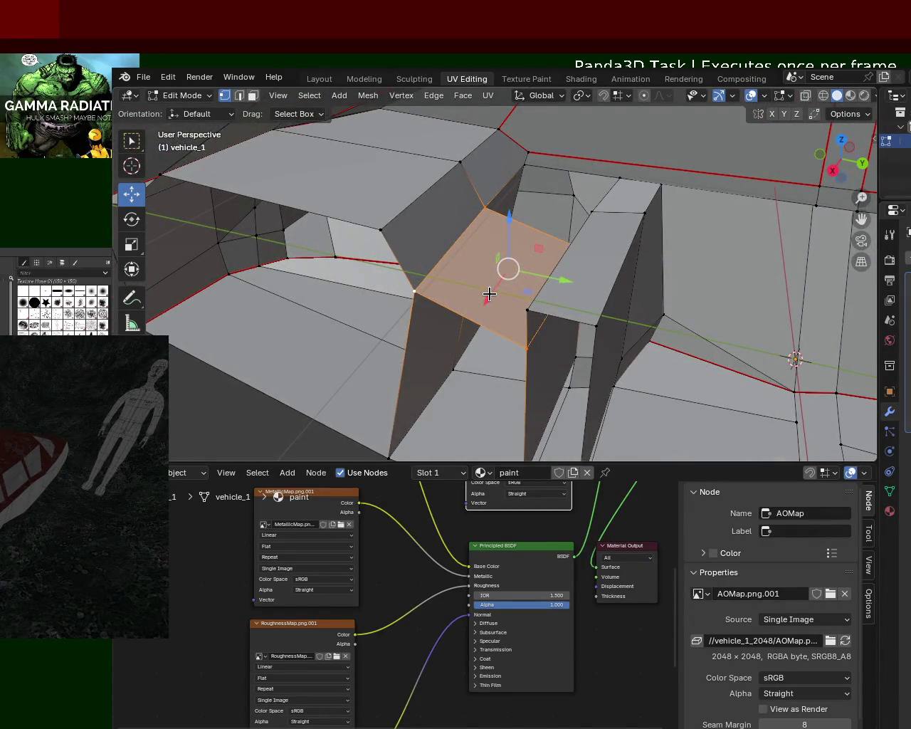
pyautogui.moveTo(489, 293)
pyautogui.mouseDown(button='middle')
pyautogui.moveTo(448, 254)
pyautogui.moveTo(525, 248)
pyautogui.moveTo(537, 206)
pyautogui.mouseUp(button='middle')
pyautogui.moveTo(611, 180)
pyautogui.mouseDown()
pyautogui.moveTo(610, 232)
pyautogui.moveTo(470, 235)
pyautogui.mouseUp()
pyautogui.moveTo(469, 235)
pyautogui.mouseDown(button='middle')
pyautogui.moveTo(482, 200)
pyautogui.moveTo(531, 240)
pyautogui.moveTo(472, 249)
pyautogui.mouseUp(button='middle')
pyautogui.moveTo(531, 210)
pyautogui.mouseDown(button='middle')
pyautogui.moveTo(537, 200)
pyautogui.moveTo(478, 206)
pyautogui.moveTo(519, 193)
pyautogui.moveTo(612, 266)
pyautogui.moveTo(571, 183)
pyautogui.moveTo(482, 249)
pyautogui.moveTo(553, 238)
pyautogui.moveTo(701, 275)
pyautogui.mouseUp(button='middle')
pyautogui.moveTo(722, 248)
pyautogui.mouseDown(button='middle')
pyautogui.moveTo(697, 275)
pyautogui.moveTo(714, 259)
pyautogui.moveTo(716, 266)
pyautogui.moveTo(643, 232)
pyautogui.moveTo(661, 278)
pyautogui.moveTo(593, 353)
pyautogui.mouseUp(button='middle')
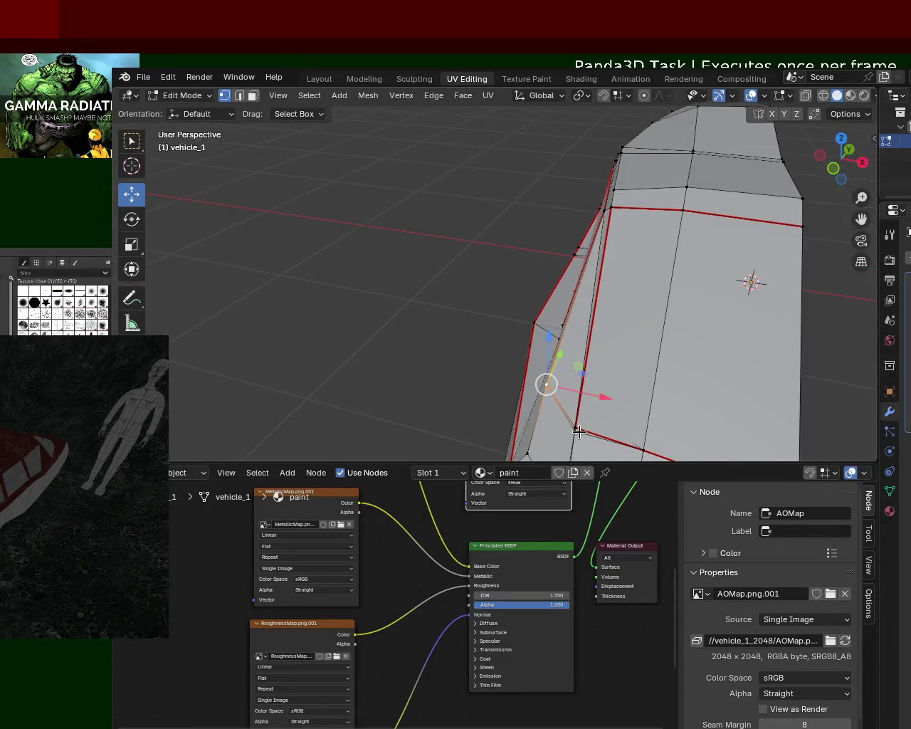
# Make the selected side edge vertical and slide it along X.
pyautogui.moveTo(627, 435); pyautogui.dragTo(630, 417)
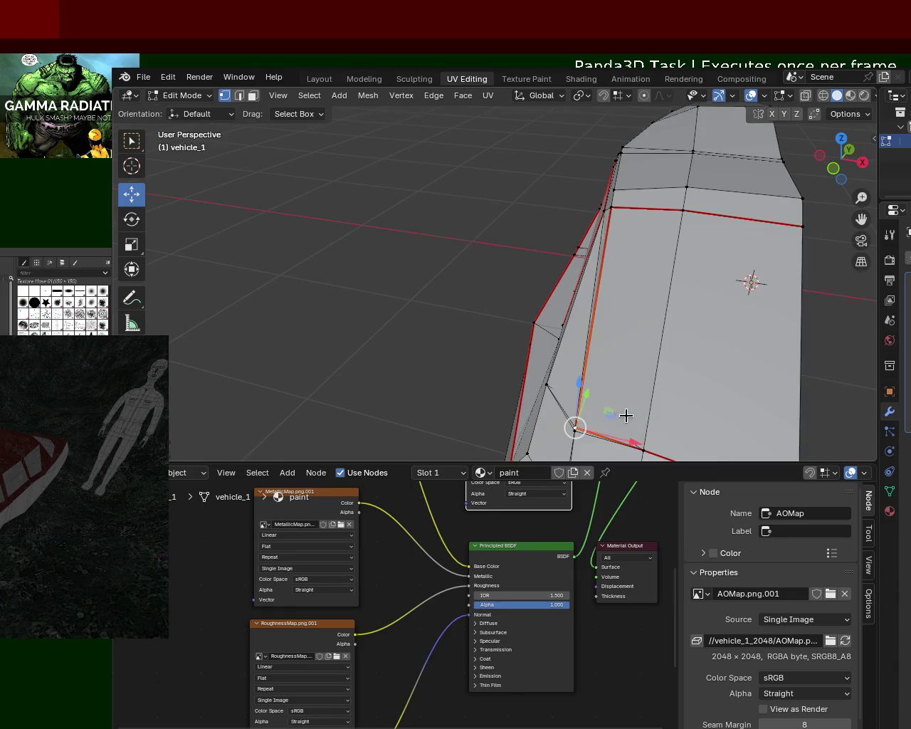
pyautogui.moveTo(423, 228)
pyautogui.mouseDown(button='middle')
pyautogui.moveTo(483, 282)
pyautogui.moveTo(690, 368)
pyautogui.mouseUp(button='middle')
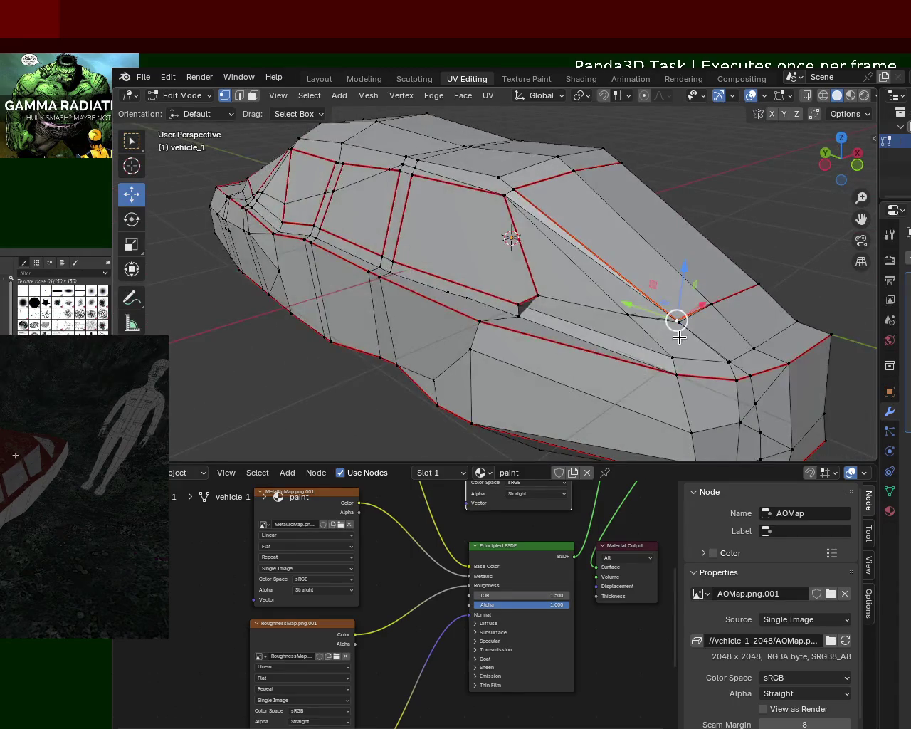
pyautogui.moveTo(718, 306); pyautogui.dragTo(680, 326)
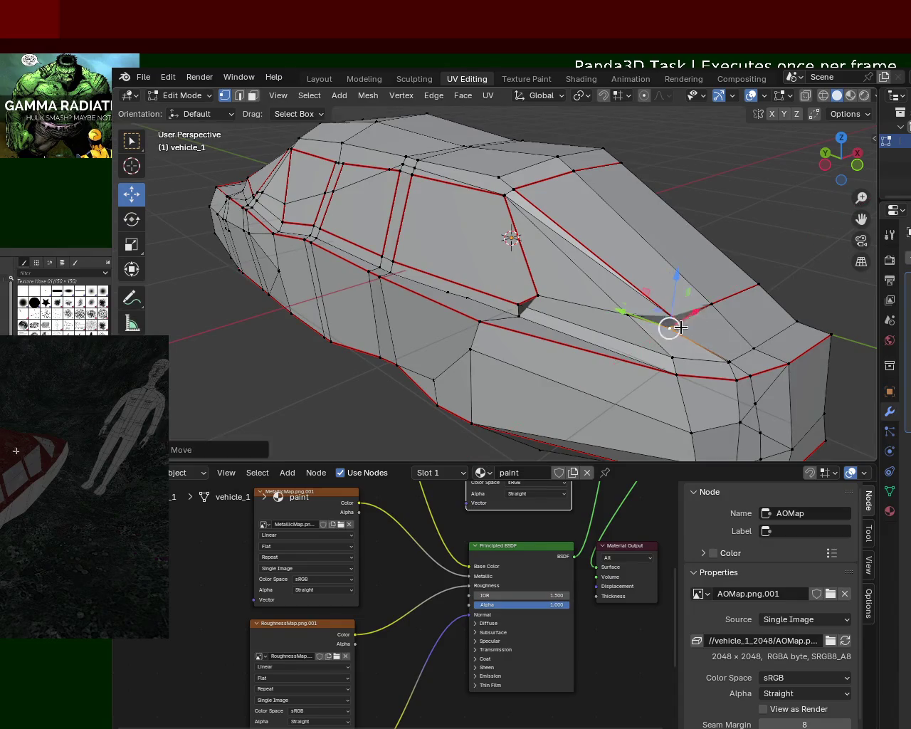
# Delete the window face and adjacent faces near the windshield.
pyautogui.click(580, 228)
pyautogui.press('x')
pyautogui.click(591, 233)
pyautogui.press('x')
pyautogui.click(615, 274)
pyautogui.moveTo(615, 275)
pyautogui.mouseDown(button='middle')
pyautogui.moveTo(590, 356)
pyautogui.moveTo(553, 301)
pyautogui.moveTo(449, 319)
pyautogui.moveTo(439, 274)
pyautogui.moveTo(406, 280)
pyautogui.moveTo(623, 304)
pyautogui.moveTo(726, 252)
pyautogui.moveTo(580, 283)
pyautogui.moveTo(669, 344)
pyautogui.mouseUp(button='middle')
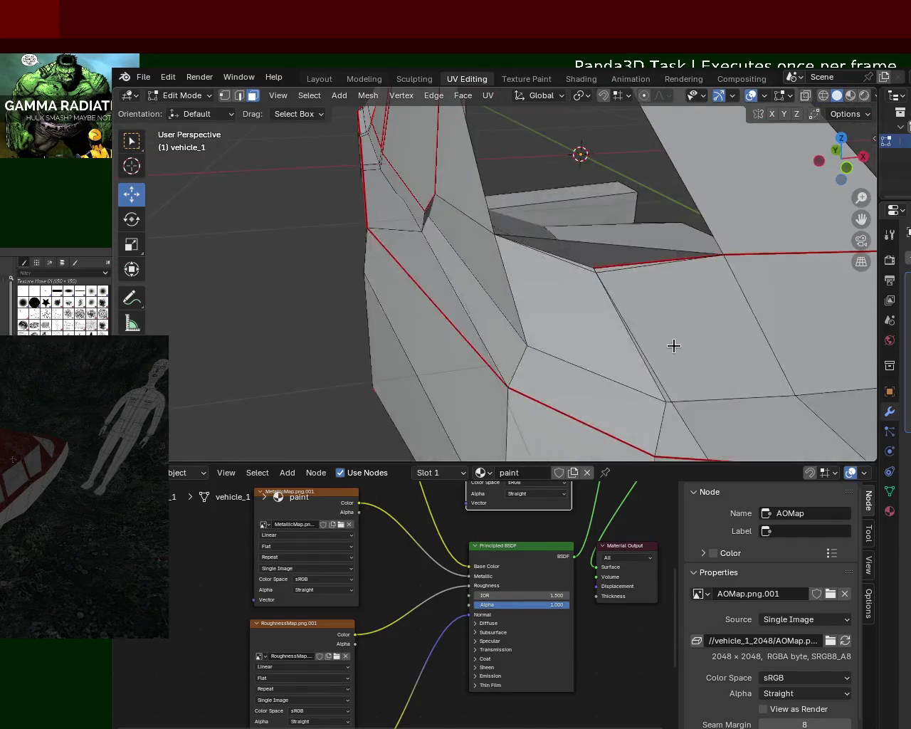
pyautogui.scroll(-2, 667, 345)
pyautogui.press('x')
pyautogui.click(665, 348)
pyautogui.click(605, 390)
pyautogui.press('x')
pyautogui.click(606, 394)
# Delete the remaining faces around the opening.
pyautogui.moveTo(604, 329)
pyautogui.mouseDown(button='middle')
pyautogui.moveTo(628, 352)
pyautogui.moveTo(624, 334)
pyautogui.moveTo(659, 287)
pyautogui.moveTo(716, 350)
pyautogui.moveTo(768, 301)
pyautogui.moveTo(618, 337)
pyautogui.mouseUp(button='middle')
pyautogui.click(627, 331)
pyautogui.press('x')
pyautogui.click(626, 327)
pyautogui.click(659, 287)
pyautogui.press('x')
pyautogui.click(659, 287)
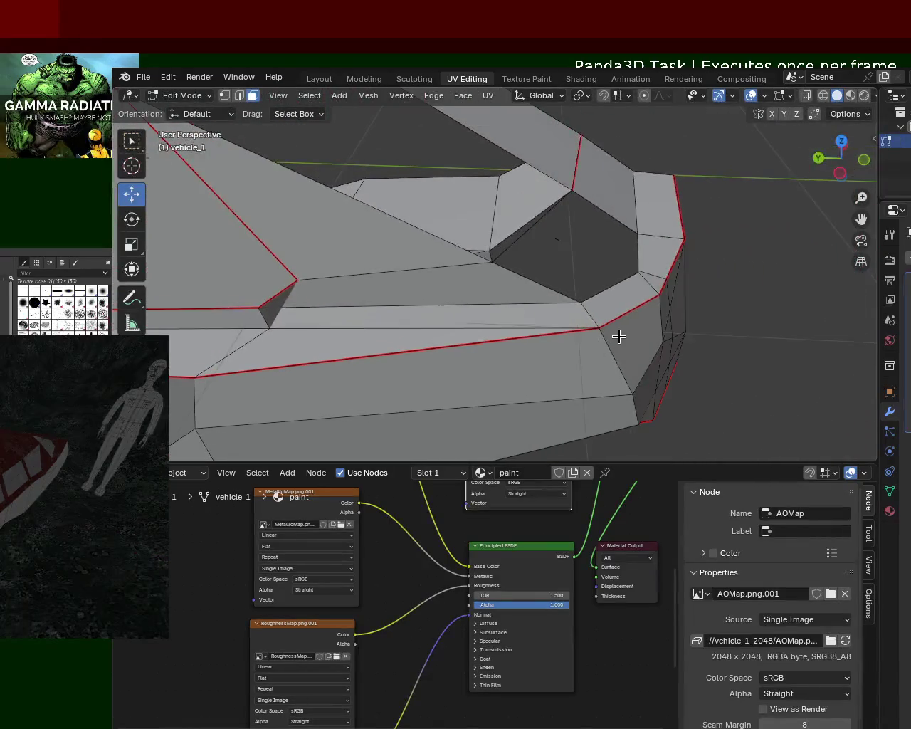
pyautogui.press('x')
pyautogui.press('Escape')
pyautogui.moveTo(577, 275); pyautogui.dragTo(563, 292, button='middle')
pyautogui.press('x')
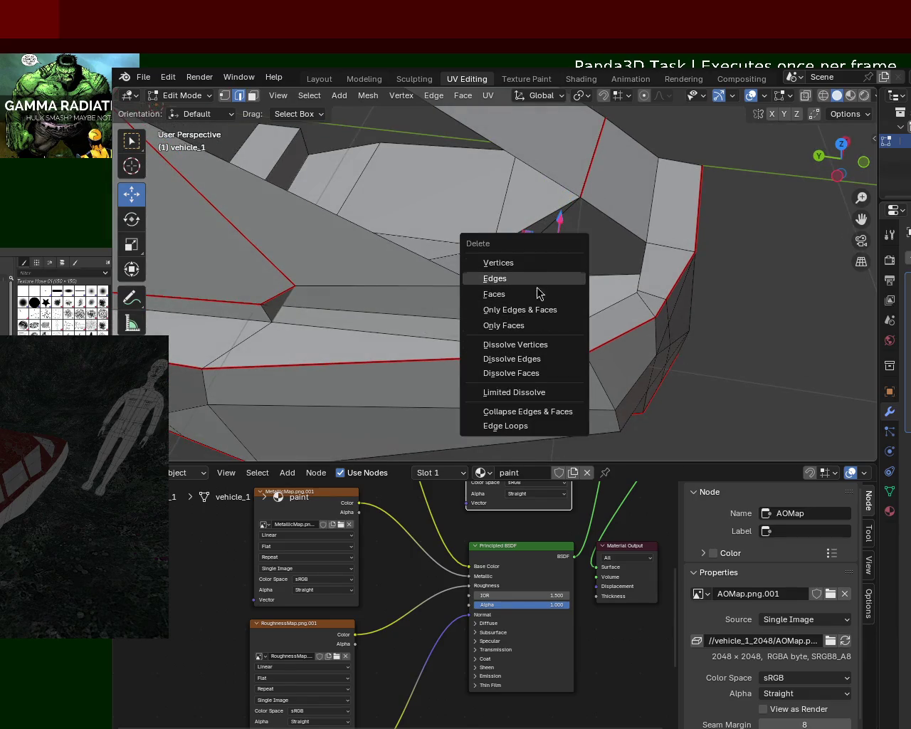
pyautogui.click(545, 265)
pyautogui.moveTo(567, 268)
pyautogui.mouseDown(button='middle')
pyautogui.moveTo(482, 236)
pyautogui.moveTo(455, 311)
pyautogui.moveTo(370, 254)
pyautogui.moveTo(565, 275)
pyautogui.moveTo(671, 321)
pyautogui.moveTo(638, 336)
pyautogui.moveTo(409, 237)
pyautogui.moveTo(393, 264)
pyautogui.moveTo(227, 83)
pyautogui.mouseUp(button='middle')
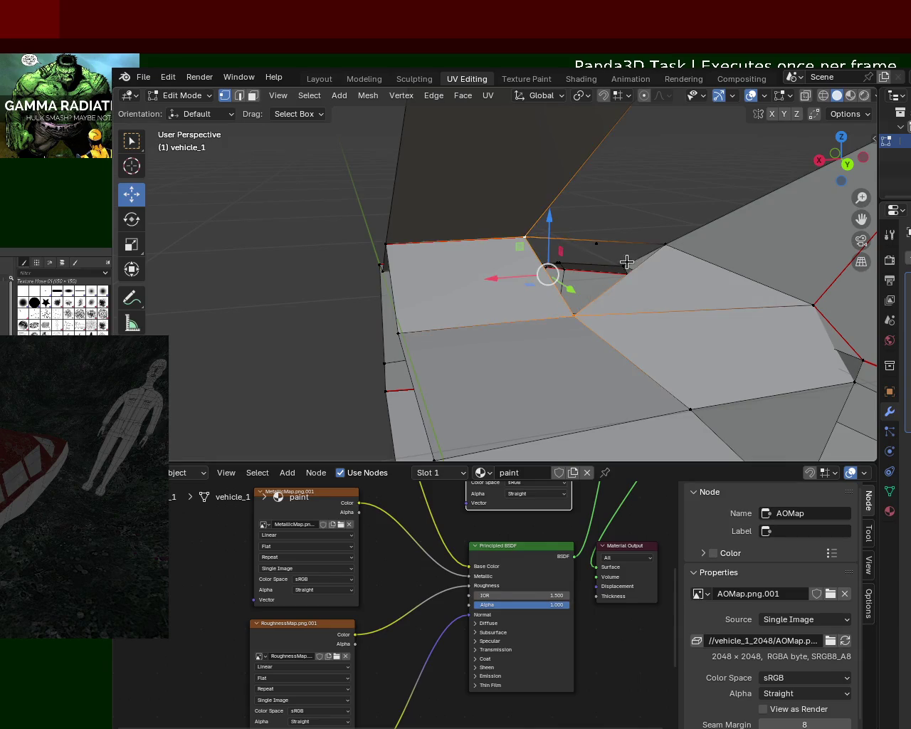
pyautogui.keyDown('shift'); pyautogui.click(682, 246); pyautogui.keyUp('shift')
pyautogui.moveTo(421, 274)
pyautogui.mouseDown(button='middle')
pyautogui.moveTo(465, 309)
pyautogui.moveTo(392, 291)
pyautogui.moveTo(527, 300)
pyautogui.moveTo(286, 264)
pyautogui.moveTo(458, 253)
pyautogui.moveTo(448, 202)
pyautogui.moveTo(477, 249)
pyautogui.moveTo(398, 198)
pyautogui.mouseUp(button='middle')
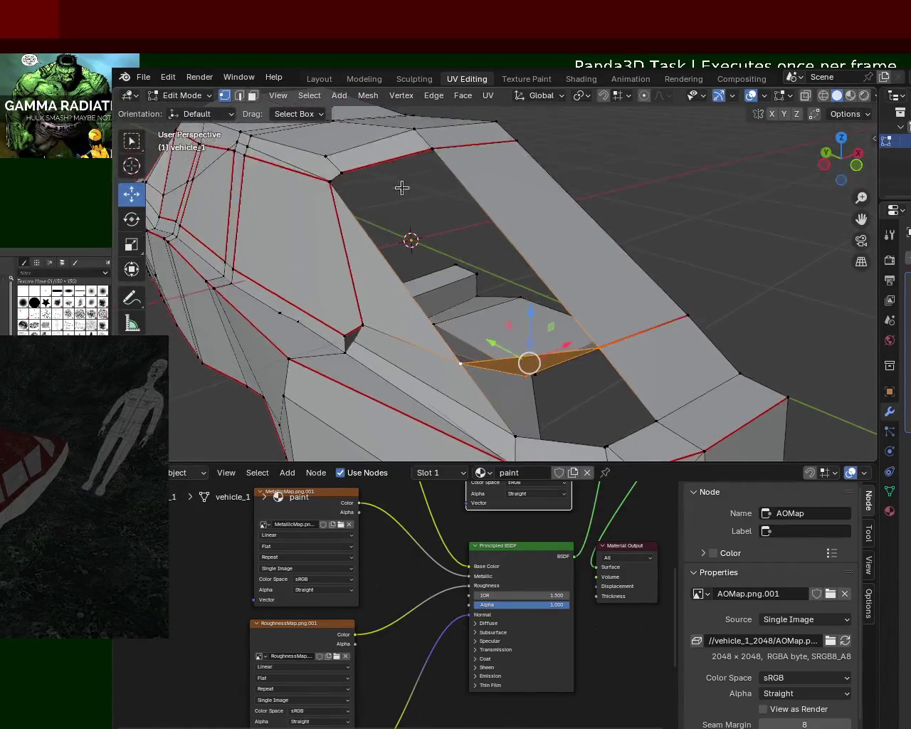
pyautogui.moveTo(473, 390); pyautogui.dragTo(417, 101, button='middle')
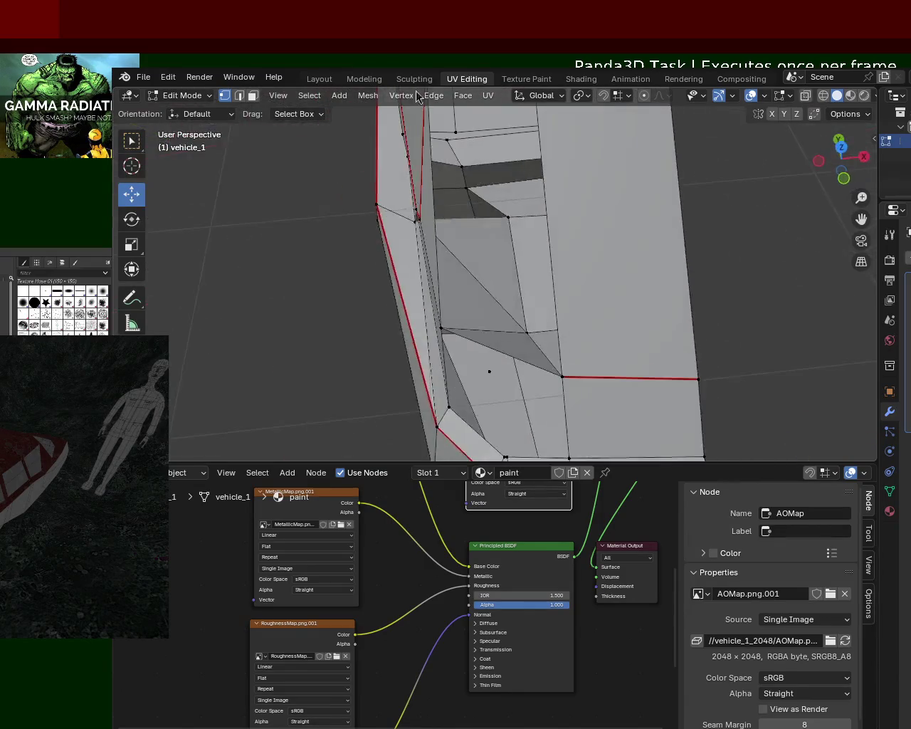
pyautogui.press('x')
pyautogui.click(490, 372)
pyautogui.press('x')
pyautogui.click(491, 374)
pyautogui.moveTo(474, 369); pyautogui.dragTo(470, 337, button='middle')
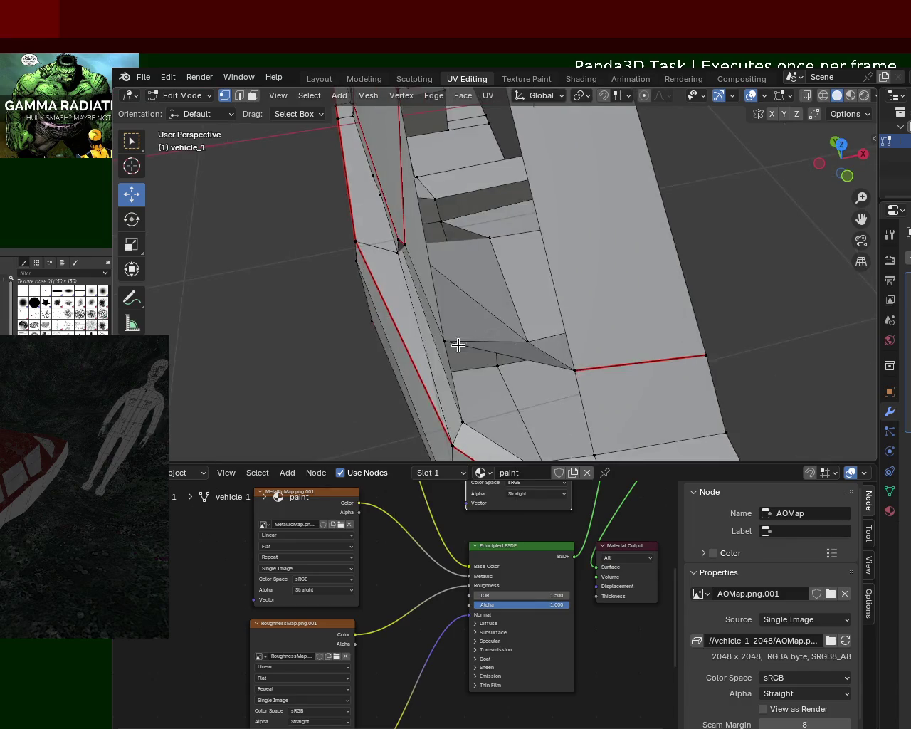
pyautogui.moveTo(563, 357)
pyautogui.mouseDown(button='middle')
pyautogui.moveTo(657, 266)
pyautogui.moveTo(594, 320)
pyautogui.mouseUp(button='middle')
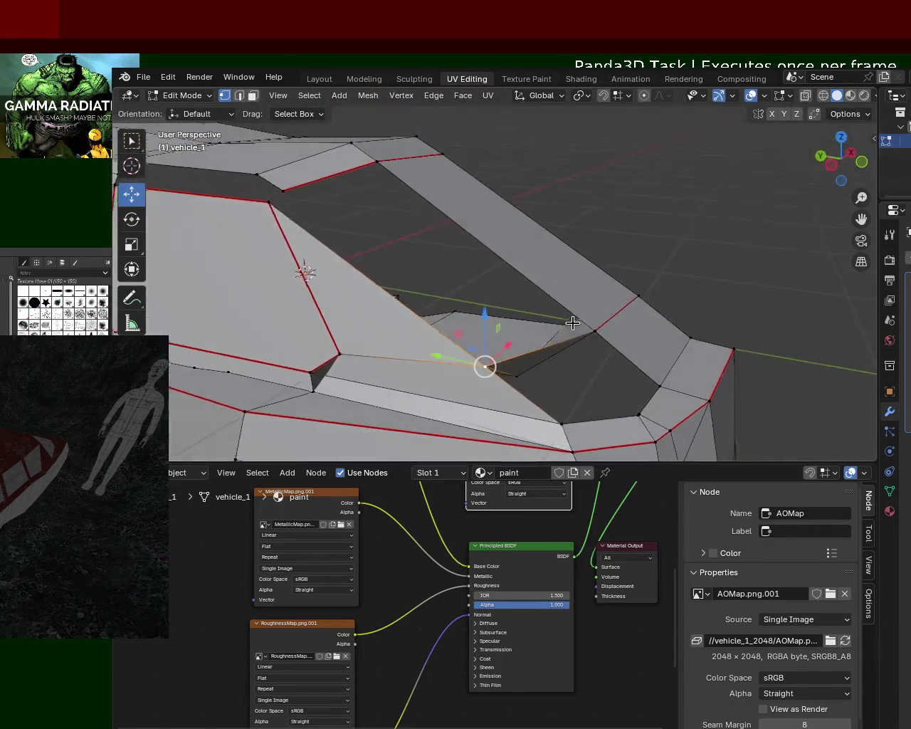
pyautogui.hotkey('ctrl', 'e')
pyautogui.click(505, 377)
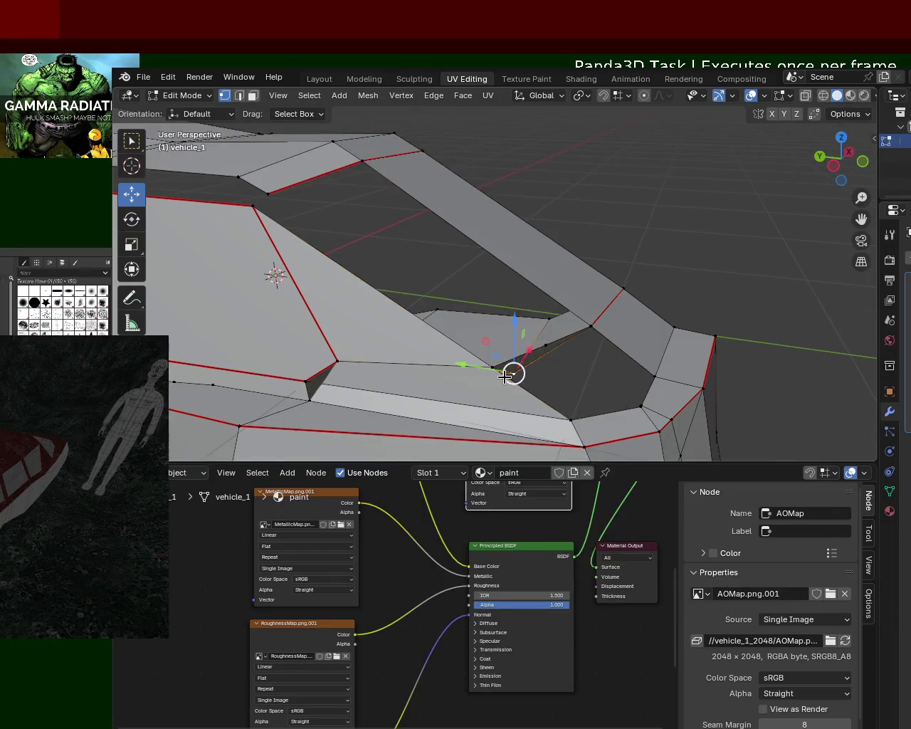
pyautogui.hotkey('shift', 'v')
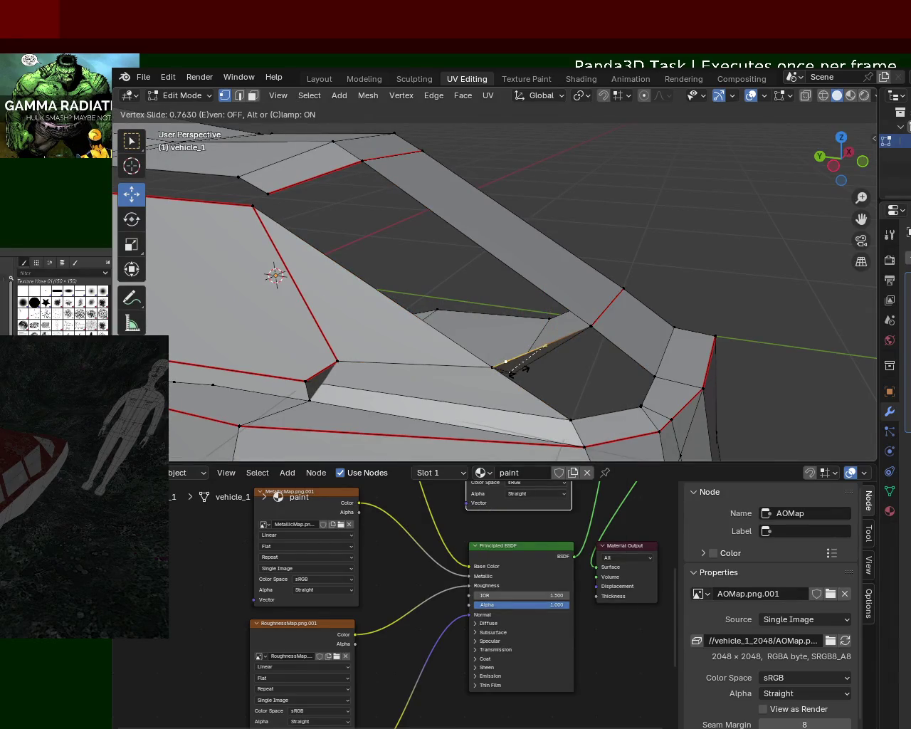
pyautogui.click(524, 369)
pyautogui.moveTo(498, 297); pyautogui.dragTo(482, 309, button='middle')
pyautogui.moveTo(330, 237); pyautogui.dragTo(362, 261, button='middle')
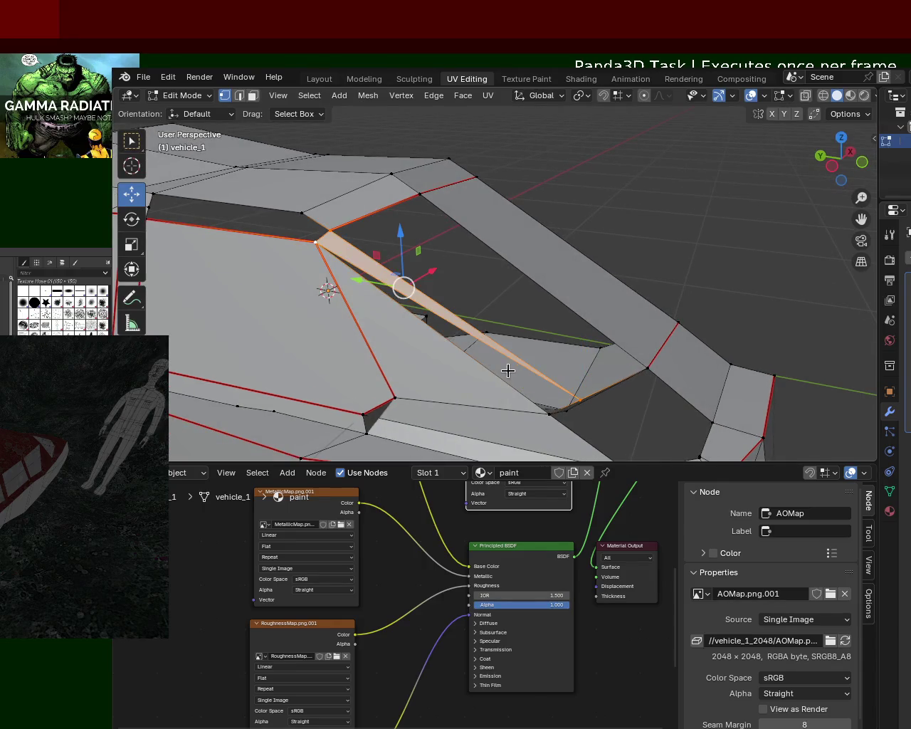
pyautogui.keyDown('shift'); pyautogui.click(368, 269); pyautogui.keyUp('shift')
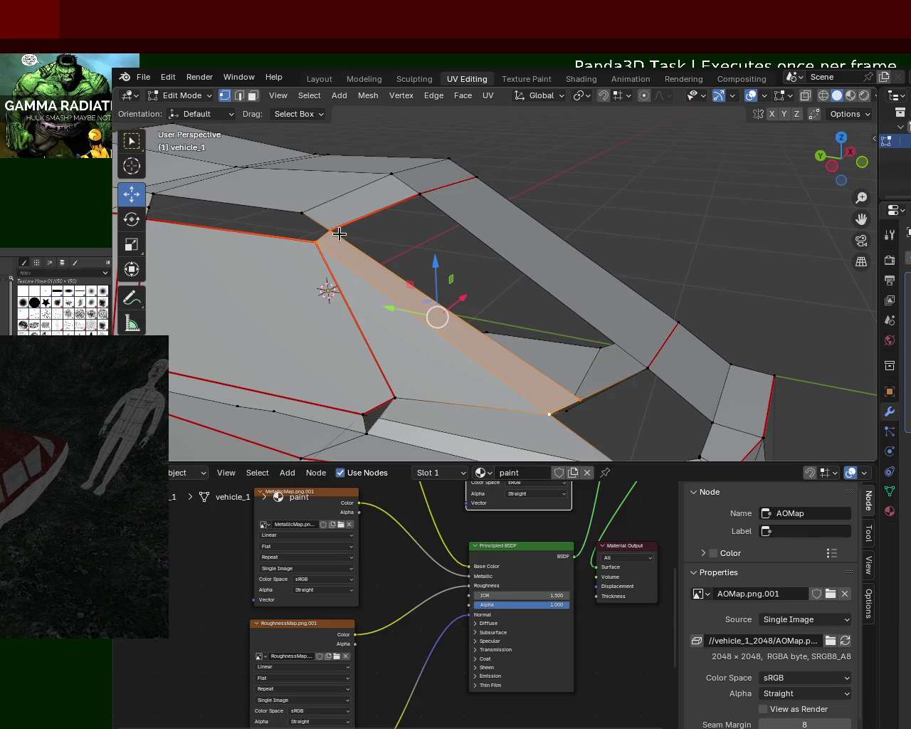
pyautogui.moveTo(585, 399)
pyautogui.mouseDown(button='middle')
pyautogui.moveTo(417, 332)
pyautogui.moveTo(614, 275)
pyautogui.moveTo(586, 218)
pyautogui.moveTo(631, 216)
pyautogui.moveTo(419, 220)
pyautogui.moveTo(427, 271)
pyautogui.moveTo(527, 208)
pyautogui.moveTo(471, 193)
pyautogui.moveTo(527, 220)
pyautogui.mouseUp(button='middle')
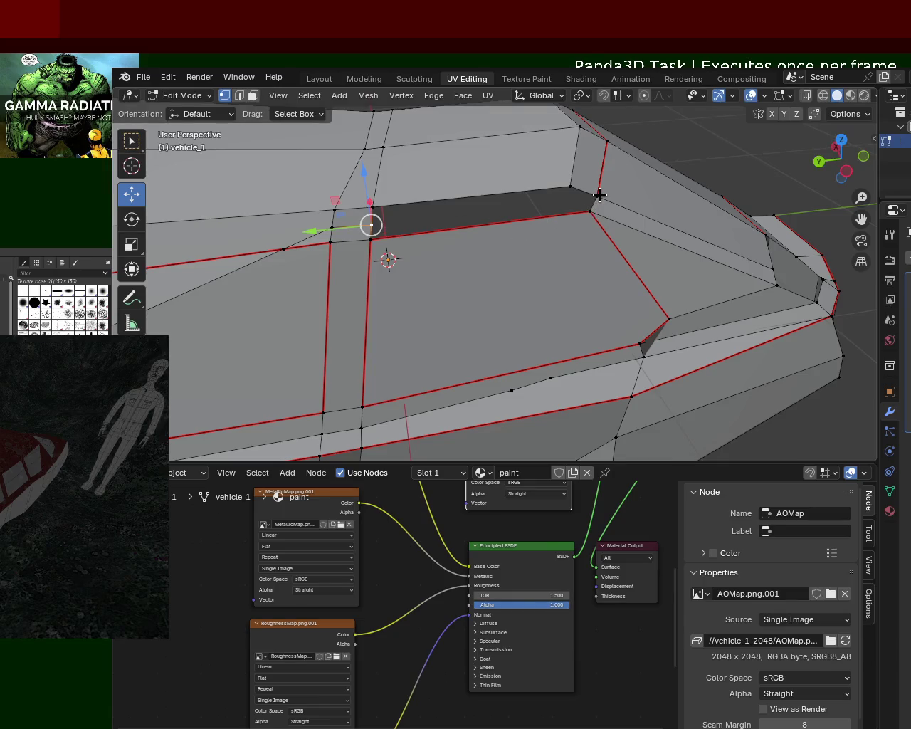
pyautogui.press('j')
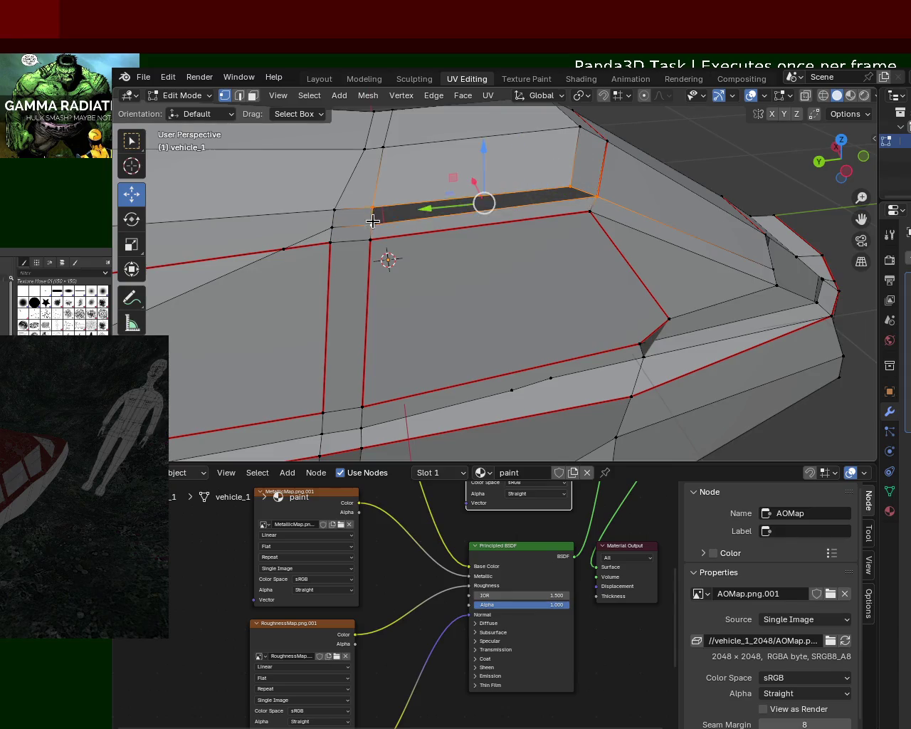
pyautogui.hotkey('alt', 'a')
pyautogui.moveTo(625, 237); pyautogui.dragTo(617, 230, button='middle')
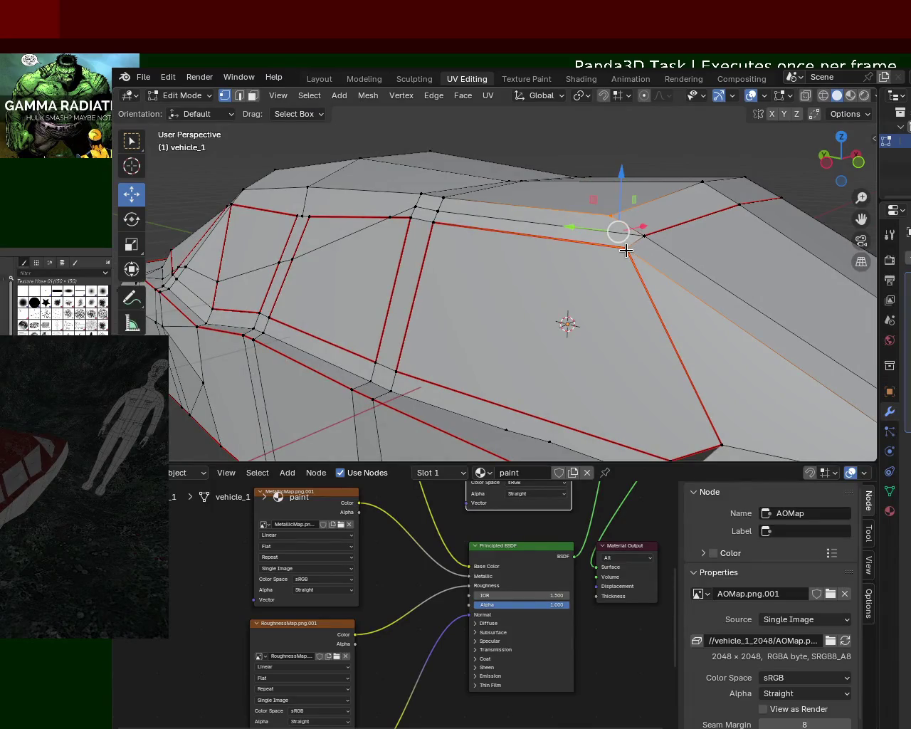
pyautogui.moveTo(679, 225)
pyautogui.mouseDown(button='middle')
pyautogui.moveTo(548, 218)
pyautogui.moveTo(661, 217)
pyautogui.moveTo(527, 246)
pyautogui.moveTo(640, 248)
pyautogui.moveTo(543, 285)
pyautogui.moveTo(384, 278)
pyautogui.moveTo(380, 299)
pyautogui.moveTo(647, 159)
pyautogui.moveTo(482, 239)
pyautogui.moveTo(545, 215)
pyautogui.moveTo(428, 381)
pyautogui.mouseUp(button='middle')
pyautogui.moveTo(560, 371)
pyautogui.mouseDown(button='middle')
pyautogui.moveTo(559, 350)
pyautogui.moveTo(601, 313)
pyautogui.mouseUp(button='middle')
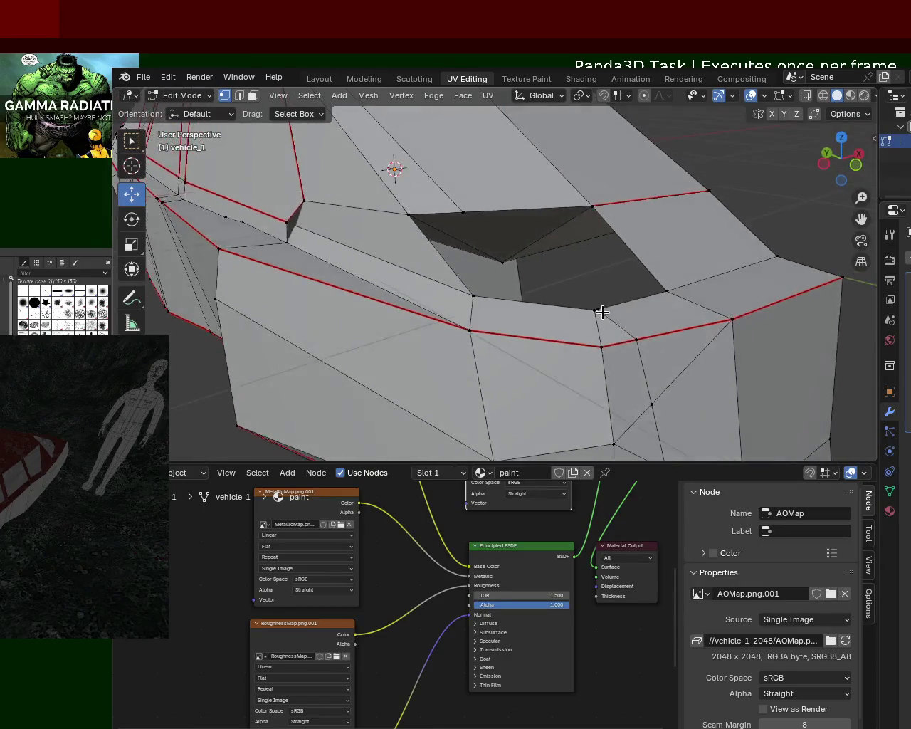
# Merge the loose vertices At First and fill the hole with a new face.
pyautogui.press('m')
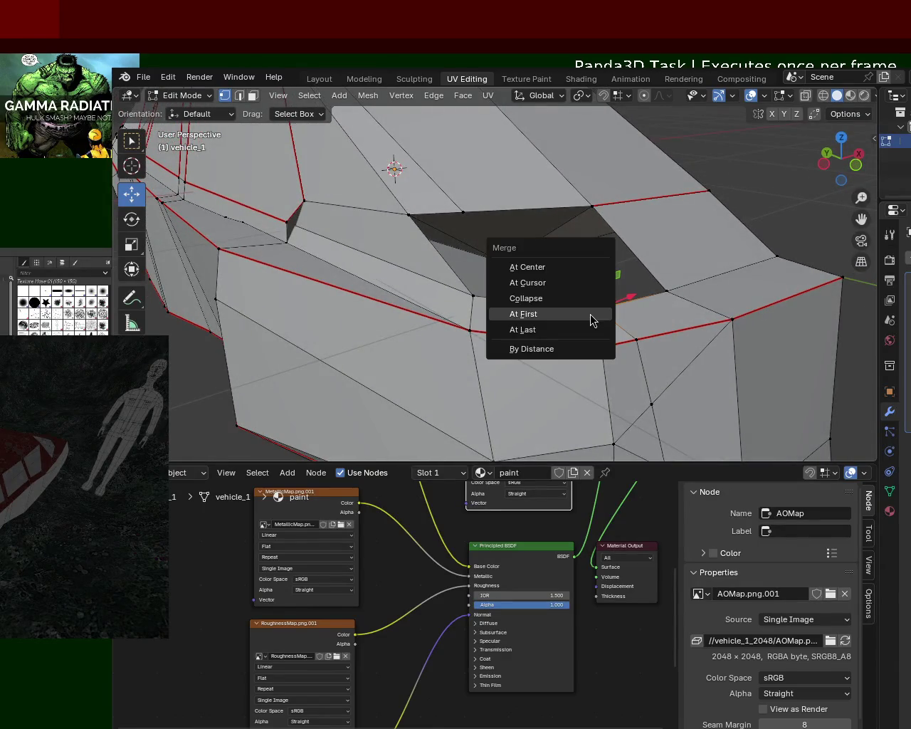
pyautogui.click(591, 316)
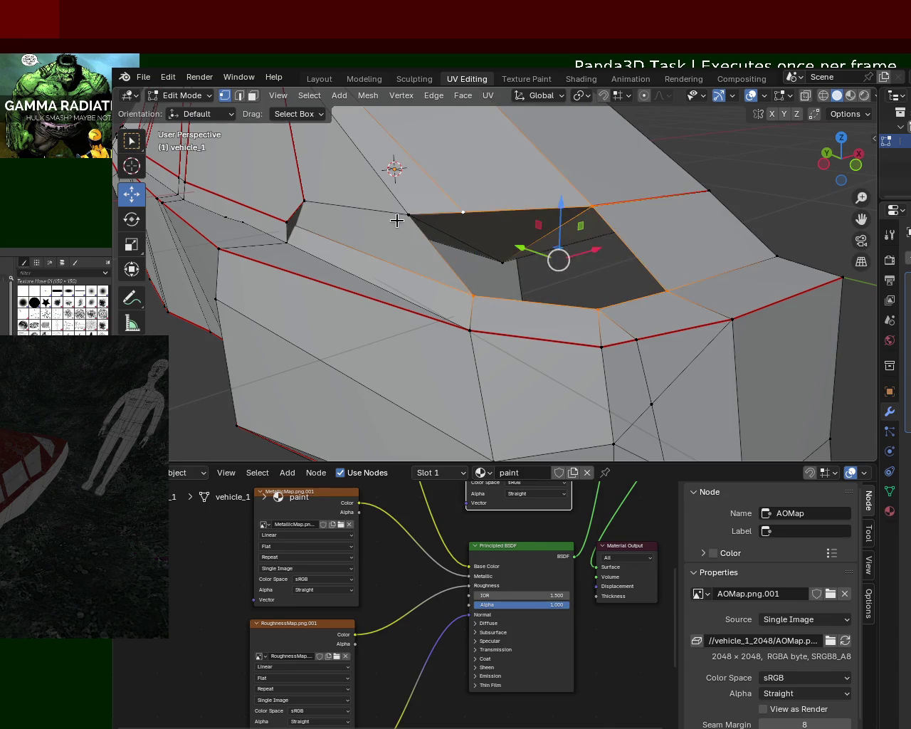
pyautogui.press('f')
pyautogui.scroll(-3, 598, 248)
pyautogui.moveTo(590, 285)
pyautogui.mouseDown(button='middle')
pyautogui.moveTo(548, 336)
pyautogui.moveTo(510, 288)
pyautogui.mouseUp(button='middle')
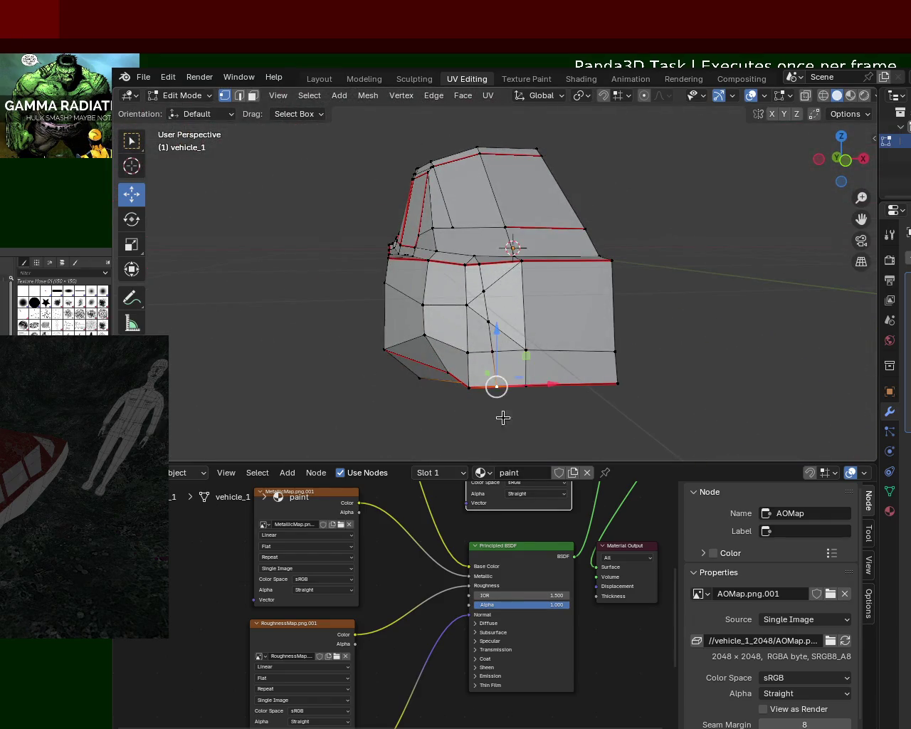
# Nudge the selected vertex slightly along X.
pyautogui.moveTo(551, 384); pyautogui.dragTo(543, 386)
pyautogui.moveTo(556, 287)
pyautogui.mouseDown(button='middle')
pyautogui.moveTo(512, 325)
pyautogui.moveTo(444, 325)
pyautogui.moveTo(353, 307)
pyautogui.moveTo(275, 249)
pyautogui.moveTo(576, 287)
pyautogui.moveTo(533, 299)
pyautogui.moveTo(521, 324)
pyautogui.moveTo(548, 306)
pyautogui.moveTo(597, 297)
pyautogui.mouseUp(button='middle')
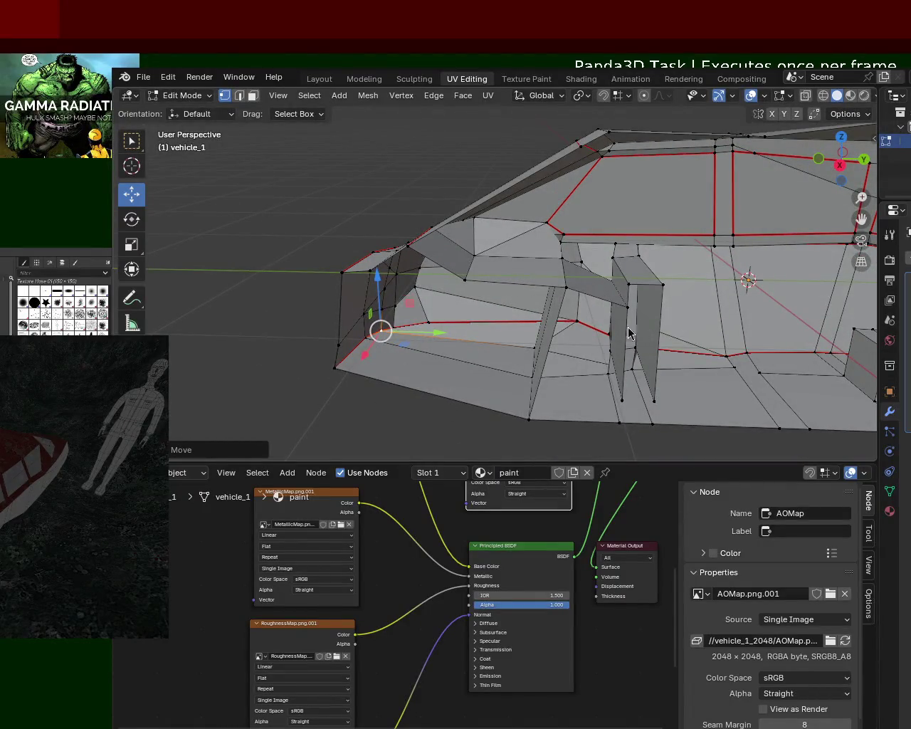
pyautogui.moveTo(713, 243)
pyautogui.mouseDown(button='middle')
pyautogui.moveTo(642, 347)
pyautogui.moveTo(644, 280)
pyautogui.moveTo(673, 302)
pyautogui.moveTo(647, 259)
pyautogui.moveTo(679, 256)
pyautogui.moveTo(671, 281)
pyautogui.moveTo(662, 267)
pyautogui.moveTo(616, 297)
pyautogui.moveTo(535, 266)
pyautogui.moveTo(657, 204)
pyautogui.moveTo(655, 230)
pyautogui.moveTo(606, 286)
pyautogui.moveTo(686, 277)
pyautogui.moveTo(631, 289)
pyautogui.moveTo(567, 284)
pyautogui.mouseUp(button='middle')
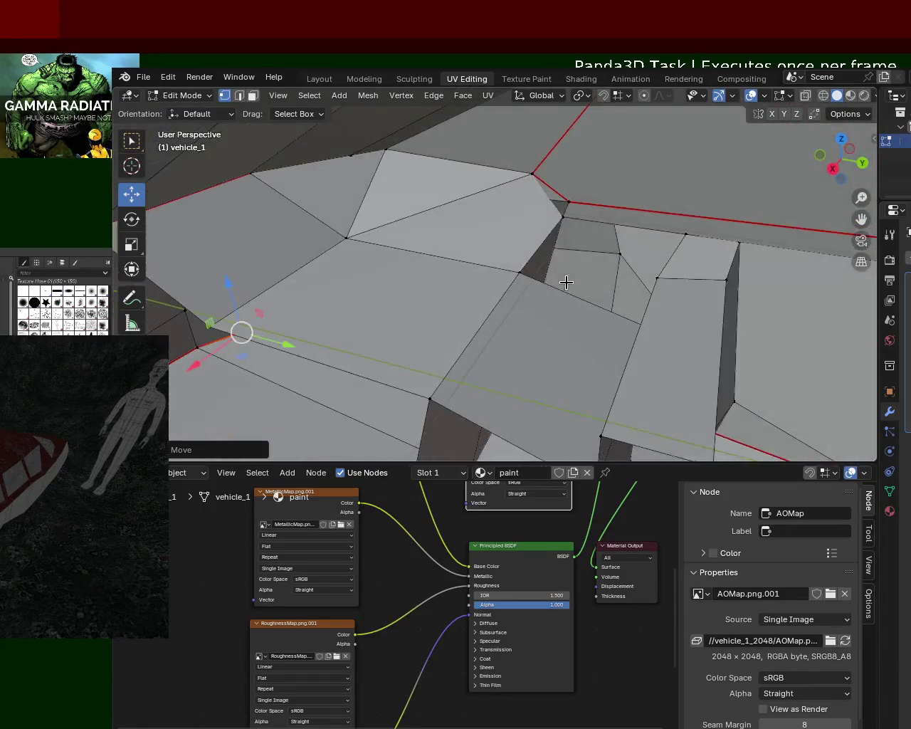
pyautogui.moveTo(523, 254)
pyautogui.mouseDown(button='middle')
pyautogui.moveTo(622, 301)
pyautogui.moveTo(585, 246)
pyautogui.moveTo(555, 280)
pyautogui.moveTo(558, 222)
pyautogui.moveTo(643, 254)
pyautogui.moveTo(670, 227)
pyautogui.mouseUp(button='middle')
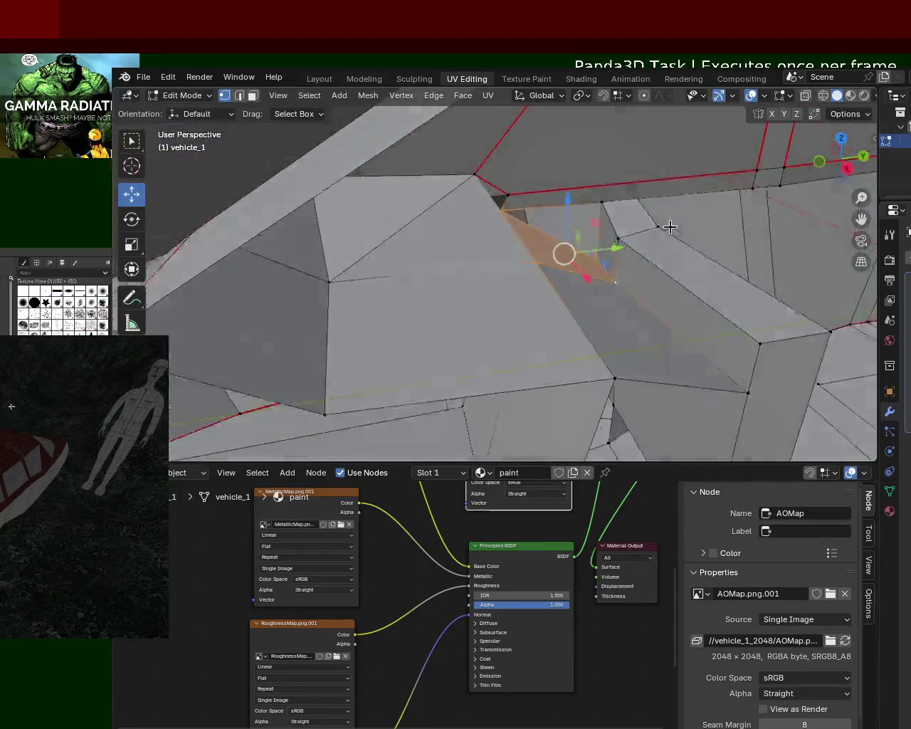
# Delete the small triangular face near the partition top with X > Faces.
pyautogui.moveTo(537, 250)
pyautogui.mouseDown(button='middle')
pyautogui.moveTo(529, 214)
pyautogui.moveTo(552, 254)
pyautogui.moveTo(526, 288)
pyautogui.mouseUp(button='middle')
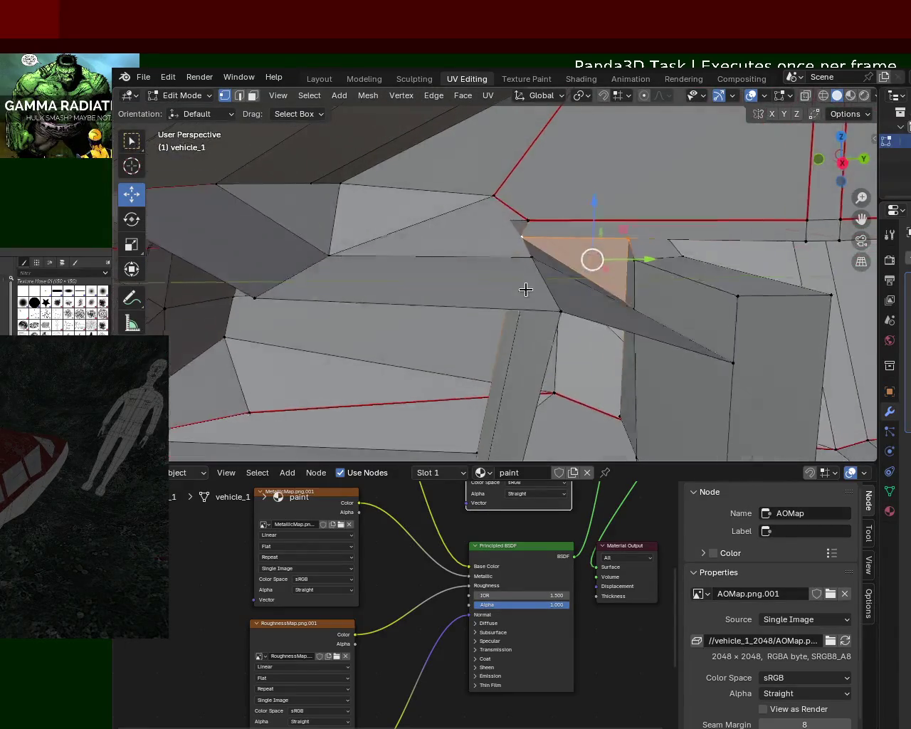
pyautogui.moveTo(588, 323)
pyautogui.mouseDown(button='middle')
pyautogui.moveTo(562, 232)
pyautogui.moveTo(529, 252)
pyautogui.mouseUp(button='middle')
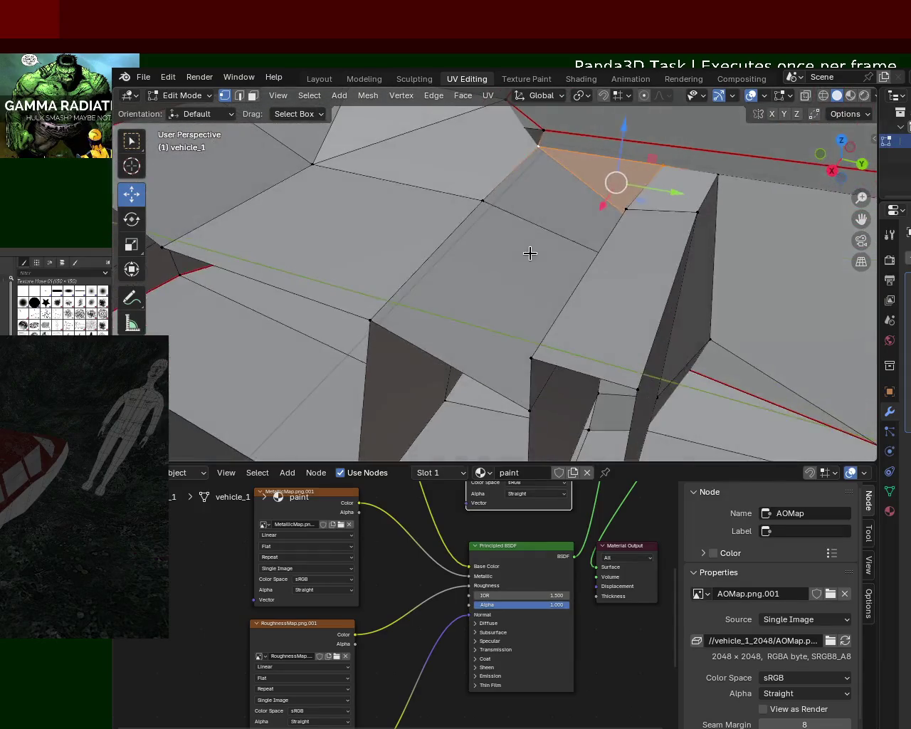
pyautogui.moveTo(775, 258)
pyautogui.mouseDown(button='middle')
pyautogui.moveTo(722, 214)
pyautogui.moveTo(698, 252)
pyautogui.moveTo(722, 215)
pyautogui.moveTo(492, 253)
pyautogui.moveTo(463, 275)
pyautogui.moveTo(577, 251)
pyautogui.moveTo(678, 254)
pyautogui.moveTo(490, 285)
pyautogui.moveTo(477, 297)
pyautogui.moveTo(478, 242)
pyautogui.moveTo(458, 259)
pyautogui.mouseUp(button='middle')
pyautogui.moveTo(508, 224)
pyautogui.mouseDown(button='middle')
pyautogui.moveTo(522, 249)
pyautogui.moveTo(519, 271)
pyautogui.moveTo(533, 248)
pyautogui.moveTo(585, 249)
pyautogui.moveTo(545, 256)
pyautogui.mouseUp(button='middle')
pyautogui.scroll(3, 533, 173)
pyautogui.scroll(3, 541, 185)
pyautogui.scroll(2, 598, 145)
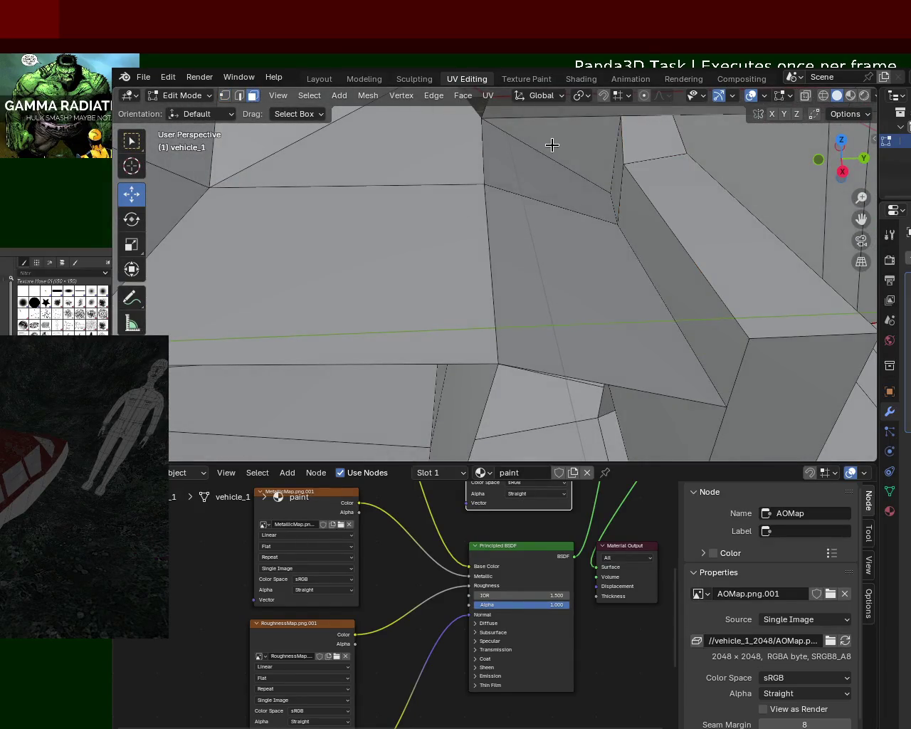
pyautogui.press('x')
pyautogui.click(531, 177)
# Check the hull in Material Preview, then in Rendered shading.
pyautogui.moveTo(597, 151)
pyautogui.mouseDown(button='middle')
pyautogui.moveTo(595, 220)
pyautogui.moveTo(496, 230)
pyautogui.moveTo(502, 202)
pyautogui.moveTo(600, 225)
pyautogui.moveTo(642, 220)
pyautogui.moveTo(620, 204)
pyautogui.moveTo(581, 209)
pyautogui.mouseUp(button='middle')
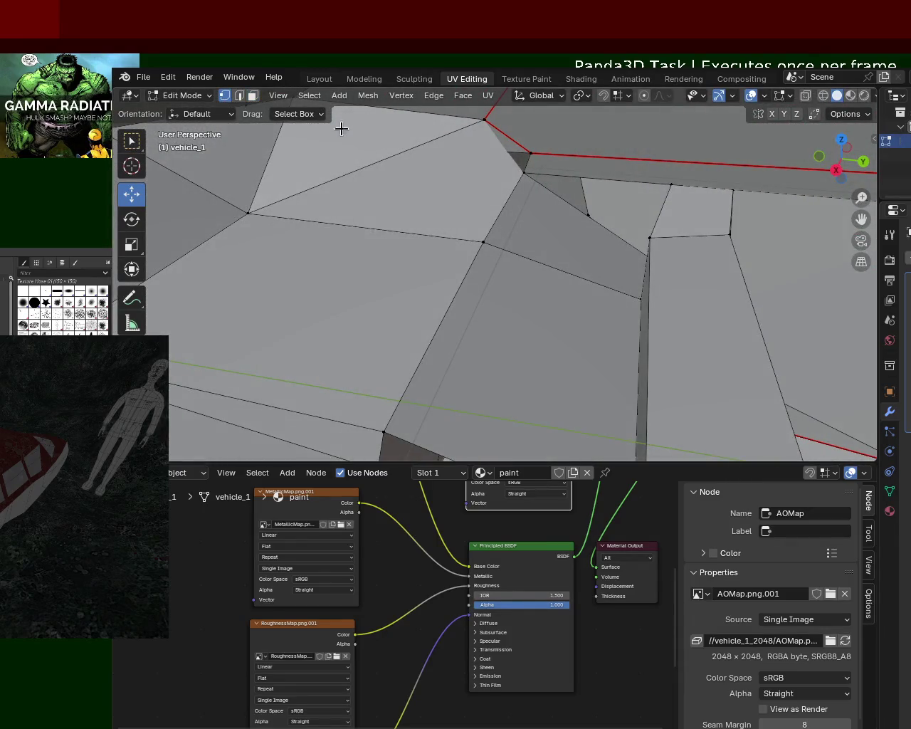
pyautogui.moveTo(633, 217)
pyautogui.mouseDown(button='middle')
pyautogui.moveTo(643, 223)
pyautogui.moveTo(614, 220)
pyautogui.mouseUp(button='middle')
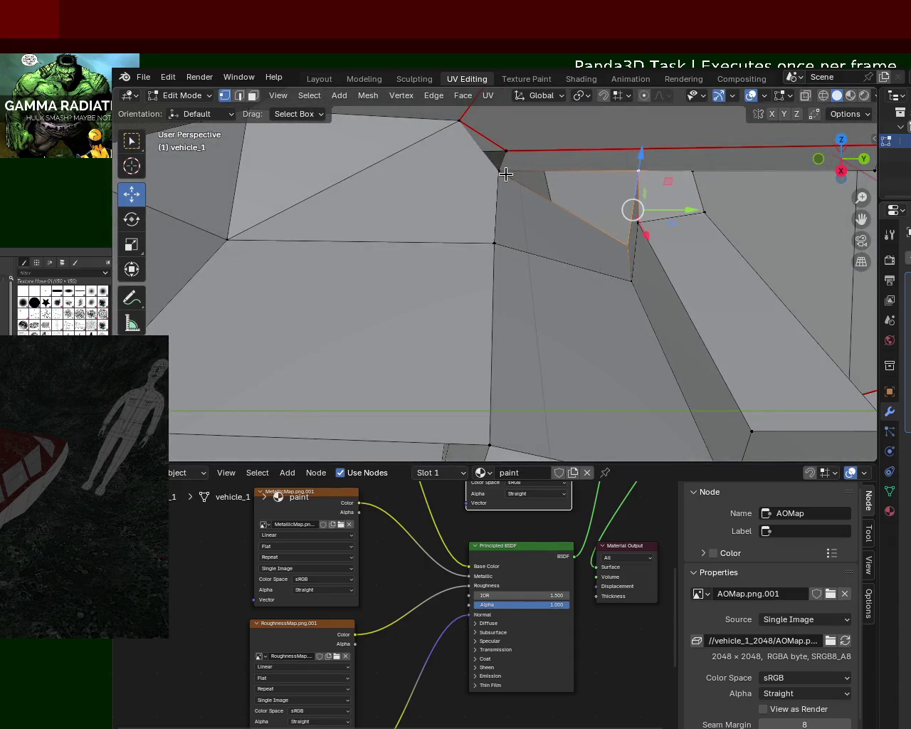
pyautogui.scroll(-5, 767, 322)
pyautogui.moveTo(766, 322)
pyautogui.mouseDown(button='middle')
pyautogui.moveTo(681, 310)
pyautogui.moveTo(486, 248)
pyautogui.mouseUp(button='middle')
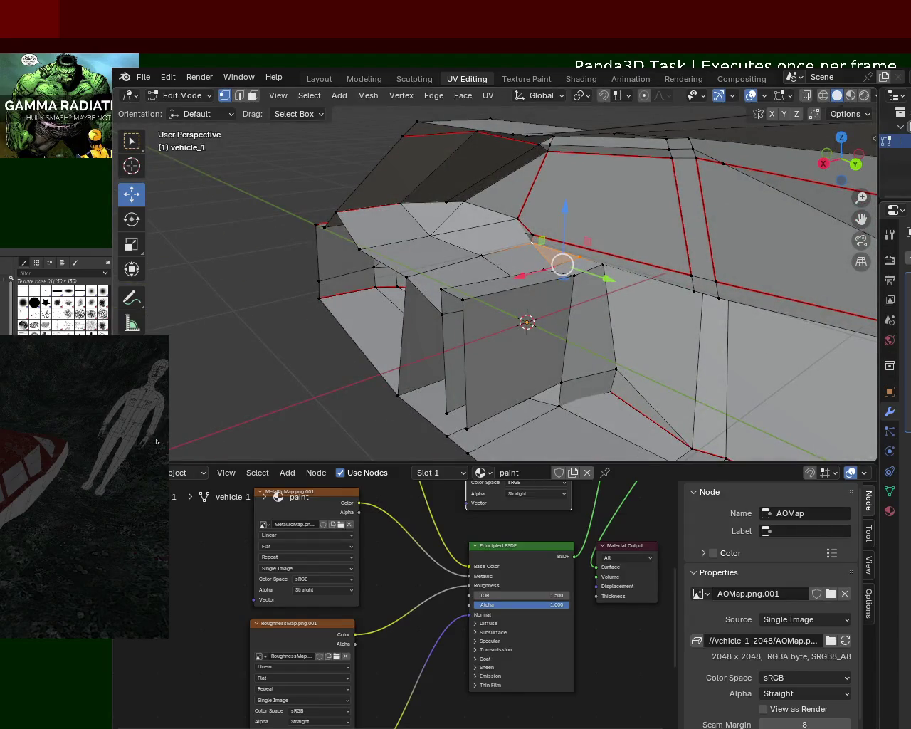
pyautogui.click(849, 97)
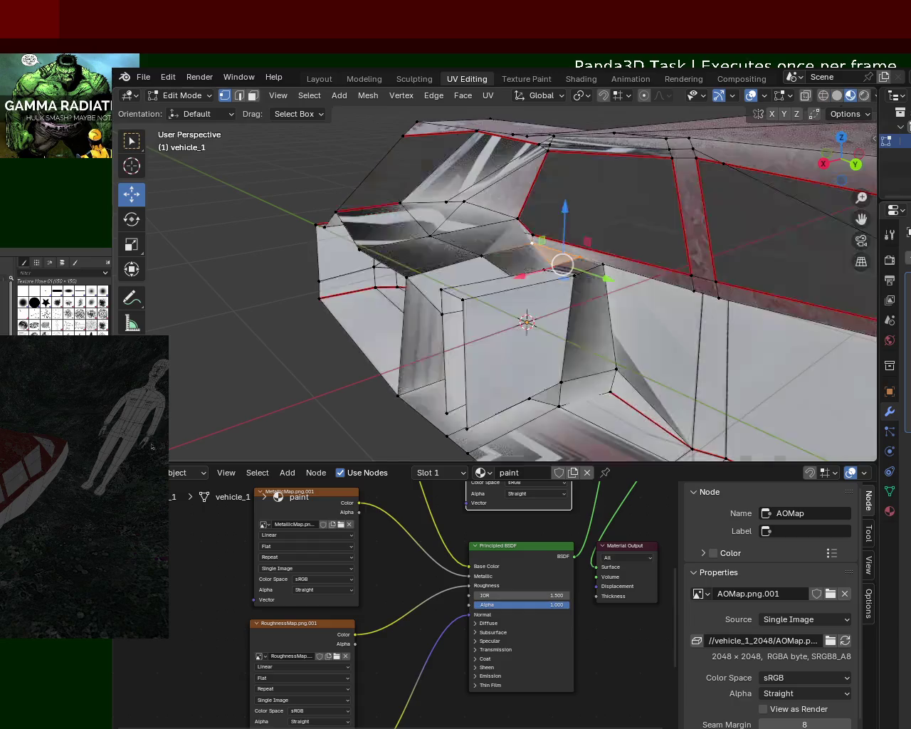
pyautogui.moveTo(570, 335)
pyautogui.mouseDown(button='middle')
pyautogui.moveTo(576, 342)
pyautogui.moveTo(610, 320)
pyautogui.moveTo(564, 297)
pyautogui.moveTo(577, 291)
pyautogui.moveTo(541, 290)
pyautogui.moveTo(508, 215)
pyautogui.moveTo(522, 262)
pyautogui.moveTo(546, 255)
pyautogui.mouseUp(button='middle')
pyautogui.click(864, 95)
# Inspect the rendered vehicle from several angles, then return the viewport to Solid shading.
pyautogui.moveTo(602, 291)
pyautogui.mouseDown(button='middle')
pyautogui.moveTo(693, 378)
pyautogui.moveTo(628, 270)
pyautogui.mouseUp(button='middle')
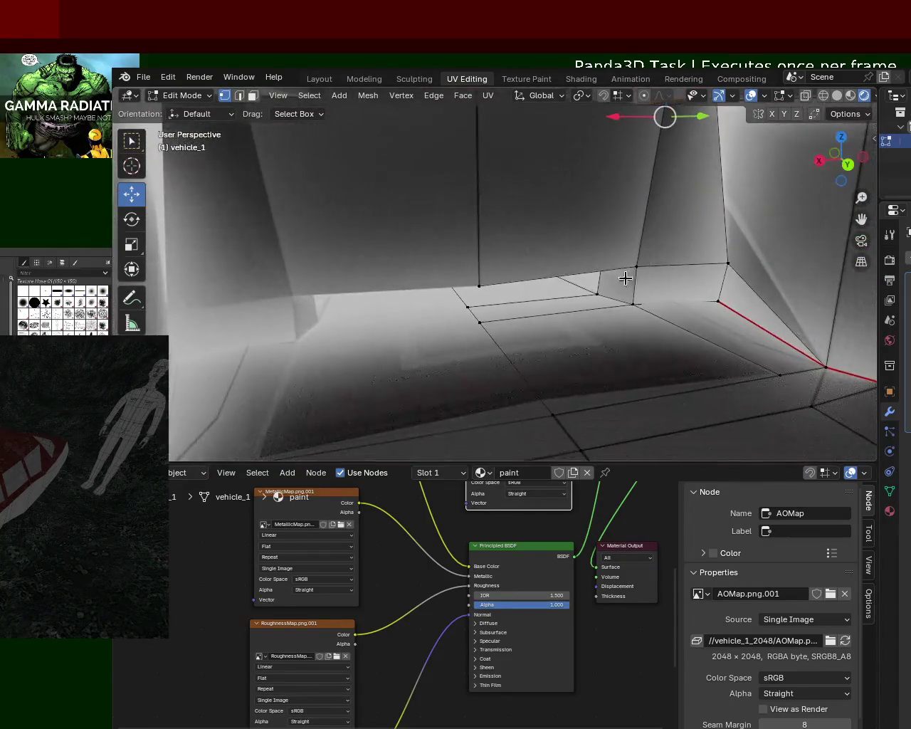
pyautogui.moveTo(617, 325)
pyautogui.mouseDown(button='middle')
pyautogui.moveTo(781, 352)
pyautogui.moveTo(571, 261)
pyautogui.moveTo(605, 326)
pyautogui.moveTo(647, 275)
pyautogui.moveTo(571, 291)
pyautogui.moveTo(667, 253)
pyautogui.moveTo(655, 270)
pyautogui.moveTo(574, 311)
pyautogui.moveTo(487, 326)
pyautogui.mouseUp(button='middle')
pyautogui.scroll(-3, 606, 325)
pyautogui.moveTo(403, 288)
pyautogui.mouseDown(button='middle')
pyautogui.moveTo(549, 311)
pyautogui.moveTo(496, 339)
pyautogui.moveTo(407, 338)
pyautogui.mouseUp(button='middle')
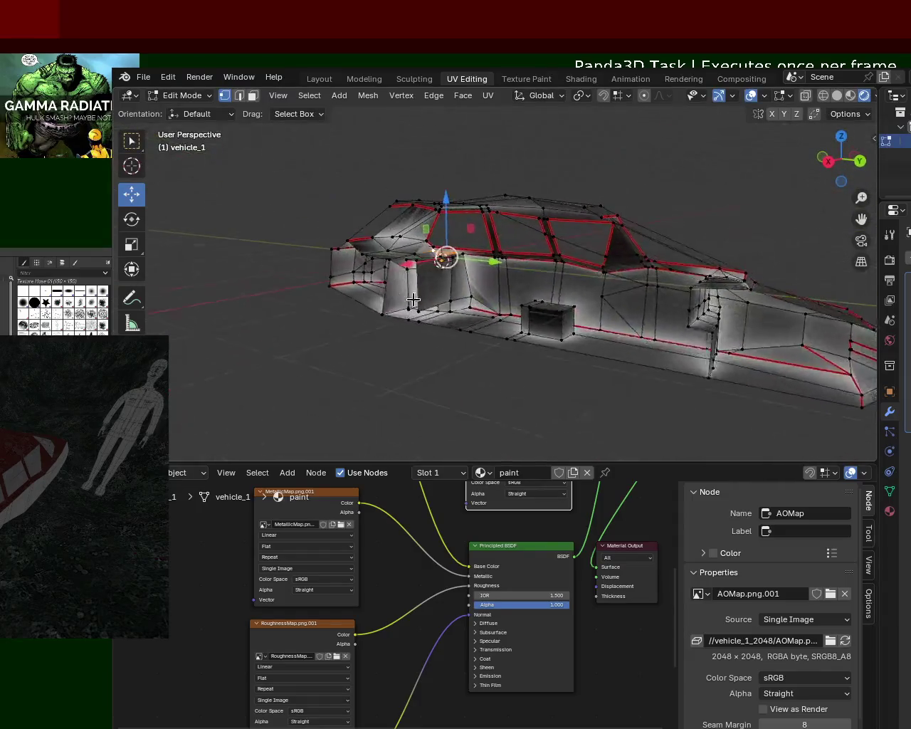
pyautogui.scroll(3, 592, 325)
pyautogui.moveTo(604, 315)
pyautogui.mouseDown(button='middle')
pyautogui.moveTo(647, 326)
pyautogui.moveTo(671, 291)
pyautogui.moveTo(665, 284)
pyautogui.moveTo(626, 299)
pyautogui.moveTo(613, 317)
pyautogui.moveTo(649, 337)
pyautogui.moveTo(657, 246)
pyautogui.moveTo(289, 250)
pyautogui.mouseUp(button='middle')
pyautogui.scroll(3, 649, 337)
pyautogui.moveTo(459, 205)
pyautogui.mouseDown(button='middle')
pyautogui.moveTo(429, 226)
pyautogui.moveTo(477, 177)
pyautogui.moveTo(537, 192)
pyautogui.moveTo(508, 173)
pyautogui.moveTo(516, 192)
pyautogui.mouseUp(button='middle')
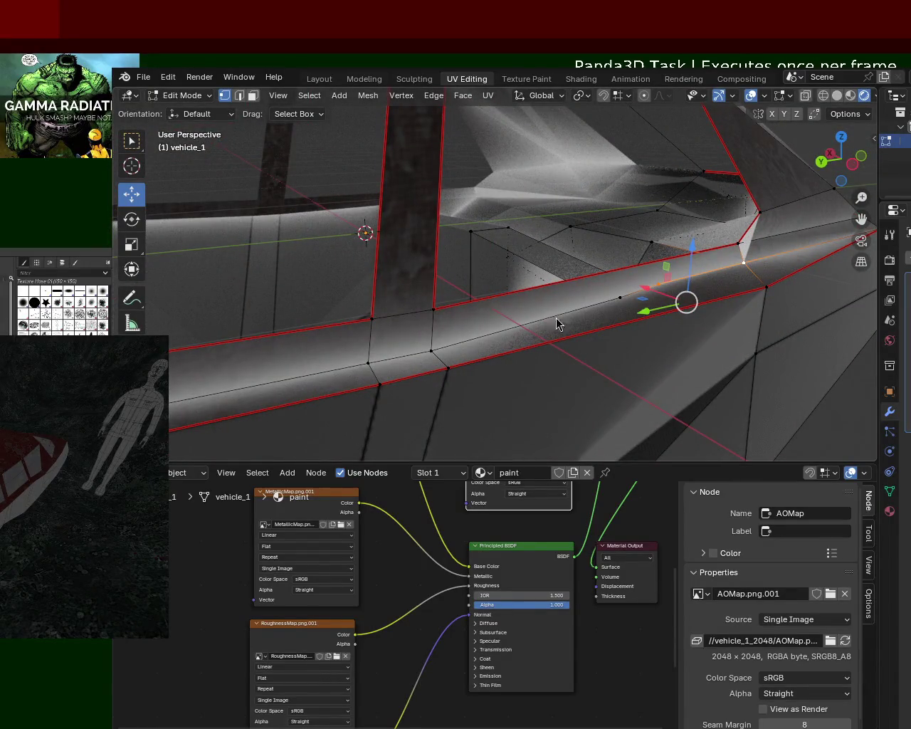
pyautogui.moveTo(817, 336)
pyautogui.mouseDown(button='middle')
pyautogui.moveTo(704, 334)
pyautogui.moveTo(597, 368)
pyautogui.moveTo(492, 325)
pyautogui.moveTo(740, 328)
pyautogui.moveTo(801, 315)
pyautogui.moveTo(655, 317)
pyautogui.moveTo(606, 349)
pyautogui.moveTo(502, 324)
pyautogui.moveTo(337, 326)
pyautogui.moveTo(419, 266)
pyautogui.moveTo(453, 227)
pyautogui.mouseUp(button='middle')
pyautogui.scroll(2, 454, 227)
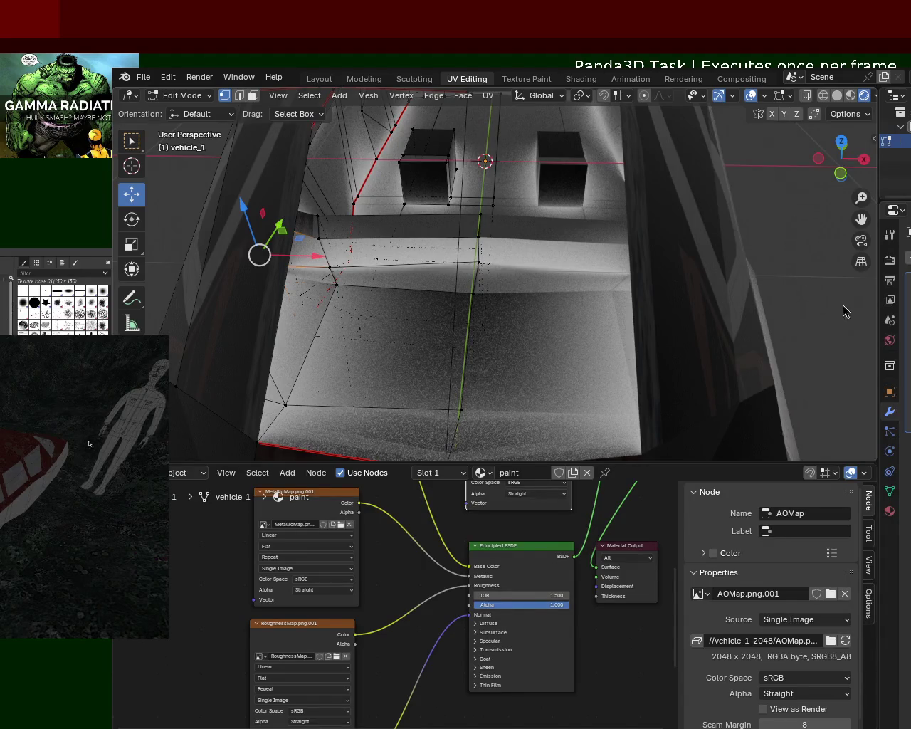
pyautogui.click(850, 95)
pyautogui.click(838, 95)
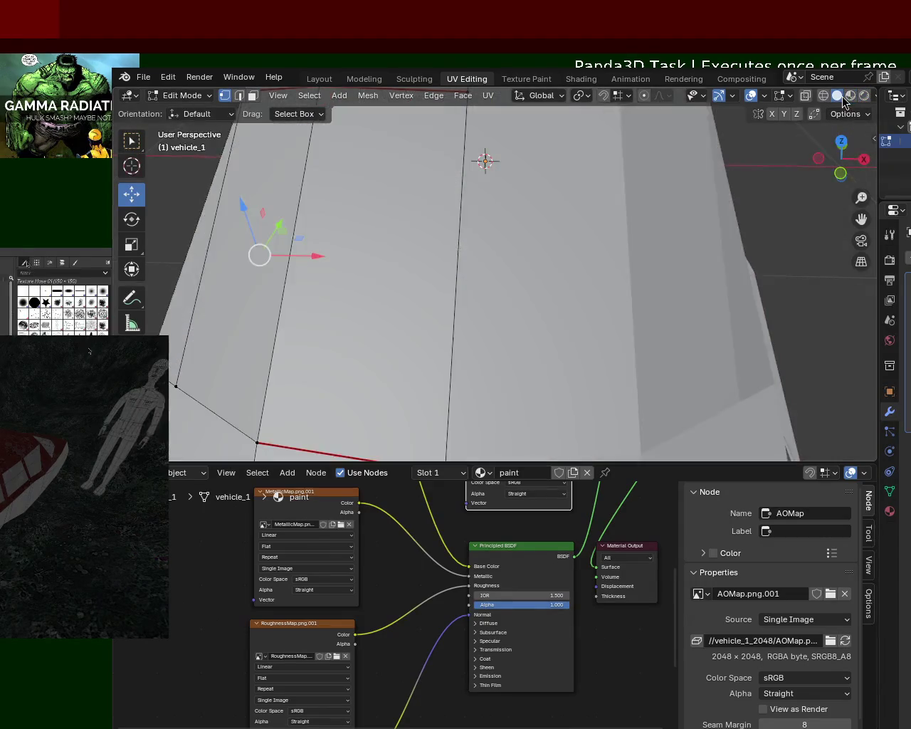
# Subdivide the floor edge beside the existing seat block.
pyautogui.scroll(-3, 617, 169)
pyautogui.scroll(5, 498, 212)
pyautogui.moveTo(432, 203)
pyautogui.mouseDown(button='middle')
pyautogui.moveTo(350, 271)
pyautogui.moveTo(401, 242)
pyautogui.moveTo(559, 260)
pyautogui.moveTo(661, 295)
pyautogui.moveTo(547, 244)
pyautogui.moveTo(598, 291)
pyautogui.moveTo(664, 236)
pyautogui.moveTo(600, 293)
pyautogui.moveTo(595, 230)
pyautogui.moveTo(720, 280)
pyautogui.moveTo(586, 285)
pyautogui.moveTo(653, 315)
pyautogui.moveTo(699, 258)
pyautogui.moveTo(681, 205)
pyautogui.moveTo(636, 207)
pyautogui.moveTo(602, 222)
pyautogui.moveTo(620, 178)
pyautogui.moveTo(594, 228)
pyautogui.moveTo(574, 207)
pyautogui.moveTo(556, 231)
pyautogui.moveTo(545, 228)
pyautogui.moveTo(586, 250)
pyautogui.moveTo(603, 184)
pyautogui.moveTo(600, 220)
pyautogui.moveTo(628, 207)
pyautogui.moveTo(582, 244)
pyautogui.moveTo(622, 232)
pyautogui.moveTo(671, 285)
pyautogui.moveTo(560, 253)
pyautogui.moveTo(542, 281)
pyautogui.mouseUp(button='middle')
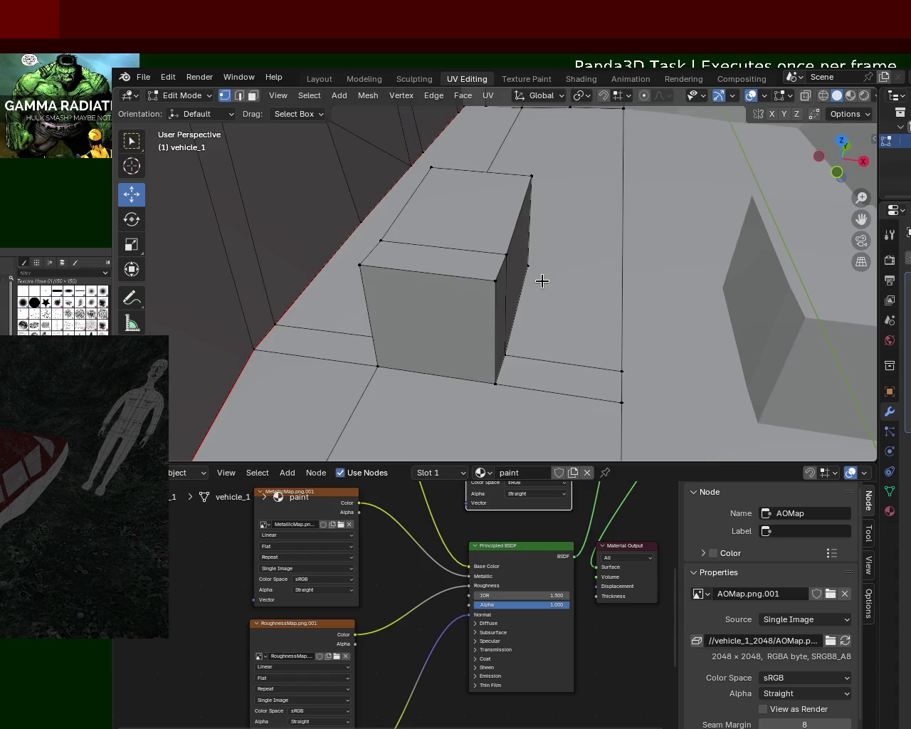
pyautogui.click(502, 385)
pyautogui.keyDown('shift'); pyautogui.click(612, 404); pyautogui.keyUp('shift')
pyautogui.rightClick(610, 403)
pyautogui.click(555, 398)
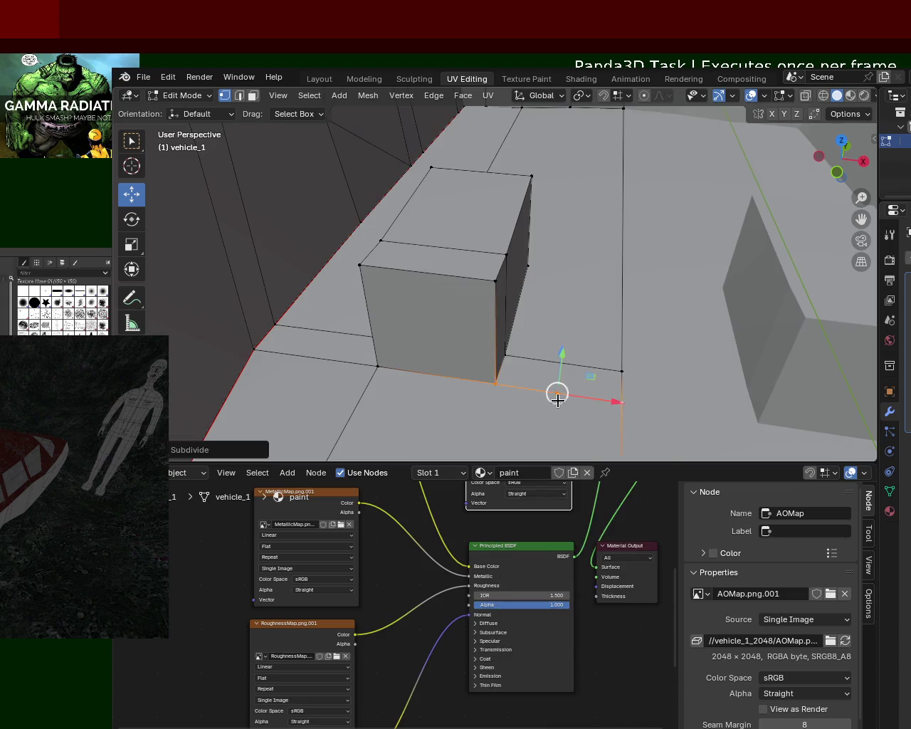
# Select the new small floor face and extrude it upward into a block.
pyautogui.click(613, 370)
pyautogui.keyDown('shift'); pyautogui.click(563, 382); pyautogui.keyUp('shift')
pyautogui.hotkey('ctrl', 'z')
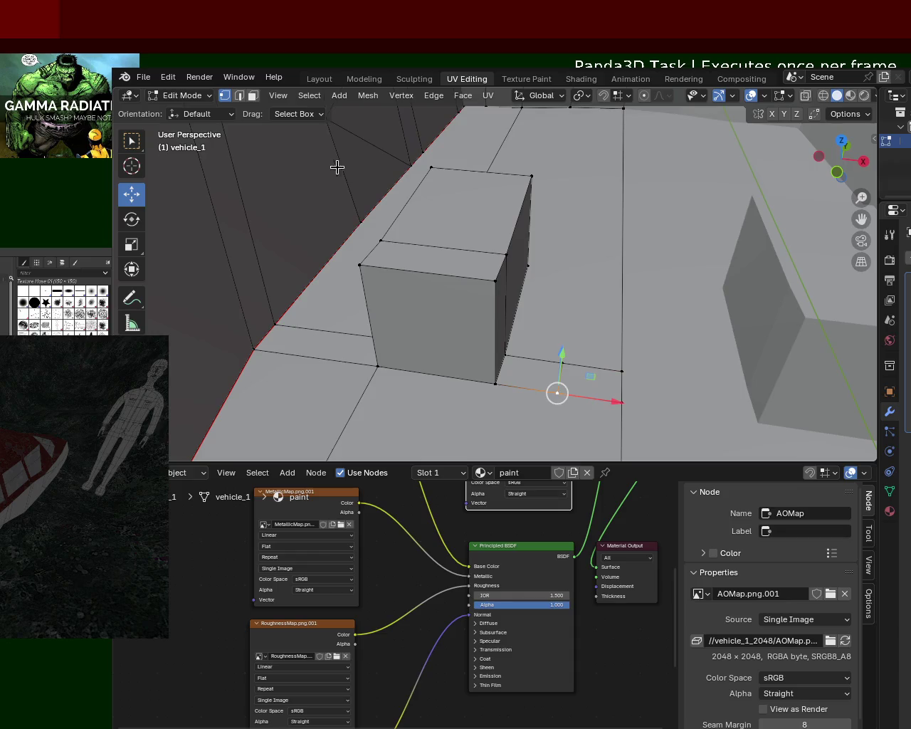
pyautogui.click(240, 95)
pyautogui.click(578, 367)
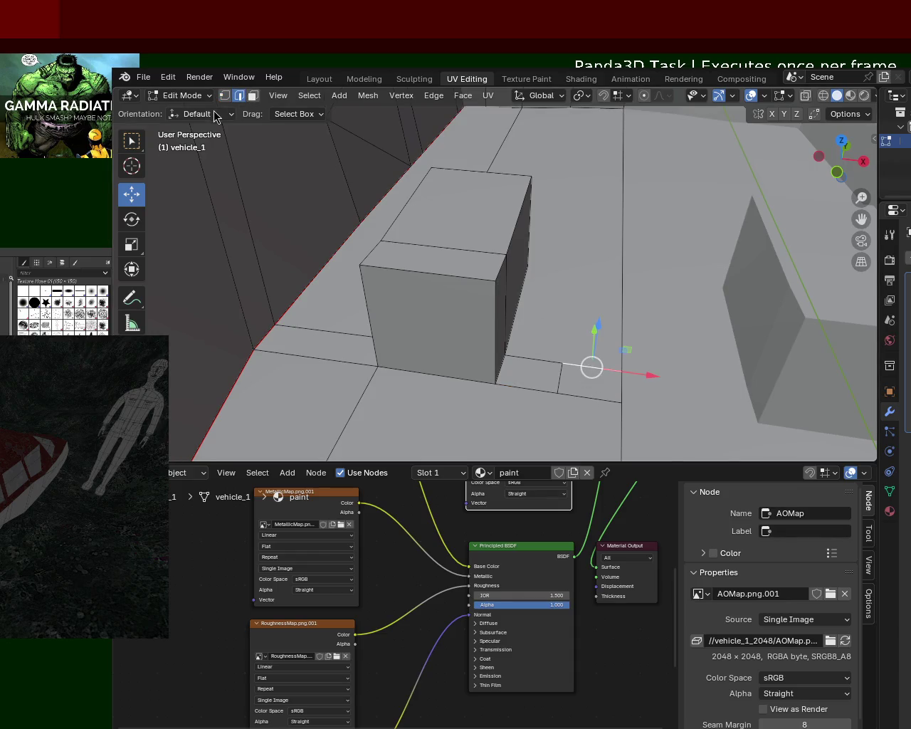
pyautogui.click(253, 95)
pyautogui.click(608, 383)
pyautogui.press('e')
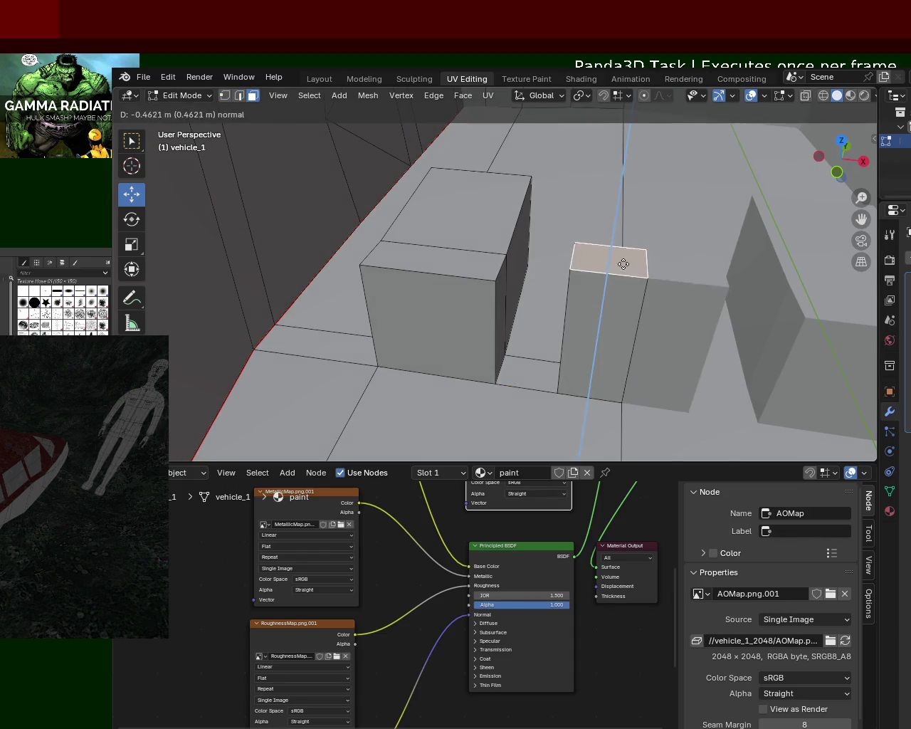
pyautogui.click(626, 285)
# Extrude the small block's side face sideways into a long seat block.
pyautogui.moveTo(626, 285); pyautogui.dragTo(529, 251, button='middle')
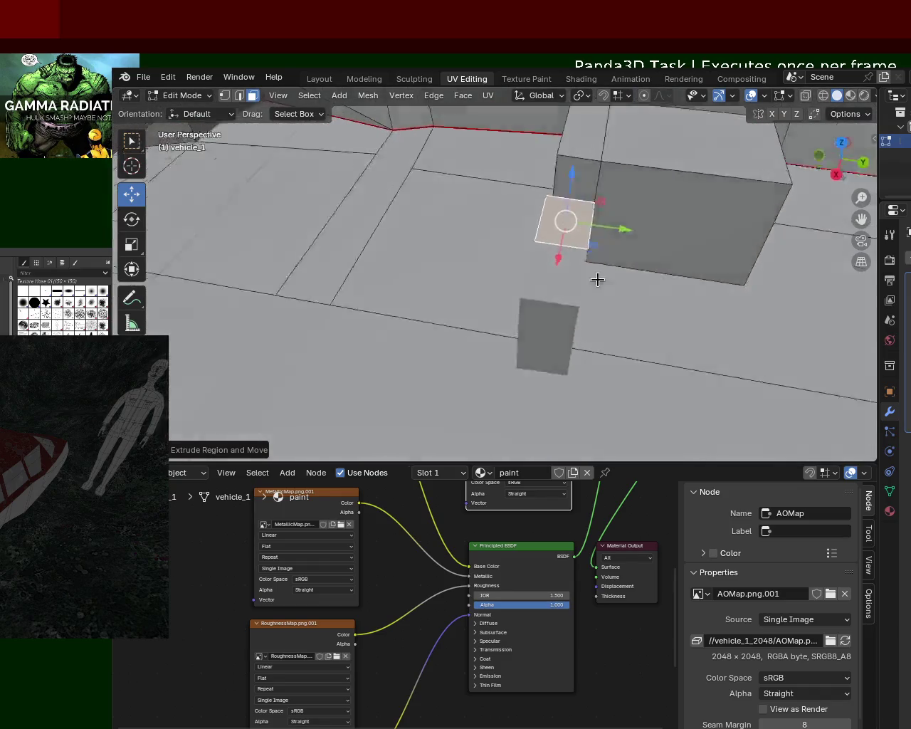
pyautogui.click(511, 265)
pyautogui.click(545, 261)
pyautogui.press('e')
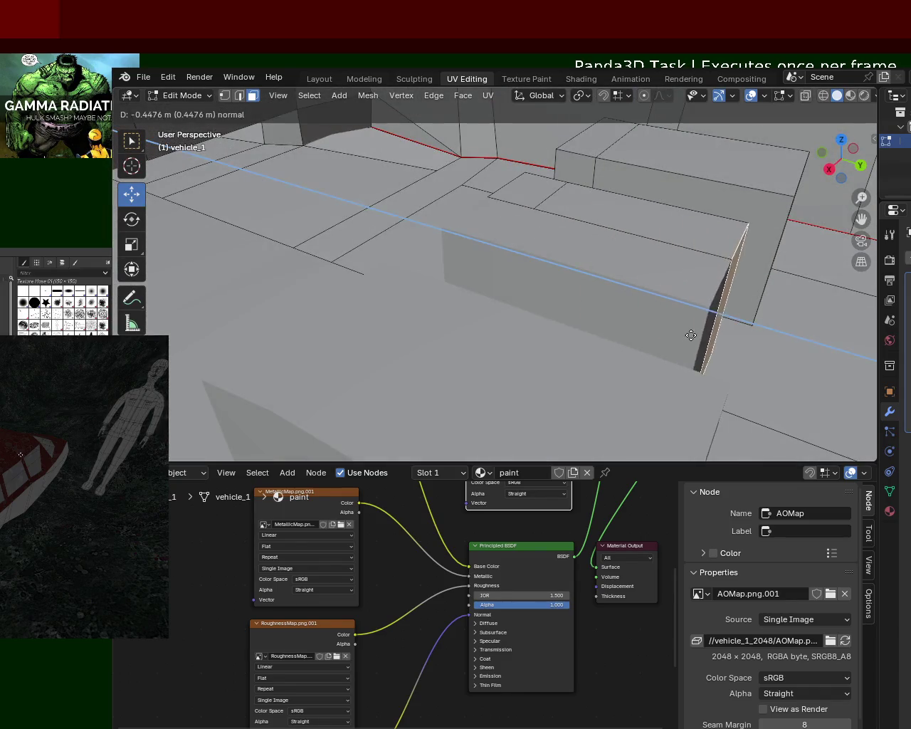
pyautogui.click(625, 303)
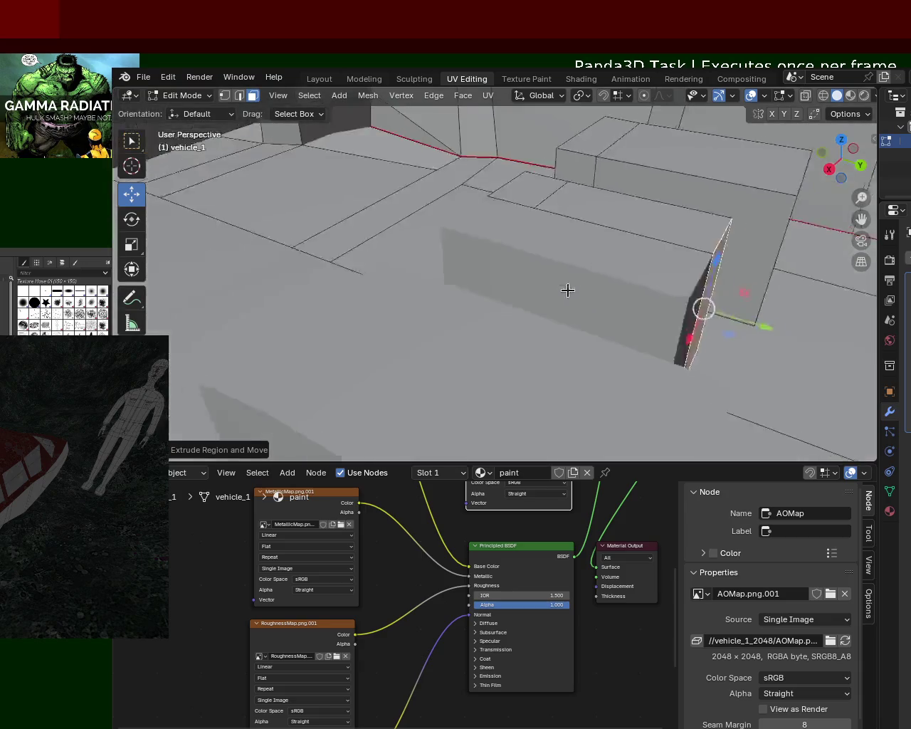
# Pick vertices around the hull floor corner in vertex select mode.
pyautogui.scroll(2, 566, 296)
pyautogui.moveTo(587, 297)
pyautogui.mouseDown(button='middle')
pyautogui.moveTo(525, 267)
pyautogui.moveTo(477, 254)
pyautogui.moveTo(468, 260)
pyautogui.moveTo(534, 278)
pyautogui.mouseUp(button='middle')
pyautogui.scroll(-2, 513, 262)
pyautogui.scroll(1, 526, 251)
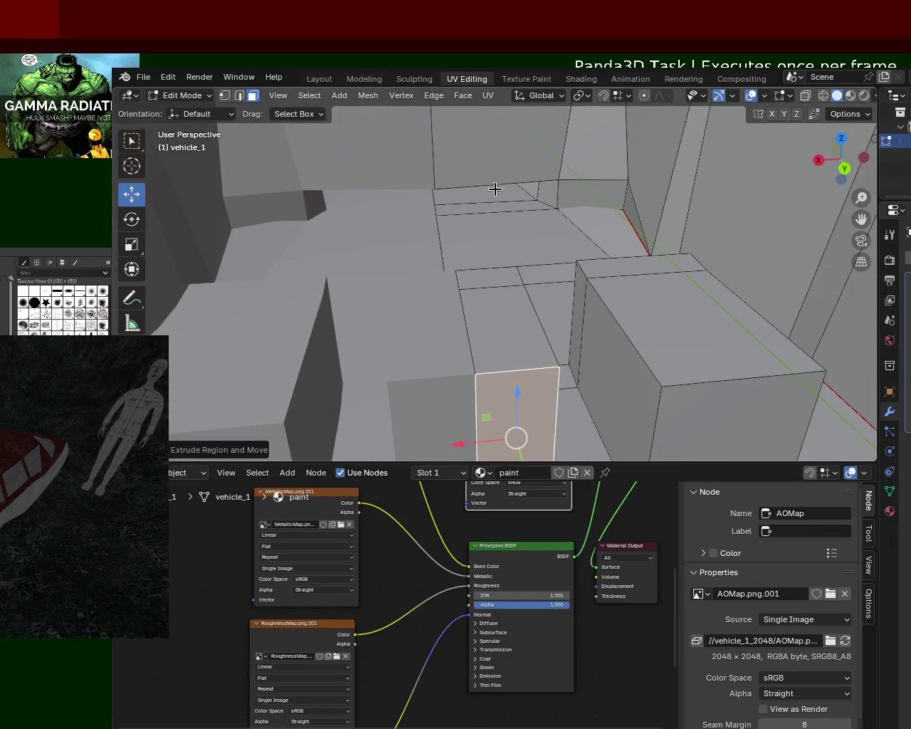
pyautogui.scroll(5, 494, 189)
pyautogui.scroll(-5, 545, 221)
pyautogui.moveTo(533, 209); pyautogui.dragTo(636, 238, button='middle')
pyautogui.scroll(5, 526, 238)
pyautogui.scroll(-3, 538, 214)
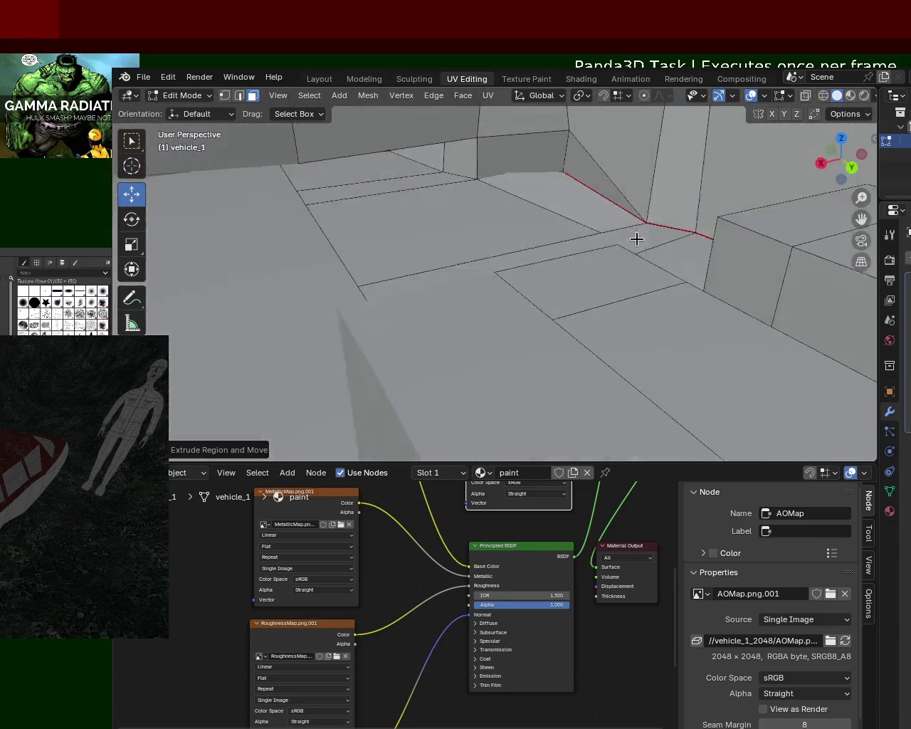
pyautogui.moveTo(569, 288)
pyautogui.mouseDown(button='middle')
pyautogui.moveTo(677, 199)
pyautogui.moveTo(580, 255)
pyautogui.mouseUp(button='middle')
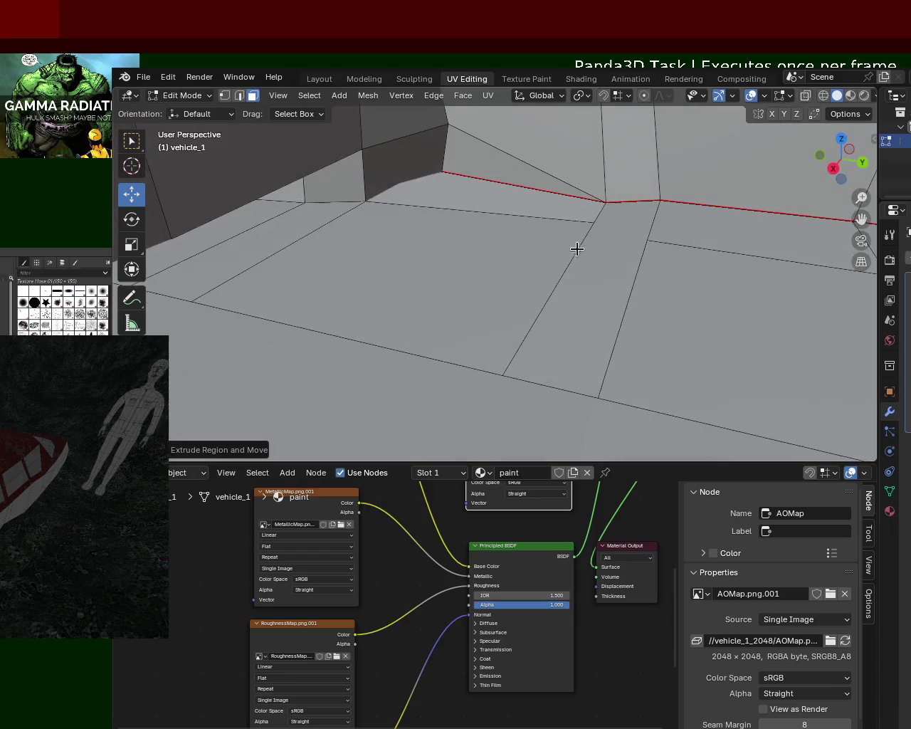
pyautogui.click(225, 95)
pyautogui.click(363, 149)
pyautogui.click(365, 201)
pyautogui.keyDown('shift'); pyautogui.click(193, 301); pyautogui.keyUp('shift')
pyautogui.keyDown('shift'); pyautogui.click(171, 239); pyautogui.keyUp('shift')
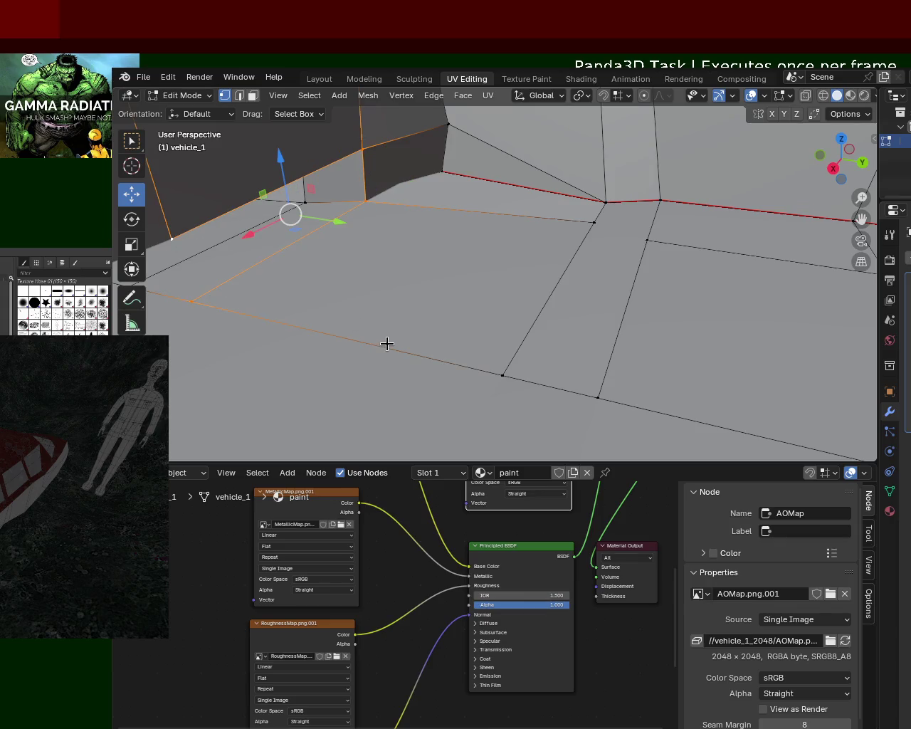
# Select the floor edge line and extrude it straight up along Z into a partition wall.
pyautogui.click(420, 290)
pyautogui.click(502, 375)
pyautogui.click(594, 223)
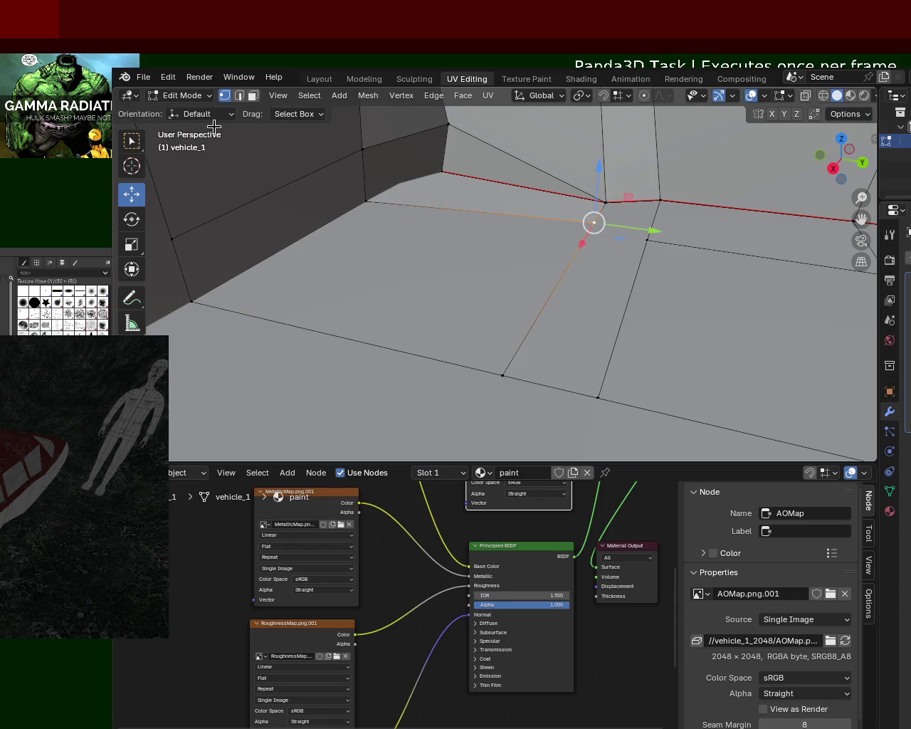
pyautogui.click(240, 94)
pyautogui.keyDown('alt'); pyautogui.click(560, 275); pyautogui.keyUp('alt')
pyautogui.press('e')
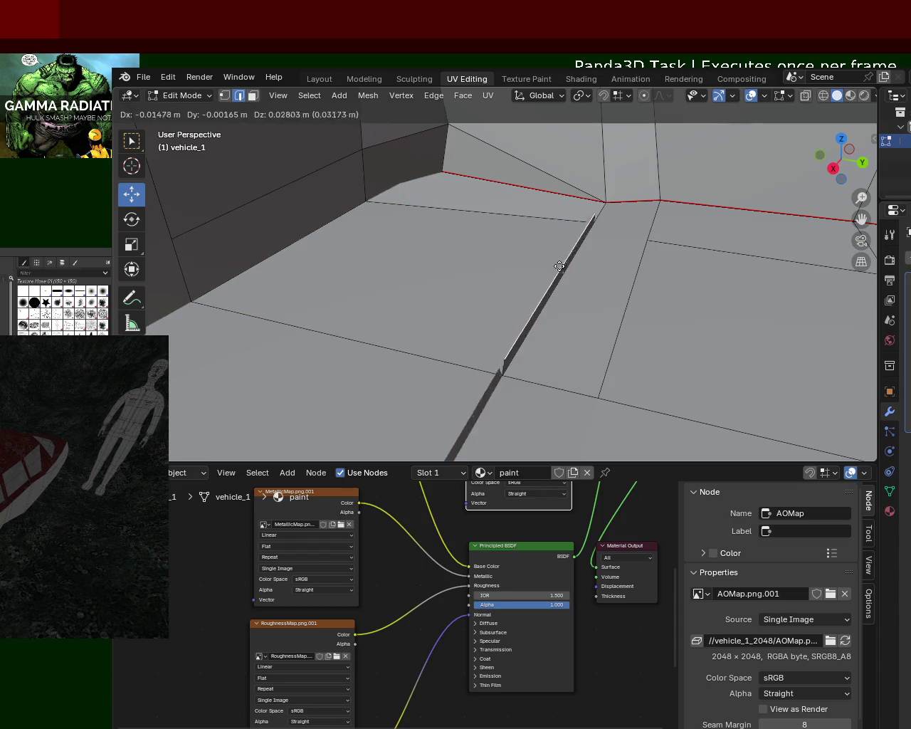
pyautogui.press('z')
pyautogui.click(551, 223)
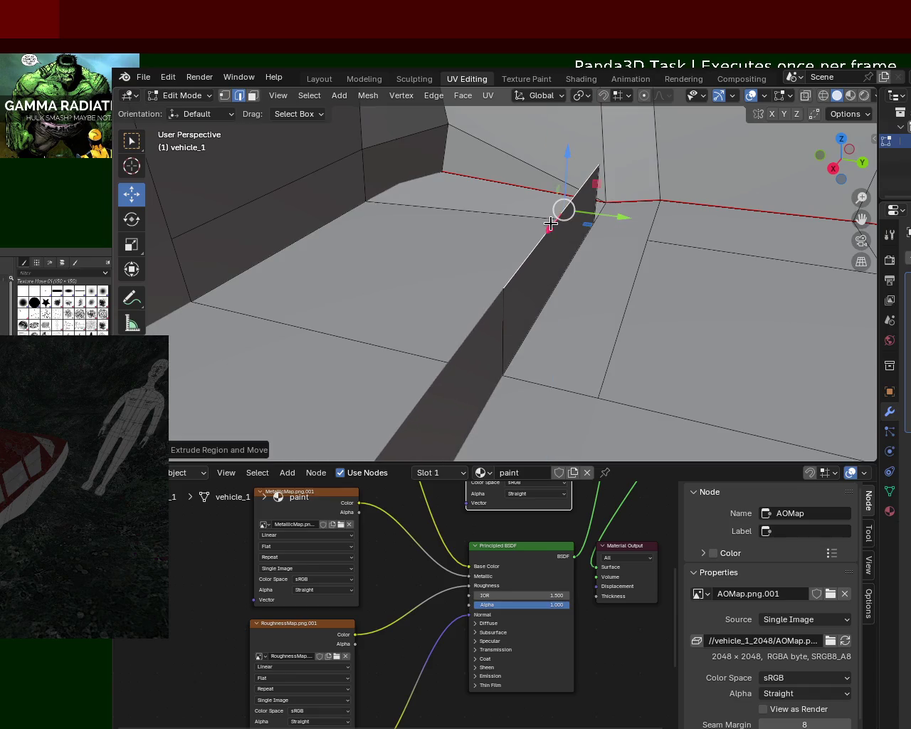
# Select the four top corner vertices of the new block.
pyautogui.click(225, 95)
pyautogui.click(171, 235)
pyautogui.keyDown('shift'); pyautogui.click(362, 148); pyautogui.keyUp('shift')
pyautogui.keyDown('shift'); pyautogui.click(598, 168); pyautogui.keyUp('shift')
pyautogui.keyDown('shift'); pyautogui.click(503, 289); pyautogui.keyUp('shift')
# Select the four corners of the block's end face from its other side.
pyautogui.moveTo(503, 289)
pyautogui.mouseDown(button='middle')
pyautogui.moveTo(423, 294)
pyautogui.moveTo(472, 275)
pyautogui.moveTo(377, 281)
pyautogui.moveTo(447, 315)
pyautogui.moveTo(582, 292)
pyautogui.moveTo(702, 330)
pyautogui.moveTo(591, 299)
pyautogui.moveTo(781, 279)
pyautogui.mouseUp(button='middle')
pyautogui.click(747, 282)
pyautogui.keyDown('shift'); pyautogui.click(756, 213); pyautogui.keyUp('shift')
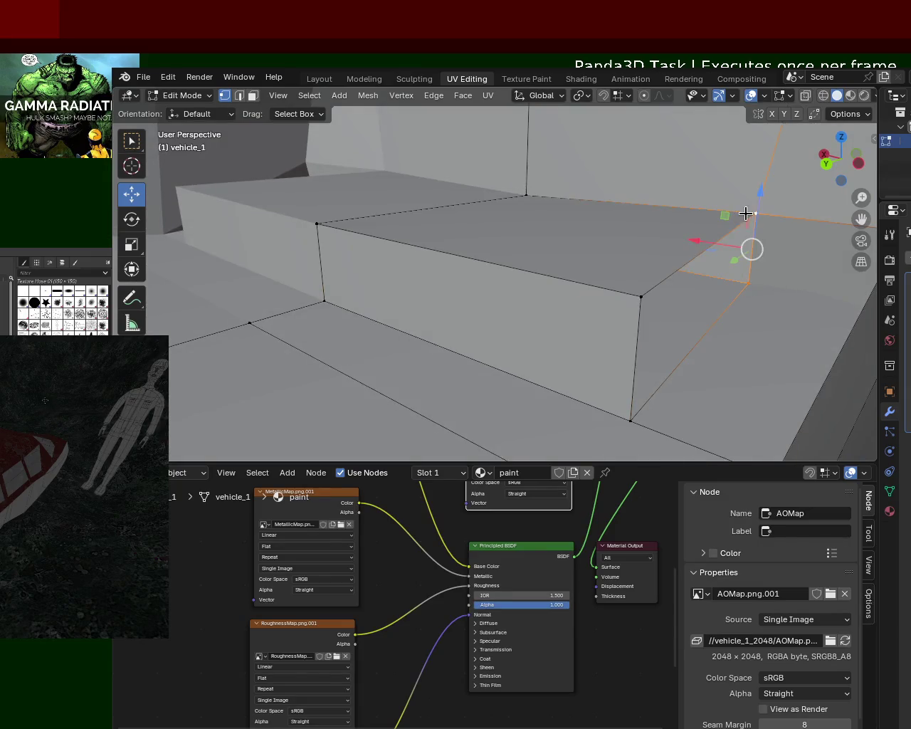
pyautogui.keyDown('shift'); pyautogui.click(640, 296); pyautogui.keyUp('shift')
pyautogui.keyDown('shift'); pyautogui.click(631, 422); pyautogui.keyUp('shift')
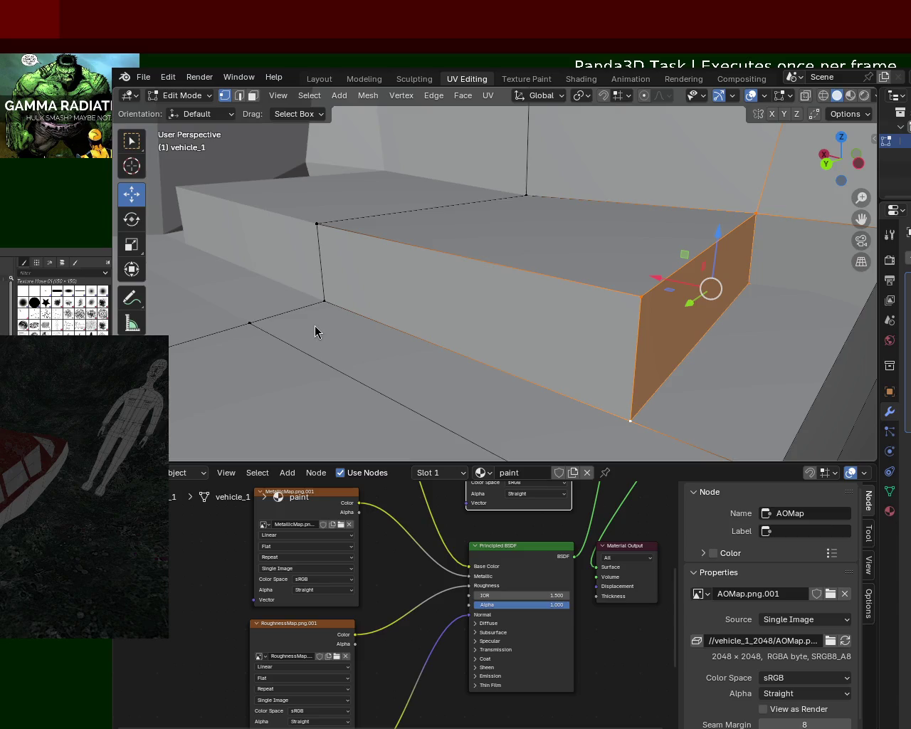
# Extrude the block's top face 0.35 m upward.
pyautogui.hotkey('alt', 'a')
pyautogui.moveTo(529, 313)
pyautogui.mouseDown(button='middle')
pyautogui.moveTo(536, 317)
pyautogui.moveTo(533, 306)
pyautogui.moveTo(398, 267)
pyautogui.moveTo(586, 309)
pyautogui.moveTo(546, 277)
pyautogui.moveTo(569, 329)
pyautogui.moveTo(546, 308)
pyautogui.mouseUp(button='middle')
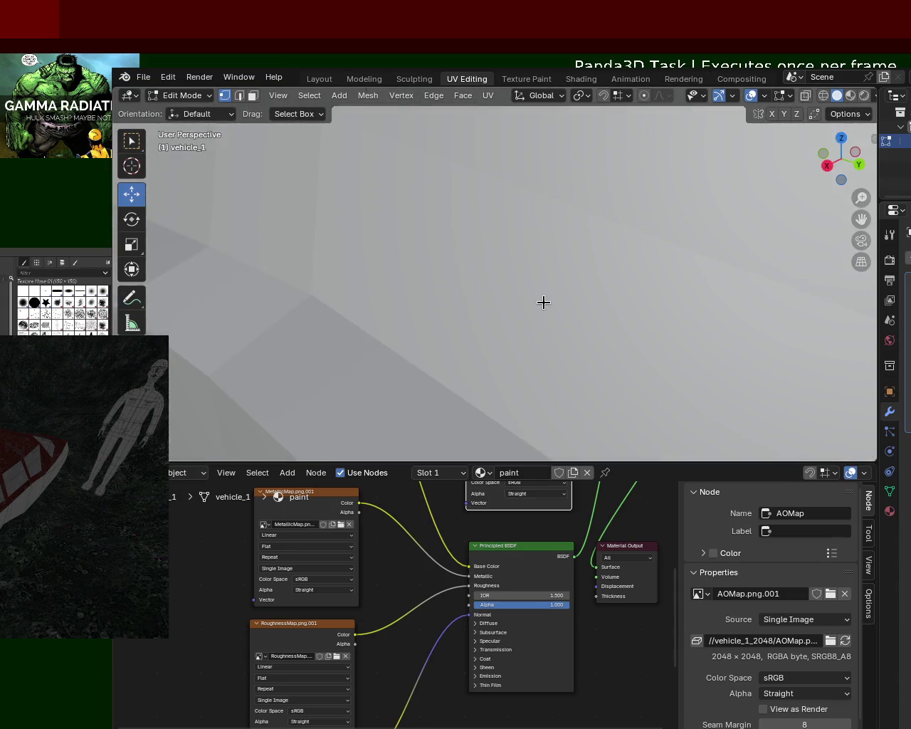
pyautogui.moveTo(638, 321)
pyautogui.mouseDown(button='middle')
pyautogui.moveTo(503, 309)
pyautogui.moveTo(482, 329)
pyautogui.moveTo(492, 314)
pyautogui.moveTo(407, 281)
pyautogui.mouseUp(button='middle')
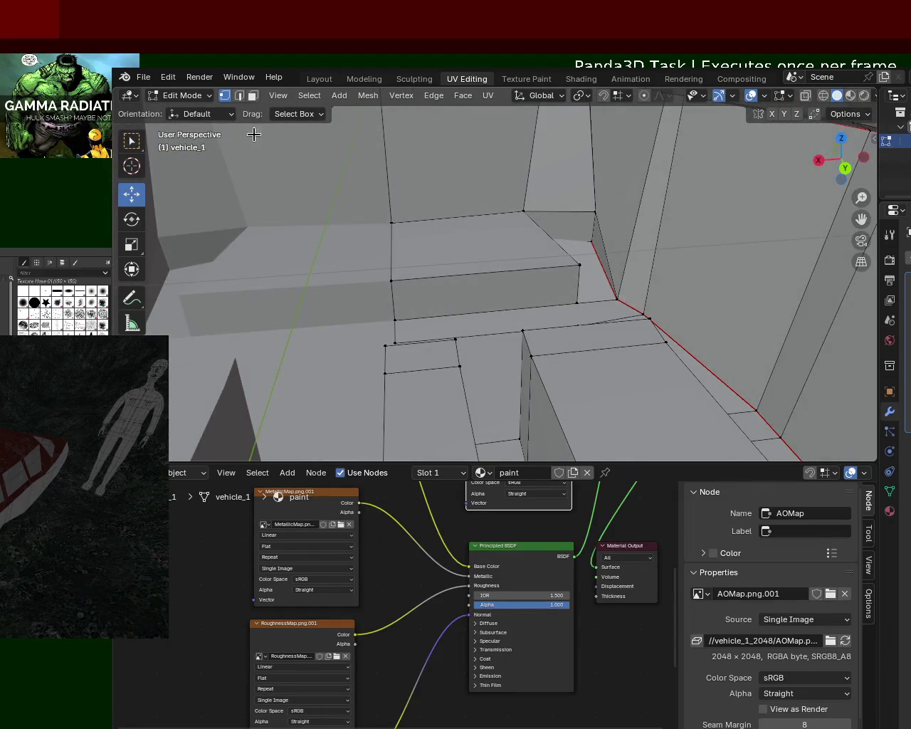
pyautogui.click(239, 96)
pyautogui.click(520, 269)
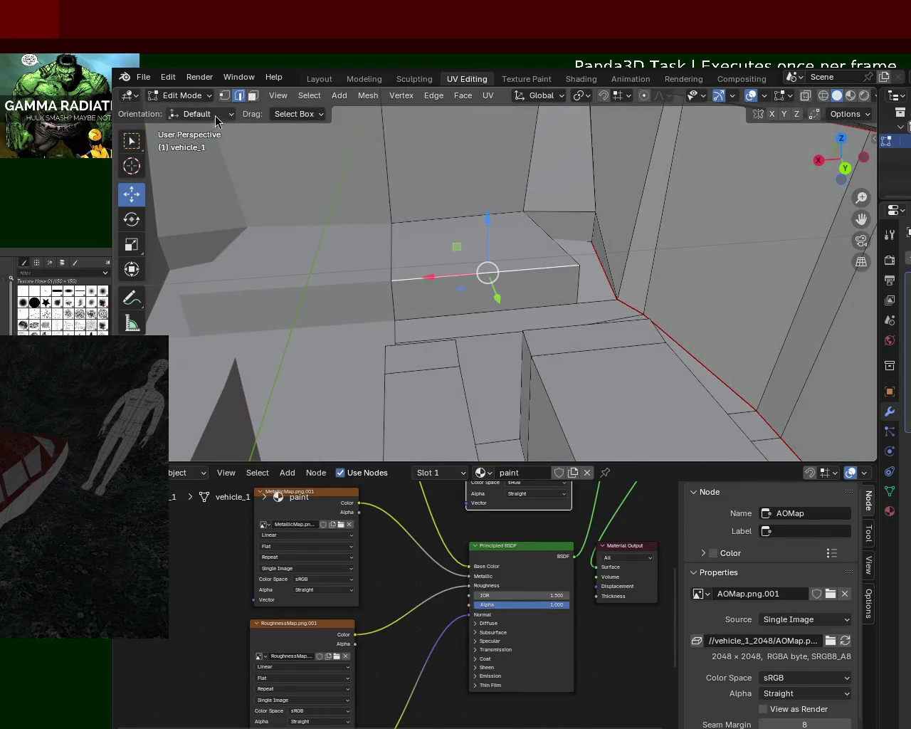
pyautogui.click(253, 95)
pyautogui.click(440, 230)
pyautogui.press('e')
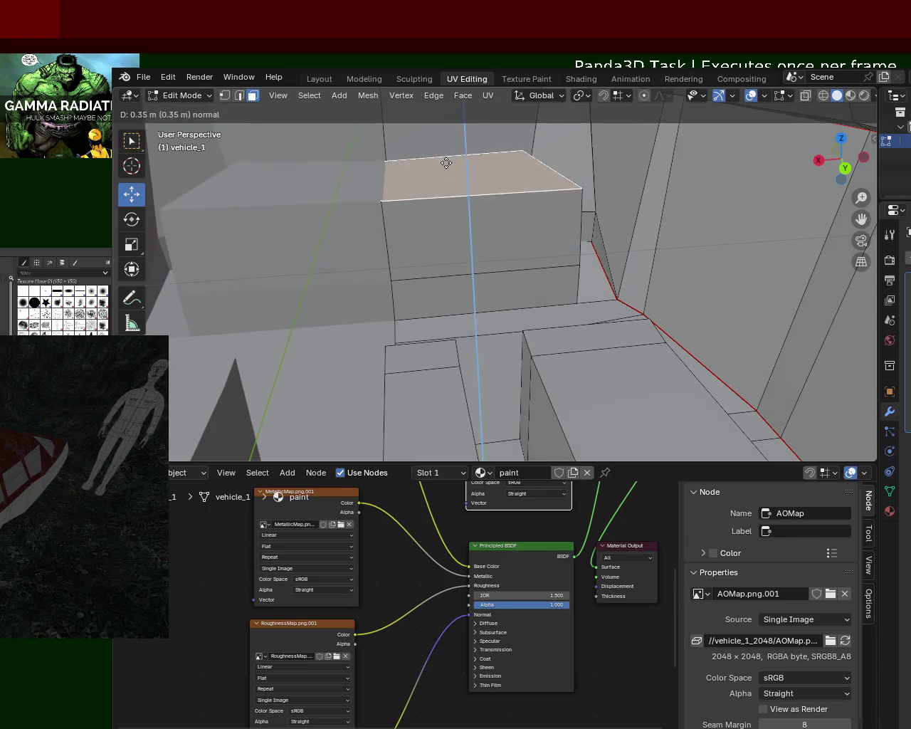
pyautogui.click(464, 206)
# Push the block's lower side band outward along Y.
pyautogui.click(461, 291)
pyautogui.scroll(5, 539, 277)
pyautogui.scroll(-5, 565, 277)
pyautogui.scroll(5, 463, 271)
pyautogui.scroll(-5, 451, 289)
pyautogui.moveTo(451, 289); pyautogui.dragTo(524, 284, button='middle')
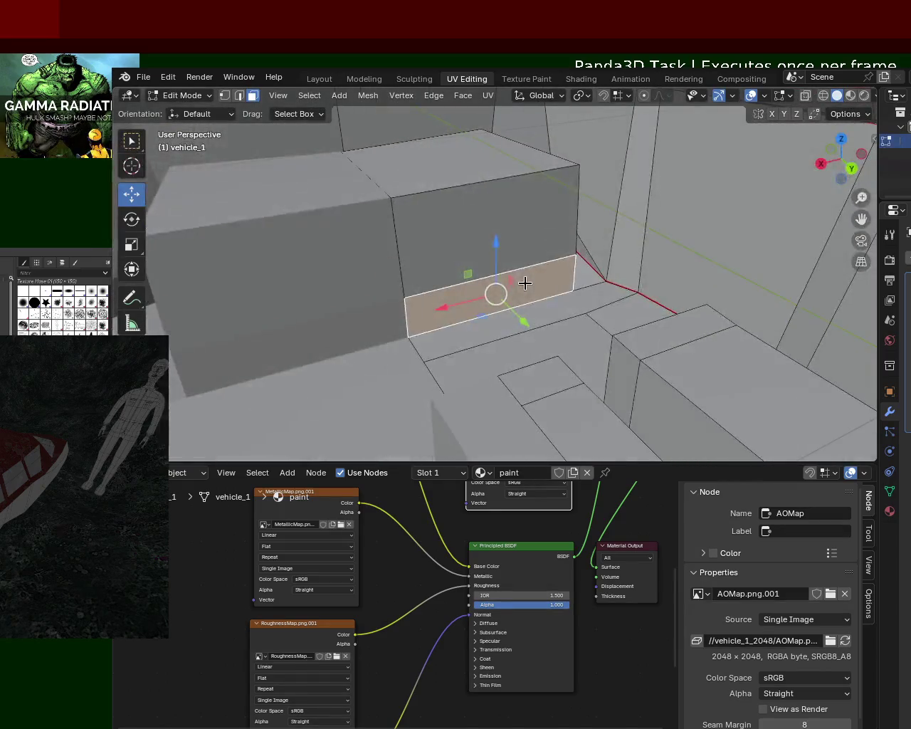
pyautogui.moveTo(523, 324); pyautogui.dragTo(535, 330)
pyautogui.moveTo(536, 330)
pyautogui.mouseDown(button='middle')
pyautogui.moveTo(474, 282)
pyautogui.moveTo(506, 270)
pyautogui.moveTo(525, 242)
pyautogui.moveTo(544, 315)
pyautogui.moveTo(510, 262)
pyautogui.mouseUp(button='middle')
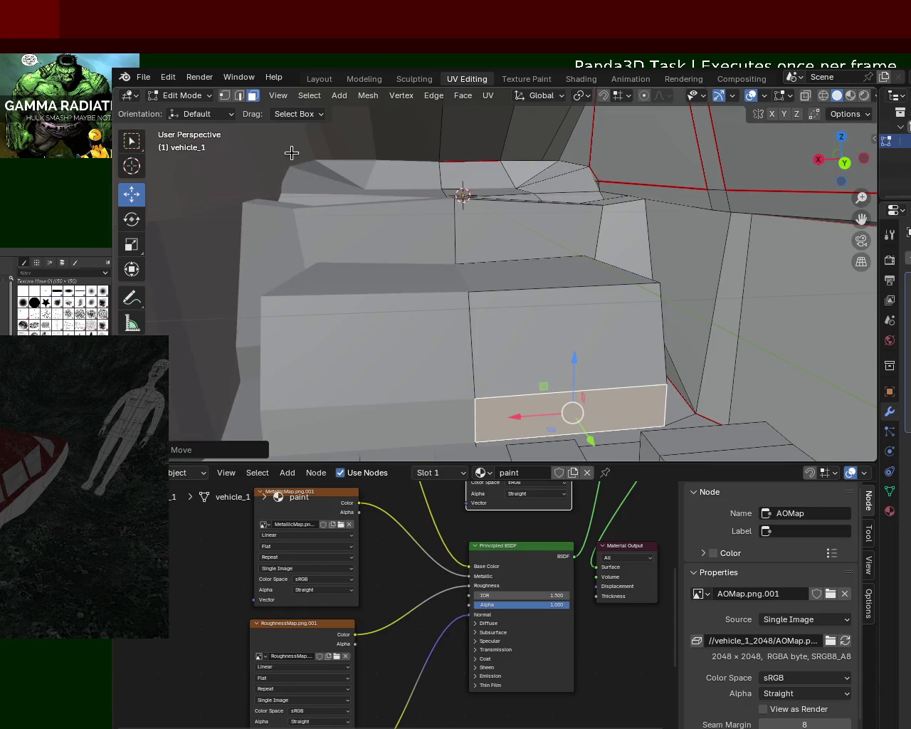
# Lower the block's top face slightly.
pyautogui.click(510, 246)
pyautogui.click(543, 293)
pyautogui.click(567, 273)
pyautogui.click(533, 267)
pyautogui.click(535, 268)
pyautogui.moveTo(541, 235); pyautogui.dragTo(540, 280)
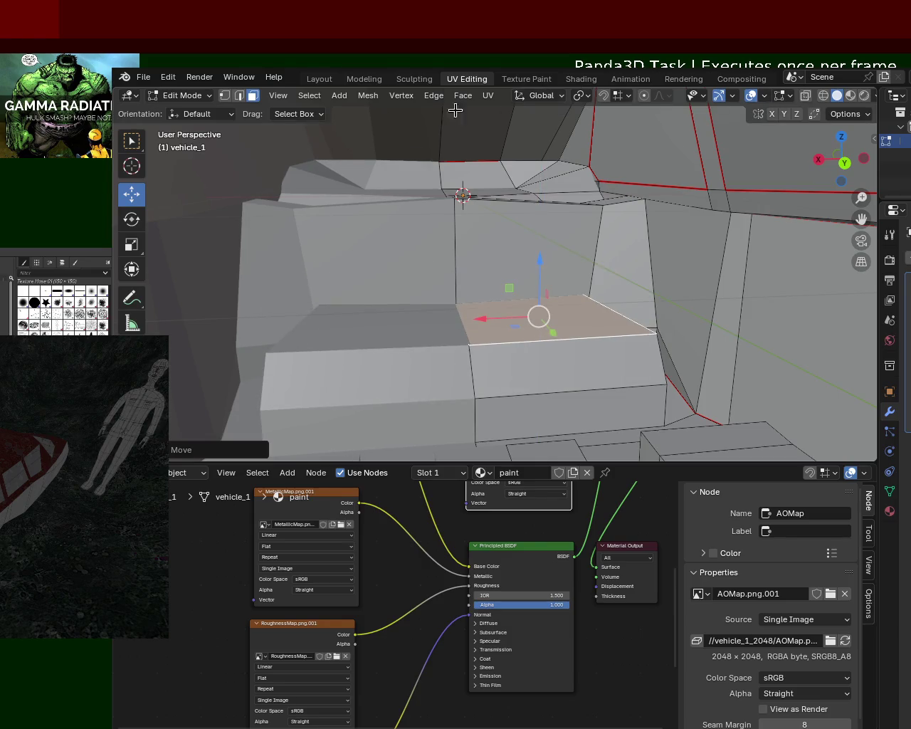
# Enable snapping and nudge a seat-step edge and vertex along X.
pyautogui.click(225, 95)
pyautogui.click(469, 347)
pyautogui.click(469, 346)
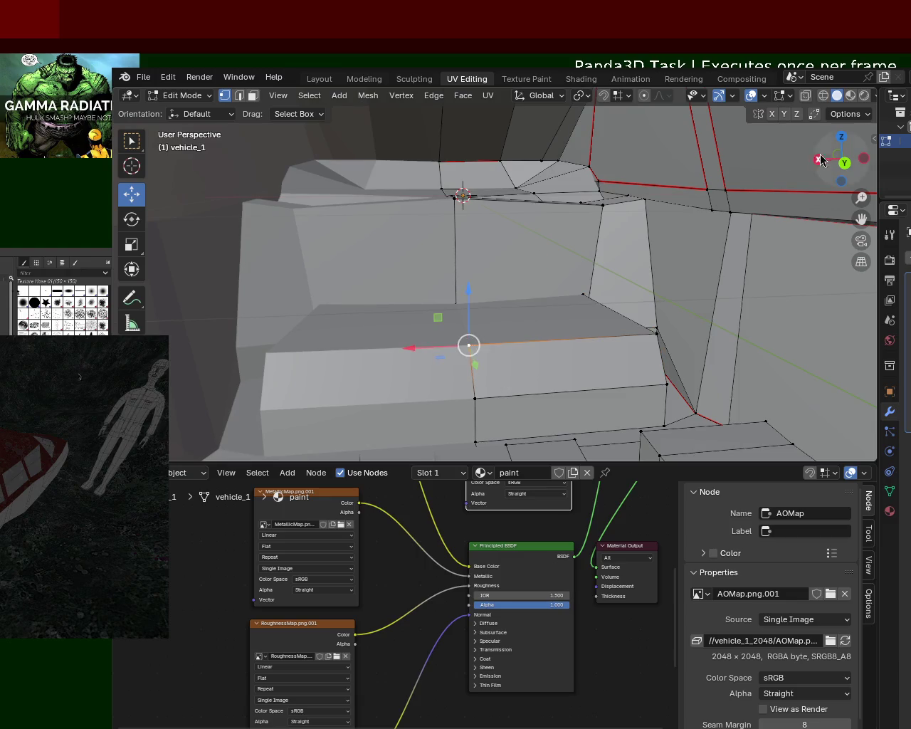
pyautogui.click(604, 97)
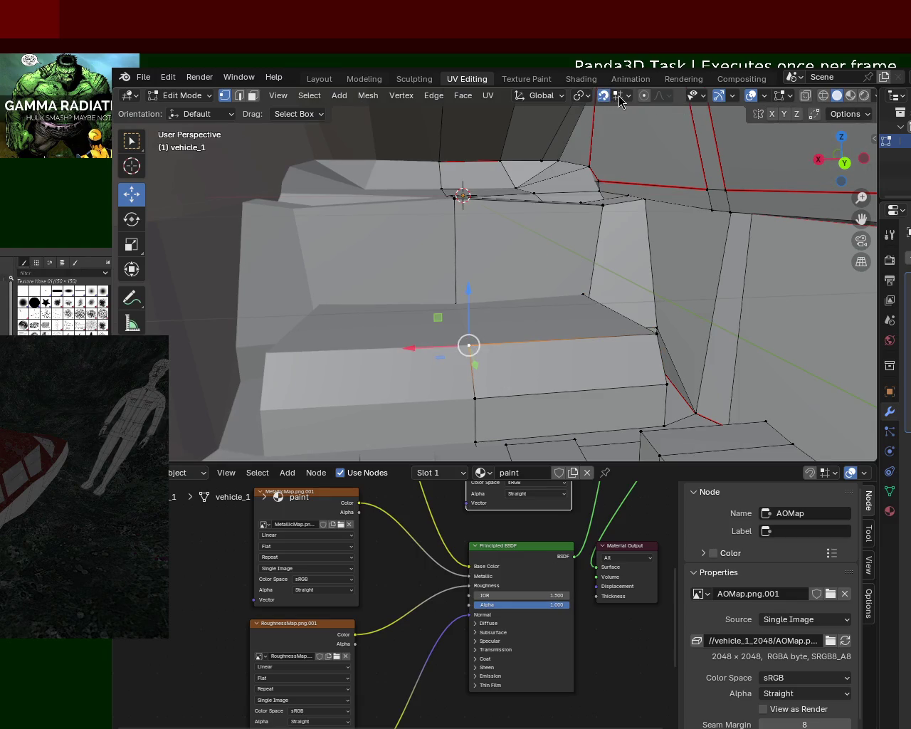
pyautogui.click(619, 98)
pyautogui.moveTo(410, 349); pyautogui.dragTo(447, 351)
pyautogui.click(456, 308)
pyautogui.moveTo(413, 306); pyautogui.dragTo(437, 306)
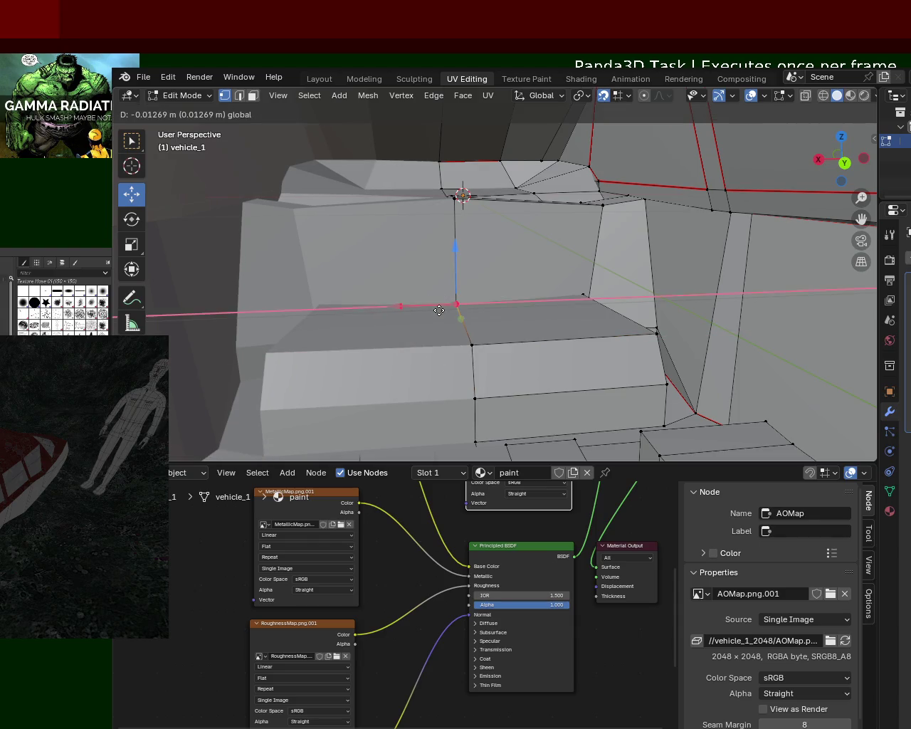
pyautogui.hotkey('alt', 'a')
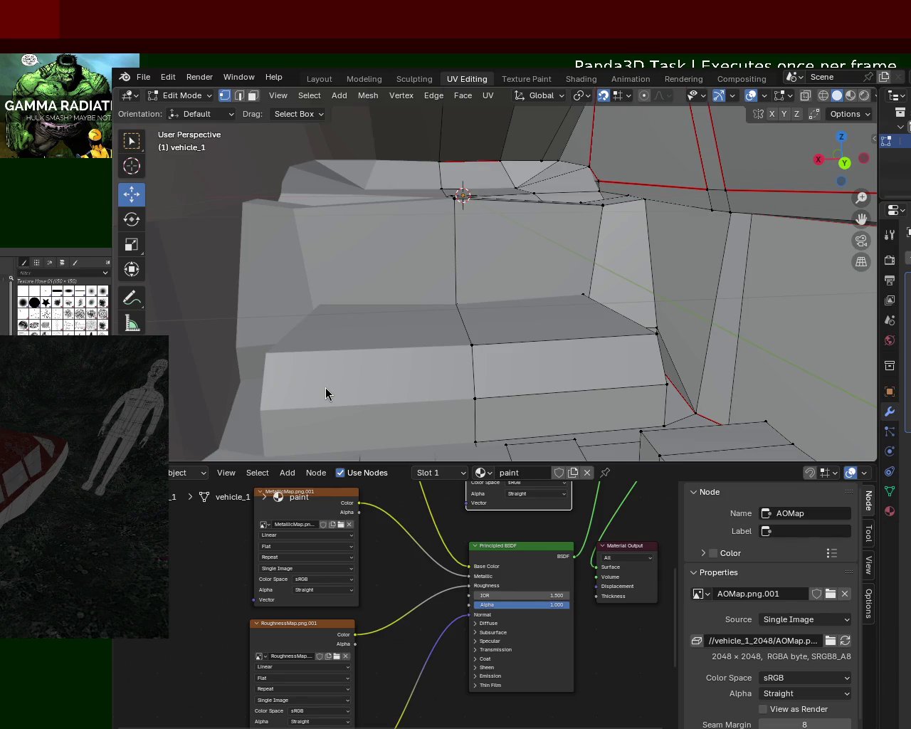
# Raise the block's top edge and adjust its end vertices along Z.
pyautogui.scroll(1, 549, 320)
pyautogui.scroll(2, 525, 256)
pyautogui.scroll(1, 534, 274)
pyautogui.scroll(1, 524, 267)
pyautogui.moveTo(523, 267)
pyautogui.mouseDown(button='middle')
pyautogui.moveTo(625, 339)
pyautogui.moveTo(608, 278)
pyautogui.mouseUp(button='middle')
pyautogui.click(702, 212)
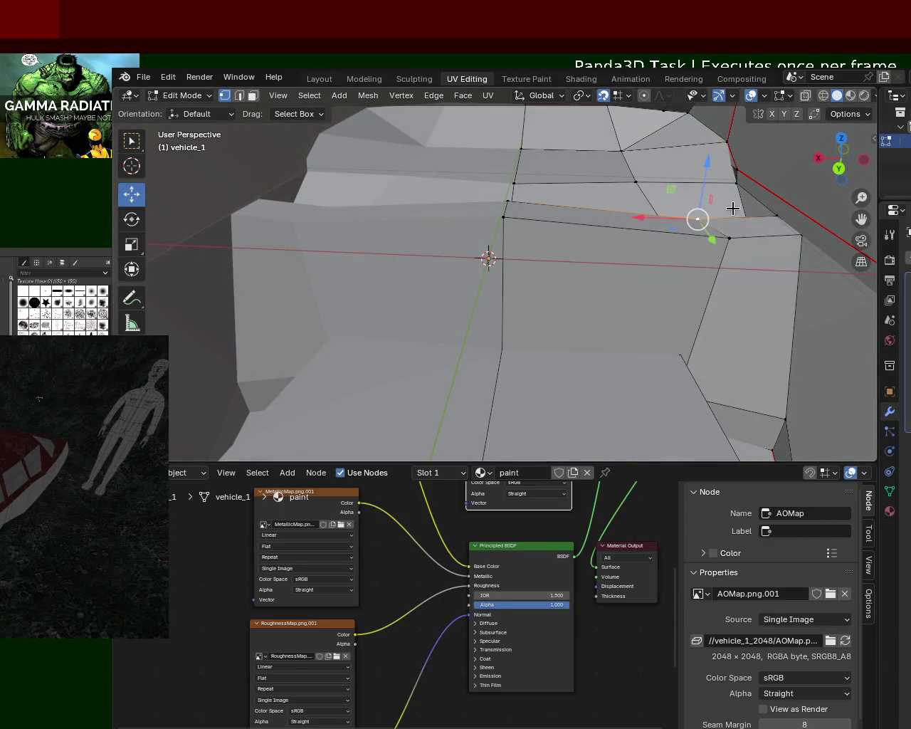
pyautogui.moveTo(699, 220); pyautogui.dragTo(702, 200)
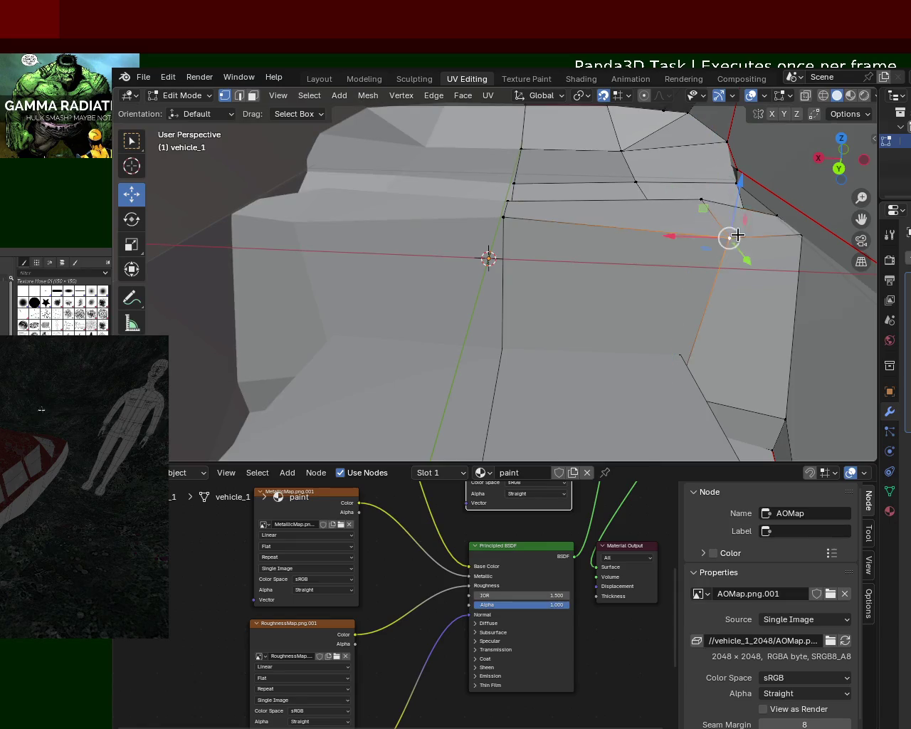
pyautogui.moveTo(729, 239); pyautogui.dragTo(733, 216)
pyautogui.click(507, 202)
pyautogui.moveTo(506, 170)
pyautogui.mouseDown()
pyautogui.moveTo(506, 184)
pyautogui.moveTo(518, 176)
pyautogui.mouseUp()
pyautogui.click(703, 201)
# With snapping off, raise the block's top face straight up along Z.
pyautogui.click(253, 94)
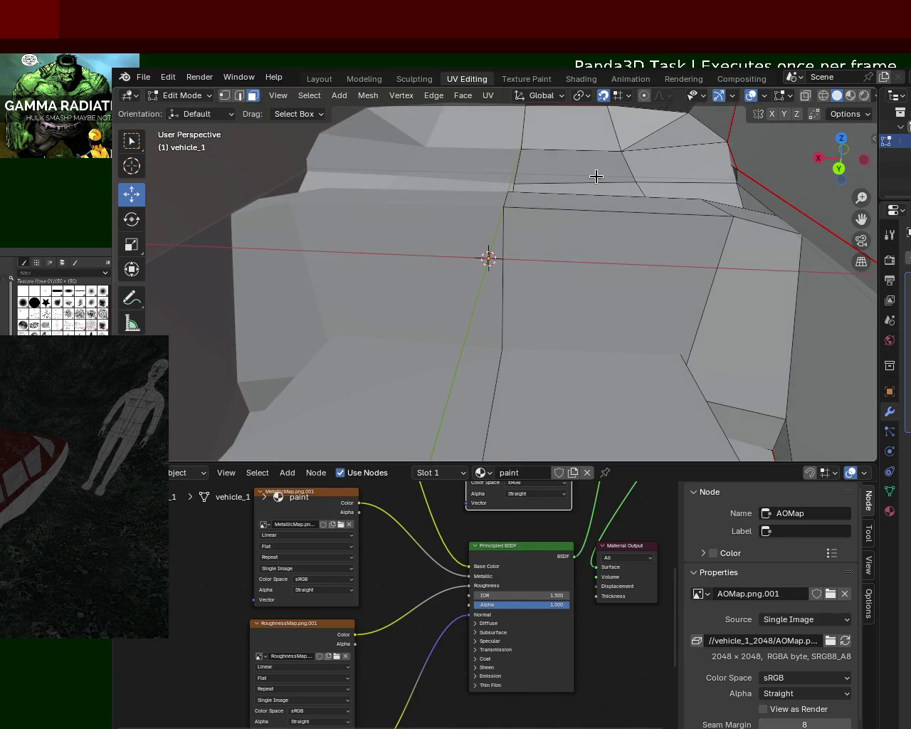
pyautogui.click(629, 199)
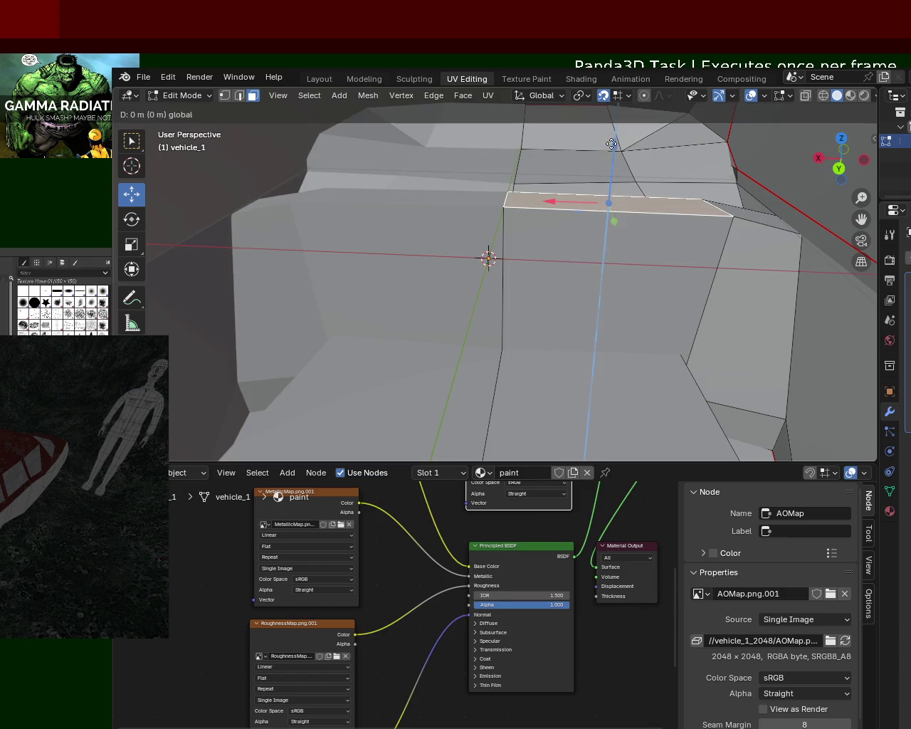
pyautogui.moveTo(610, 146); pyautogui.dragTo(611, 151)
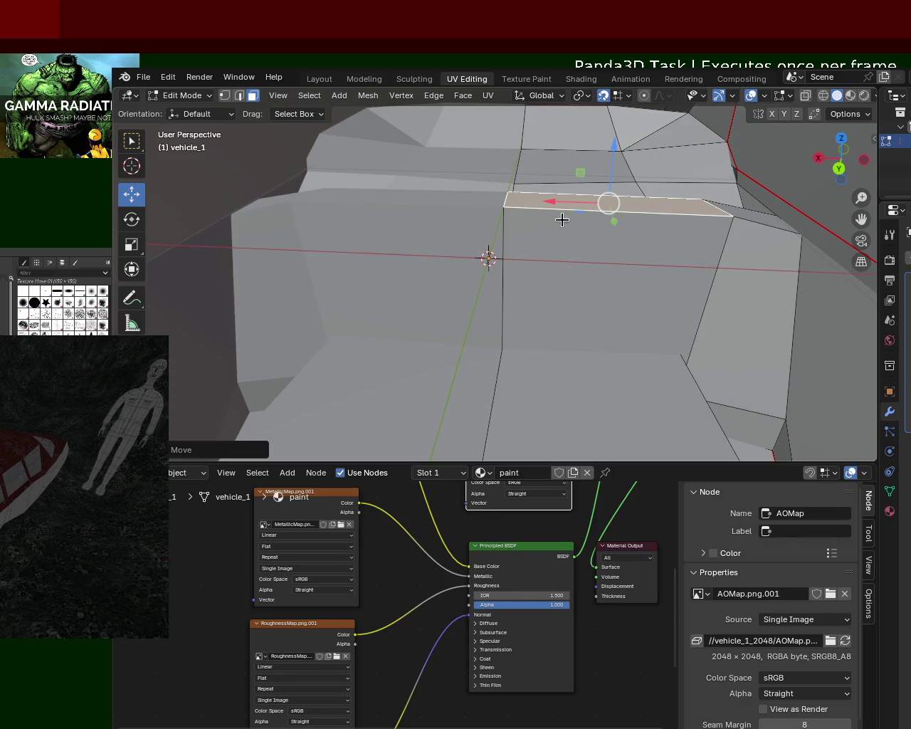
pyautogui.click(602, 96)
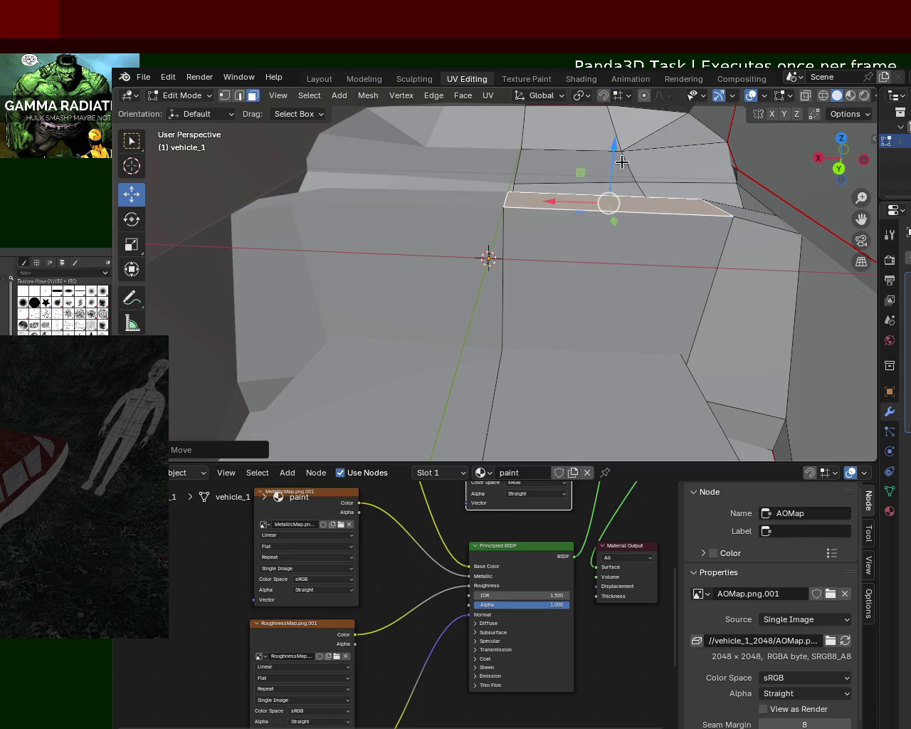
pyautogui.moveTo(622, 162); pyautogui.dragTo(619, 130)
pyautogui.moveTo(620, 130); pyautogui.dragTo(430, 193, button='middle')
pyautogui.scroll(-5, 536, 189)
pyautogui.moveTo(535, 189); pyautogui.dragTo(568, 200, button='middle')
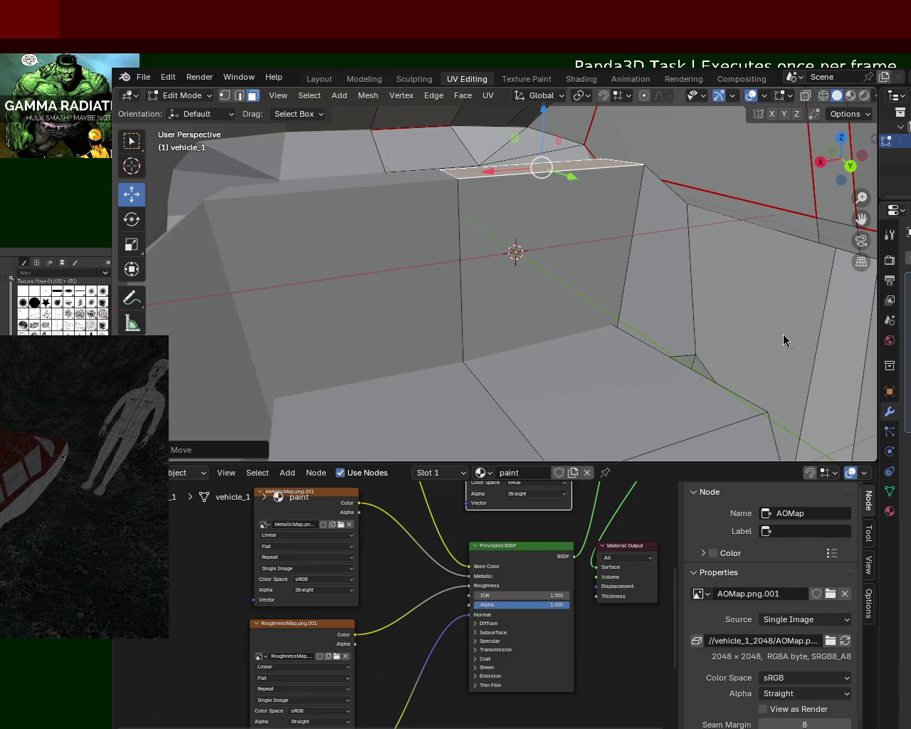
# Zoom in on the seat and select a seat-back vertex in vertex select mode.
pyautogui.scroll(5, 612, 291)
pyautogui.scroll(-5, 592, 284)
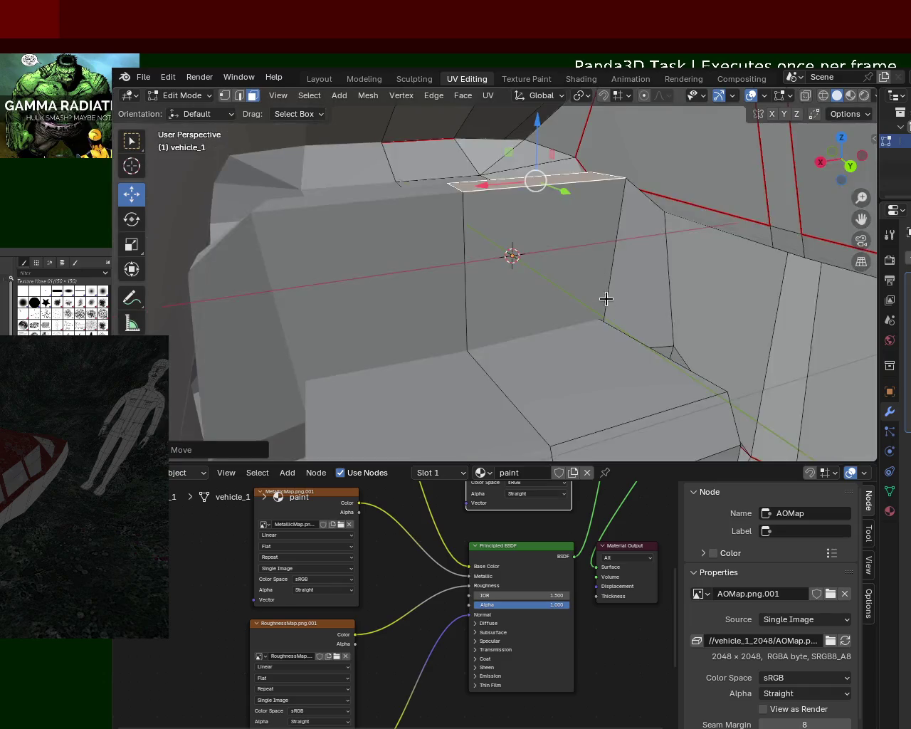
pyautogui.moveTo(602, 291); pyautogui.dragTo(583, 322, button='middle')
pyautogui.scroll(3, 646, 346)
pyautogui.keyDown('shift'); pyautogui.moveTo(595, 260); pyautogui.dragTo(584, 277, button='middle'); pyautogui.keyUp('shift')
pyautogui.scroll(2, 584, 277)
pyautogui.click(224, 95)
pyautogui.click(479, 255)
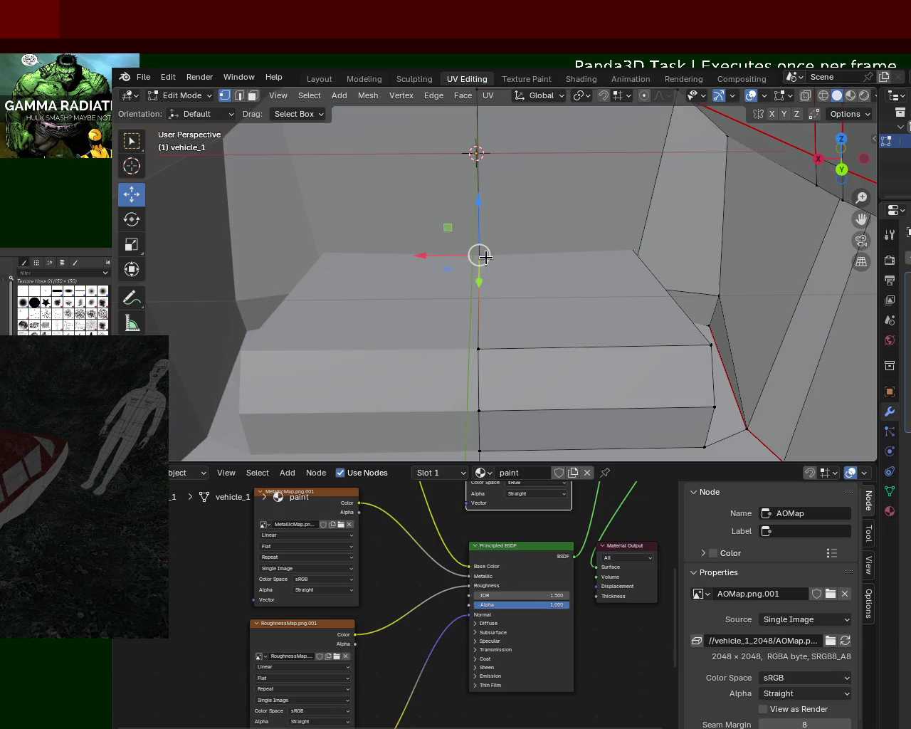
# Lower the seat-back vertex along Z toward the cushion's top edge.
pyautogui.moveTo(479, 203); pyautogui.dragTo(475, 283)
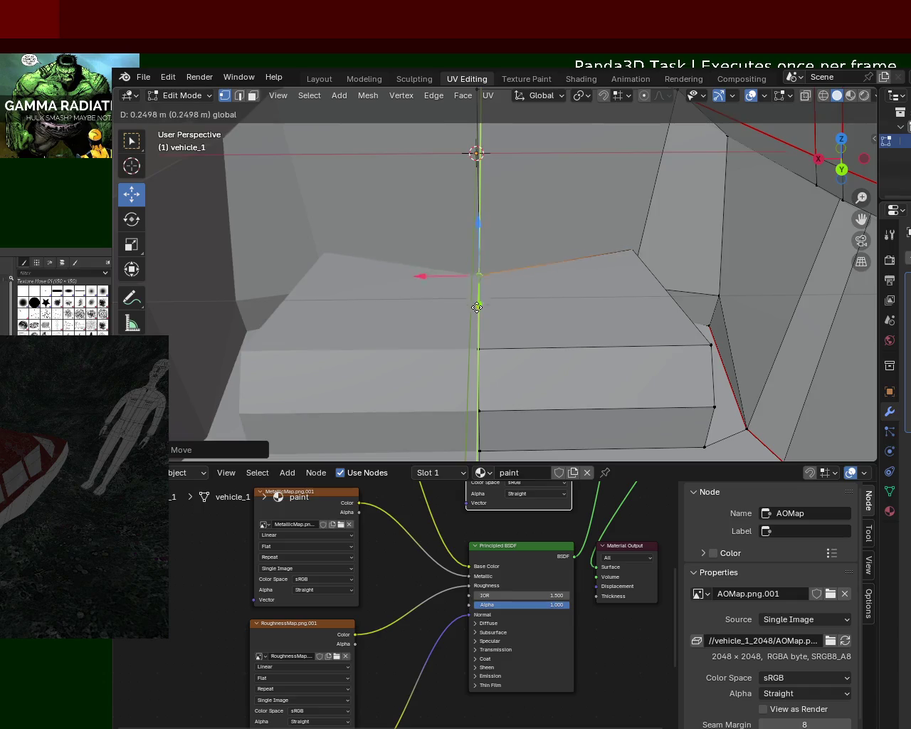
pyautogui.moveTo(475, 283); pyautogui.dragTo(502, 287, button='middle')
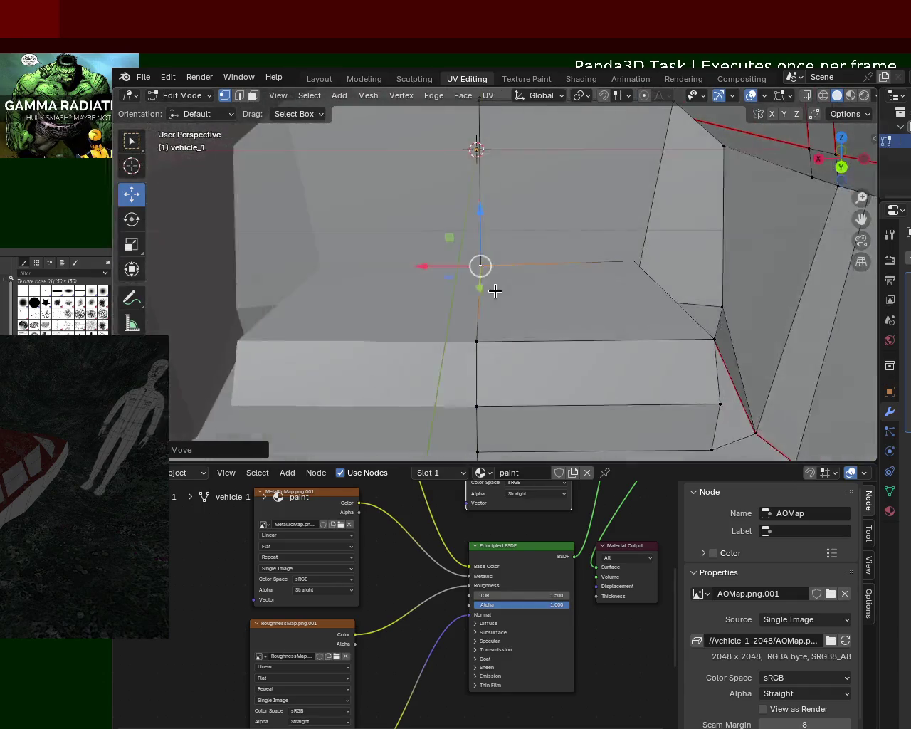
pyautogui.moveTo(479, 287); pyautogui.dragTo(479, 294)
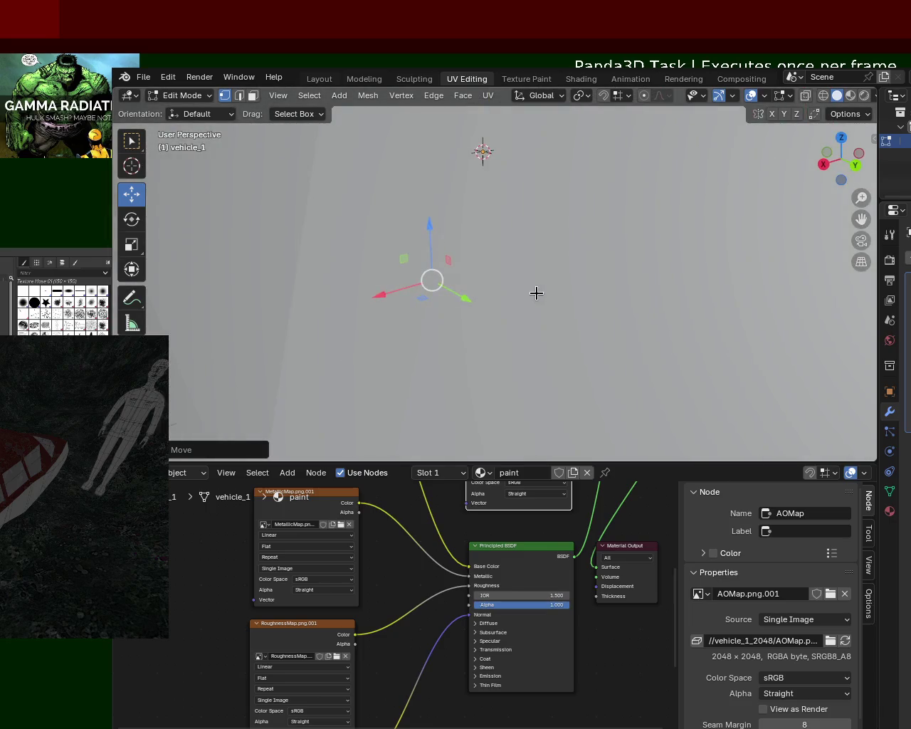
pyautogui.moveTo(480, 293); pyautogui.dragTo(515, 273, button='middle')
pyautogui.moveTo(496, 216); pyautogui.dragTo(498, 226)
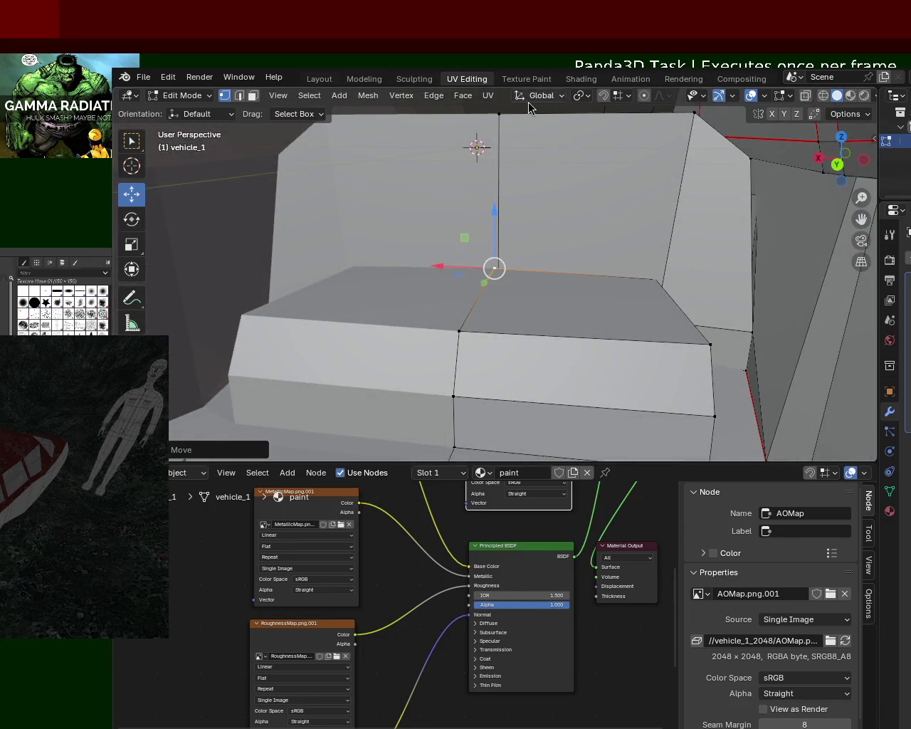
# Enable vertex snapping and slide the vertex along X into line with the cushion edge.
pyautogui.click(602, 95)
pyautogui.moveTo(468, 271); pyautogui.dragTo(487, 277)
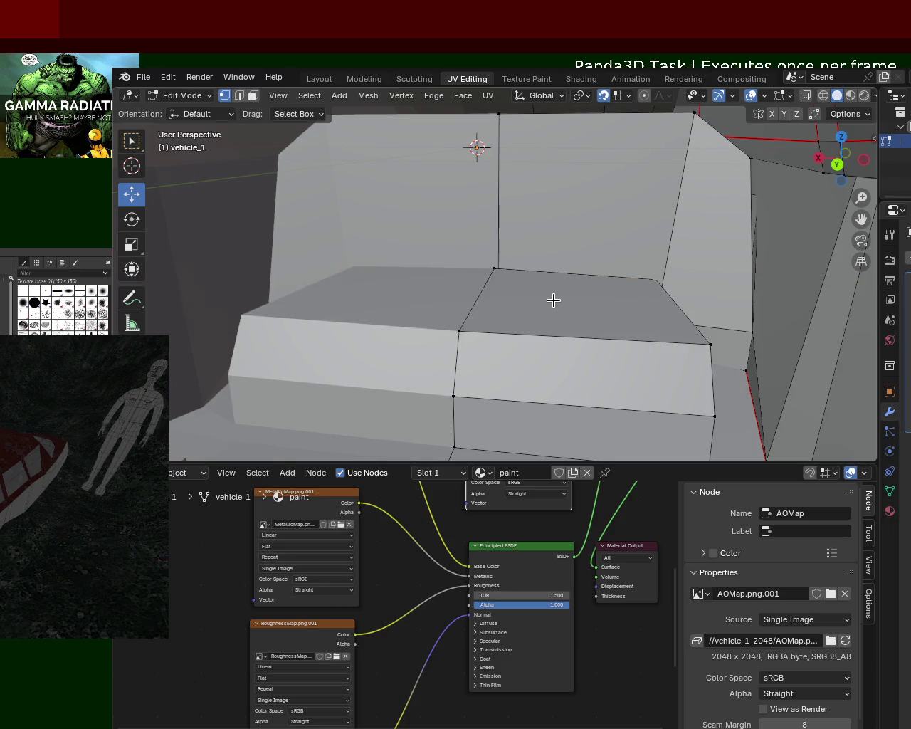
pyautogui.scroll(2, 541, 303)
pyautogui.scroll(3, 509, 288)
pyautogui.scroll(4, 490, 276)
pyautogui.scroll(-4, 488, 275)
pyautogui.scroll(-4, 456, 295)
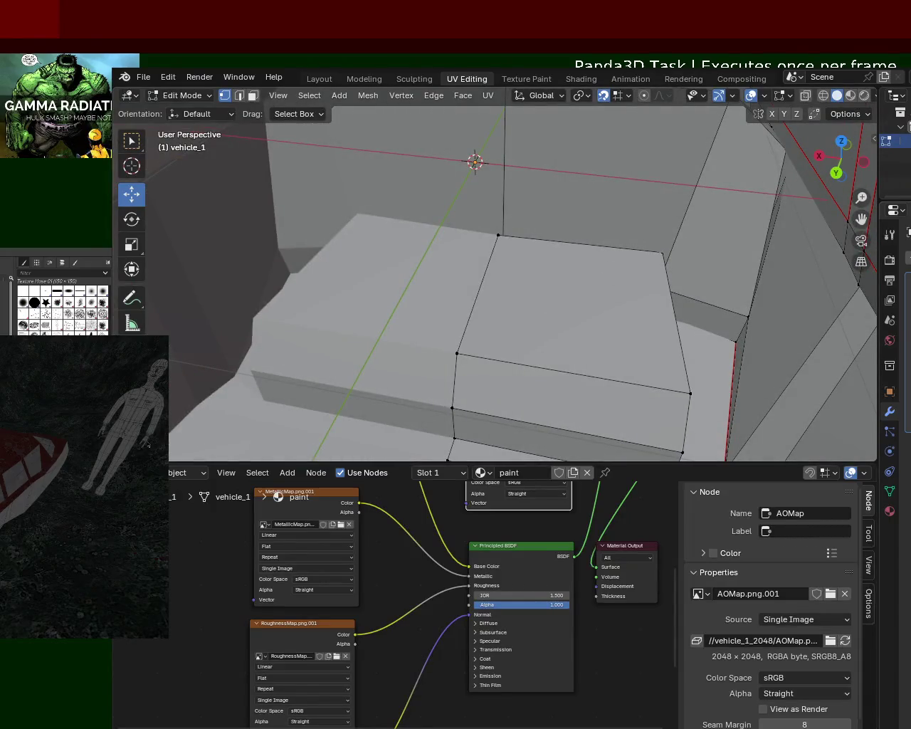
pyautogui.moveTo(543, 291)
pyautogui.mouseDown(button='middle')
pyautogui.moveTo(449, 304)
pyautogui.moveTo(558, 288)
pyautogui.moveTo(543, 320)
pyautogui.mouseUp(button='middle')
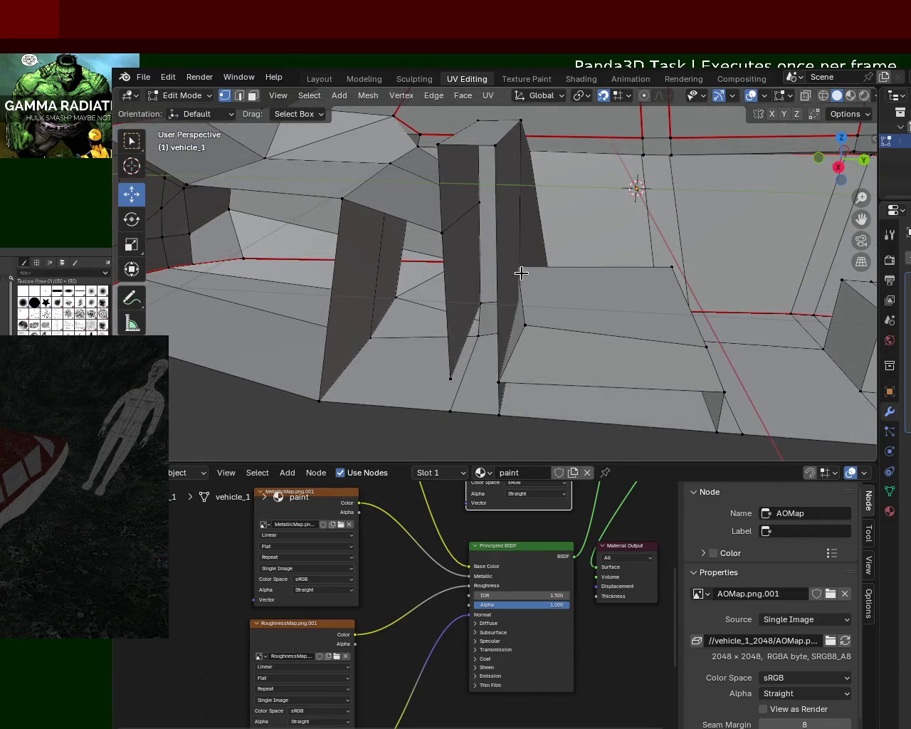
# Shift a seat-corner vertex sideways along X.
pyautogui.moveTo(516, 270)
pyautogui.mouseDown(button='middle')
pyautogui.moveTo(564, 274)
pyautogui.moveTo(575, 261)
pyautogui.moveTo(596, 278)
pyautogui.moveTo(577, 271)
pyautogui.mouseUp(button='middle')
pyautogui.click(575, 262)
pyautogui.moveTo(576, 272)
pyautogui.mouseDown()
pyautogui.moveTo(596, 274)
pyautogui.moveTo(576, 273)
pyautogui.mouseUp()
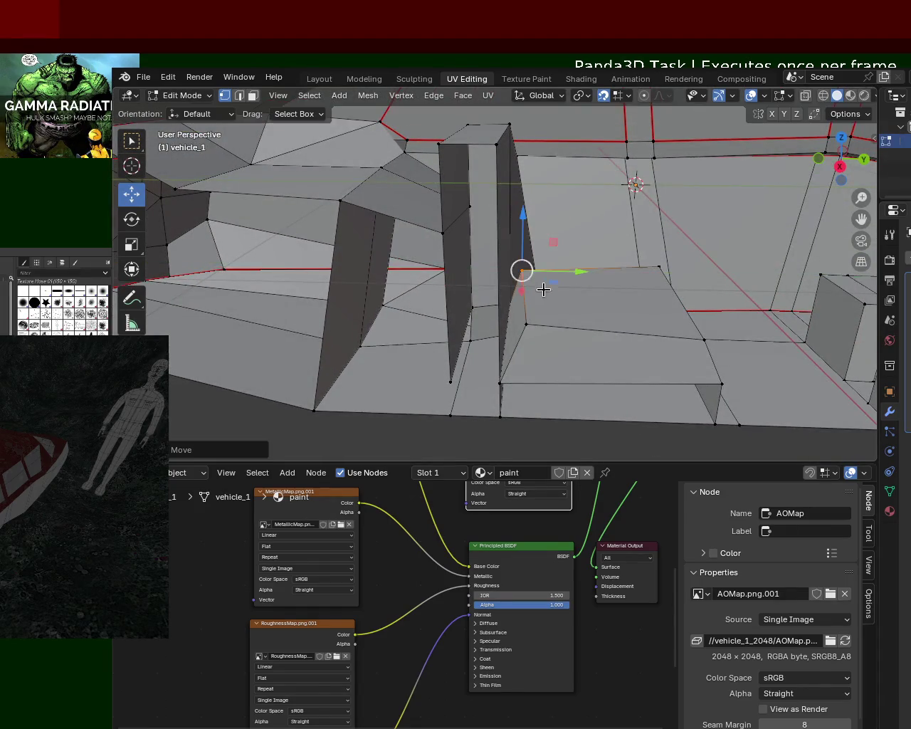
# Select the pillar's vertical edge and subdivide it.
pyautogui.moveTo(577, 273); pyautogui.dragTo(222, 86, button='middle')
pyautogui.moveTo(446, 304)
pyautogui.mouseDown(button='middle')
pyautogui.moveTo(506, 309)
pyautogui.moveTo(514, 320)
pyautogui.mouseUp(button='middle')
pyautogui.click(496, 388)
pyautogui.keyDown('shift'); pyautogui.click(500, 146); pyautogui.keyUp('shift')
pyautogui.rightClick(501, 147)
pyautogui.click(500, 146)
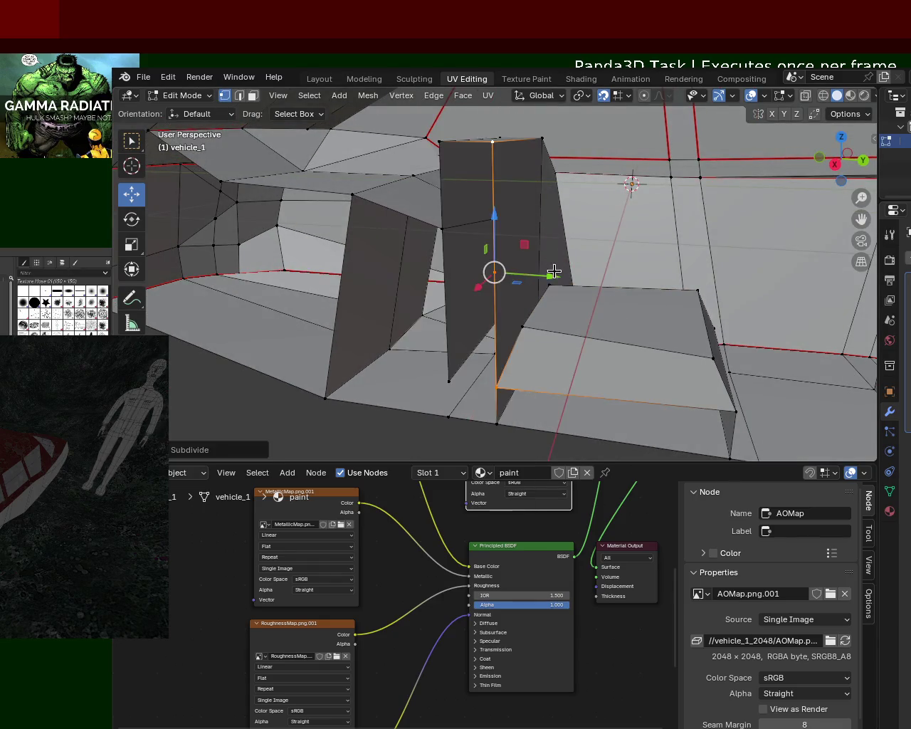
# Try snapping the new midpoint vertex onto a far vertex, then undo it.
pyautogui.moveTo(500, 150); pyautogui.dragTo(559, 302, button='middle')
pyautogui.click(515, 287)
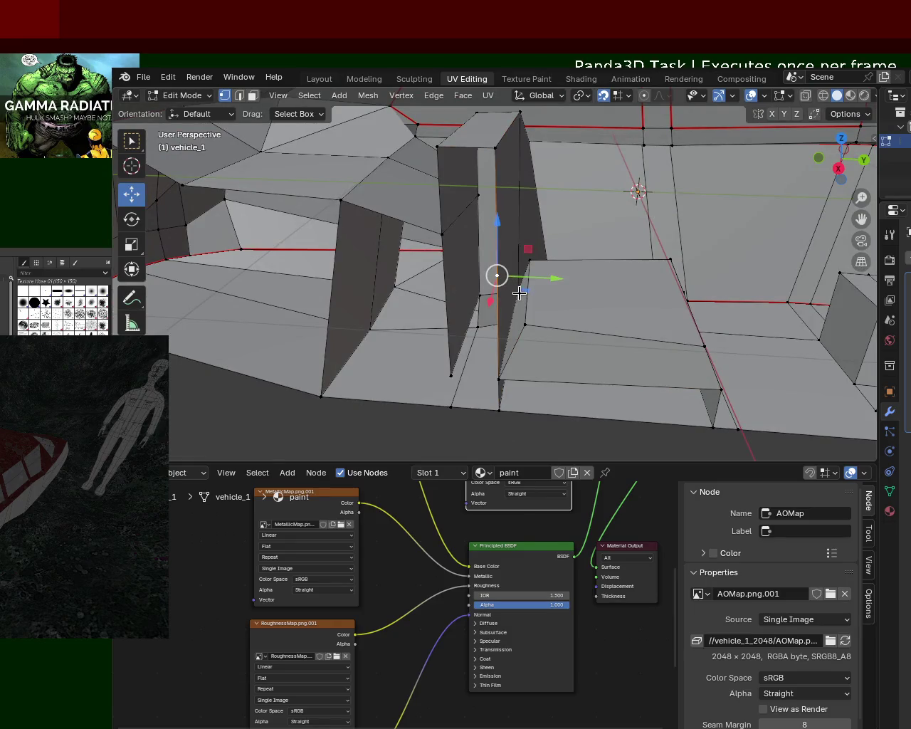
pyautogui.moveTo(497, 276); pyautogui.dragTo(525, 305)
pyautogui.hotkey('ctrl', 'z')
pyautogui.moveTo(485, 296)
pyautogui.mouseDown(button='middle')
pyautogui.moveTo(540, 358)
pyautogui.moveTo(541, 306)
pyautogui.mouseUp(button='middle')
# Subdivide the edge between the midpoint and top vertices and slide the new vertex along it.
pyautogui.keyDown('shift'); pyautogui.click(544, 134); pyautogui.keyUp('shift')
pyautogui.hotkey('ctrl', 'e')
pyautogui.click(552, 224)
pyautogui.click(551, 224)
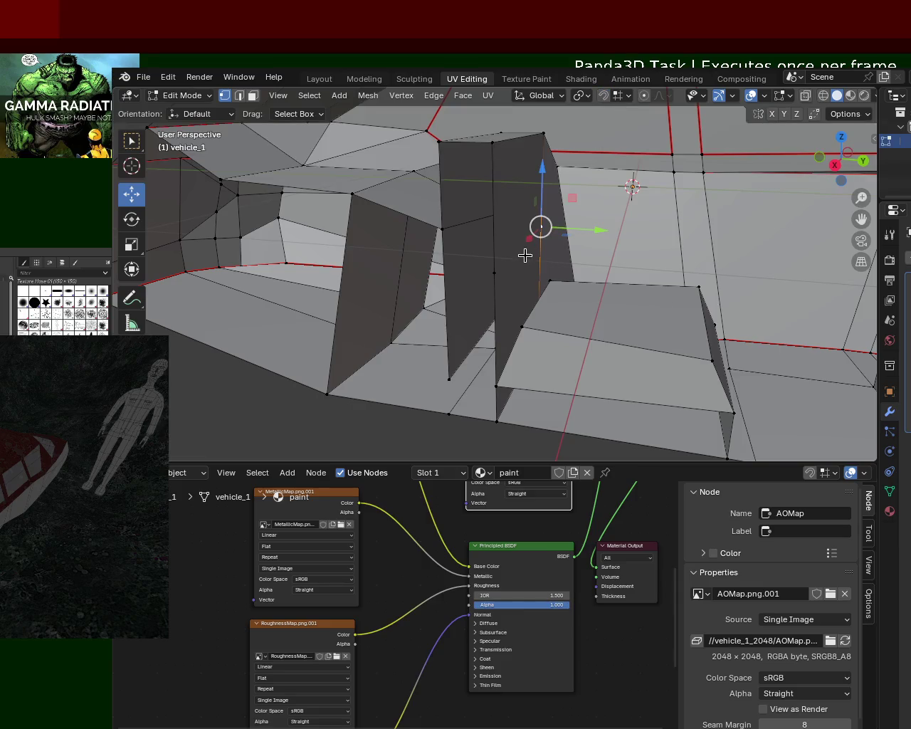
pyautogui.hotkey('shift', 'v')
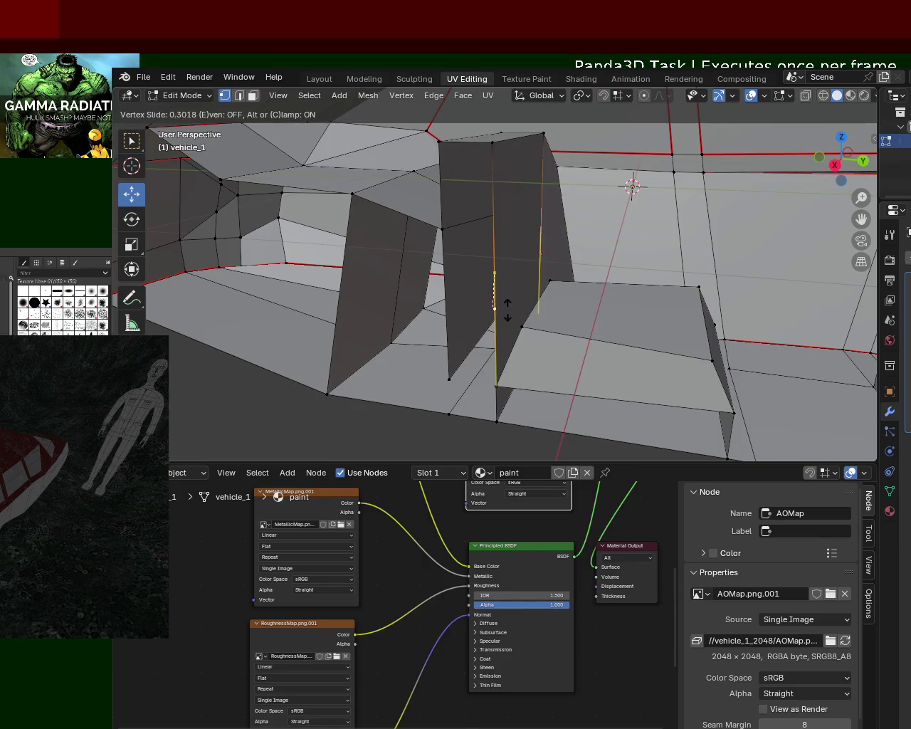
pyautogui.click(519, 295)
# Merge vertices into the seat corner and another pair, then undo both merges.
pyautogui.click(545, 276)
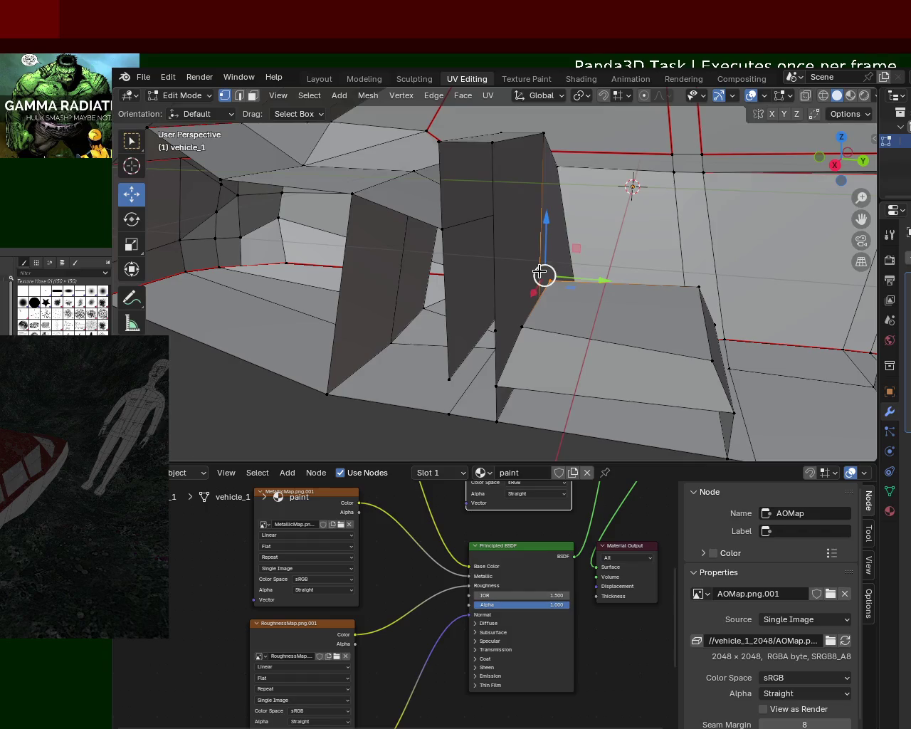
pyautogui.press('m')
pyautogui.click(541, 274)
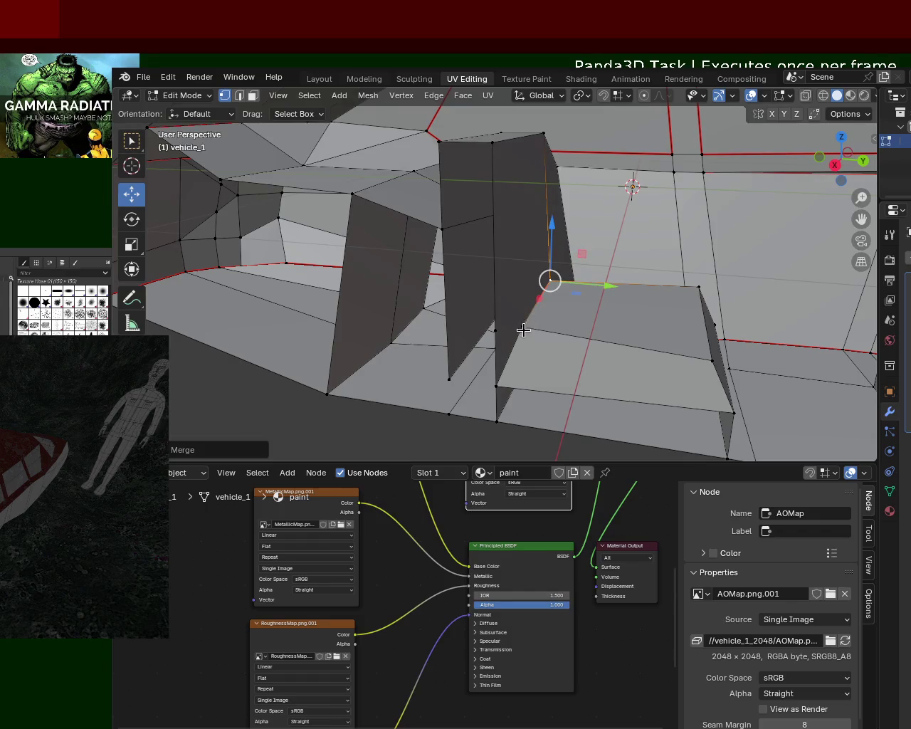
pyautogui.click(524, 328)
pyautogui.keyDown('shift'); pyautogui.click(490, 337); pyautogui.keyUp('shift')
pyautogui.press('m')
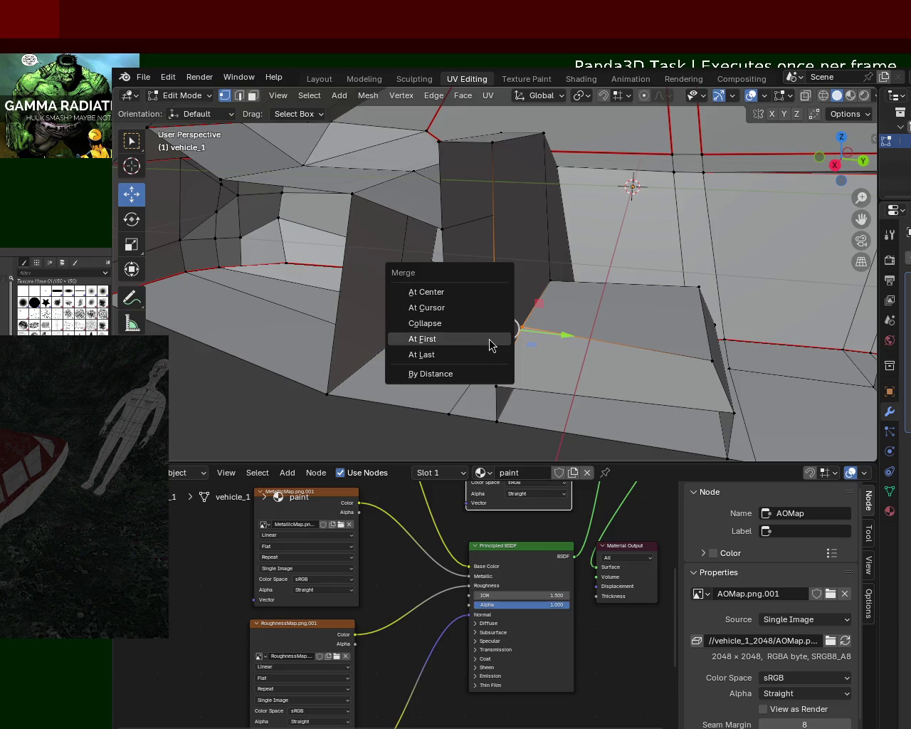
pyautogui.click(489, 338)
pyautogui.hotkey('ctrl', 'z')
pyautogui.hotkey('ctrl', 'z')
pyautogui.hotkey('ctrl', 'z')
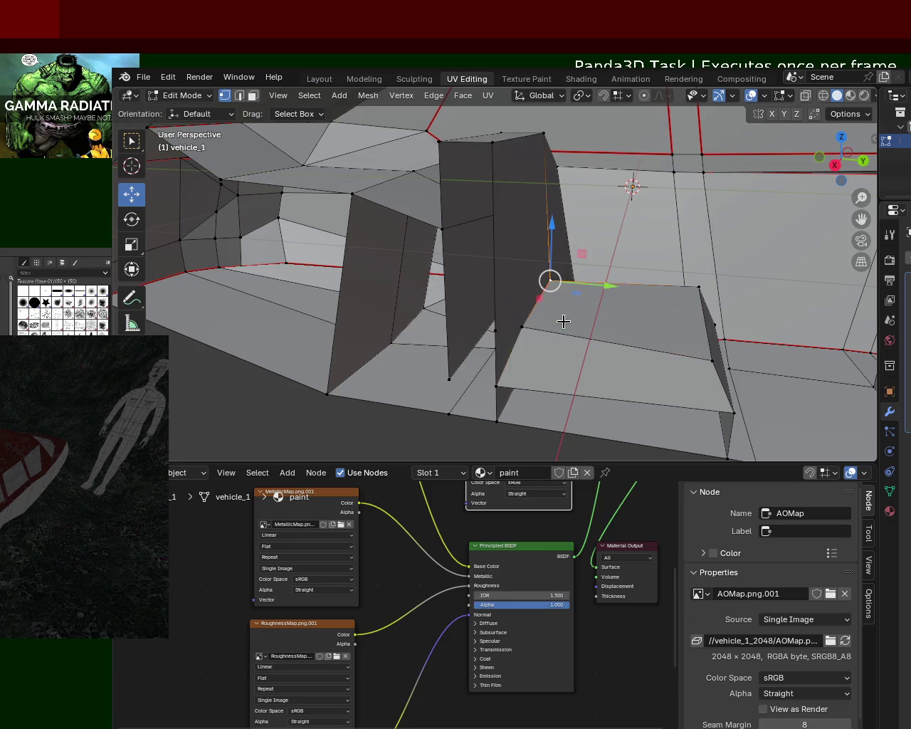
pyautogui.hotkey('ctrl', 'z')
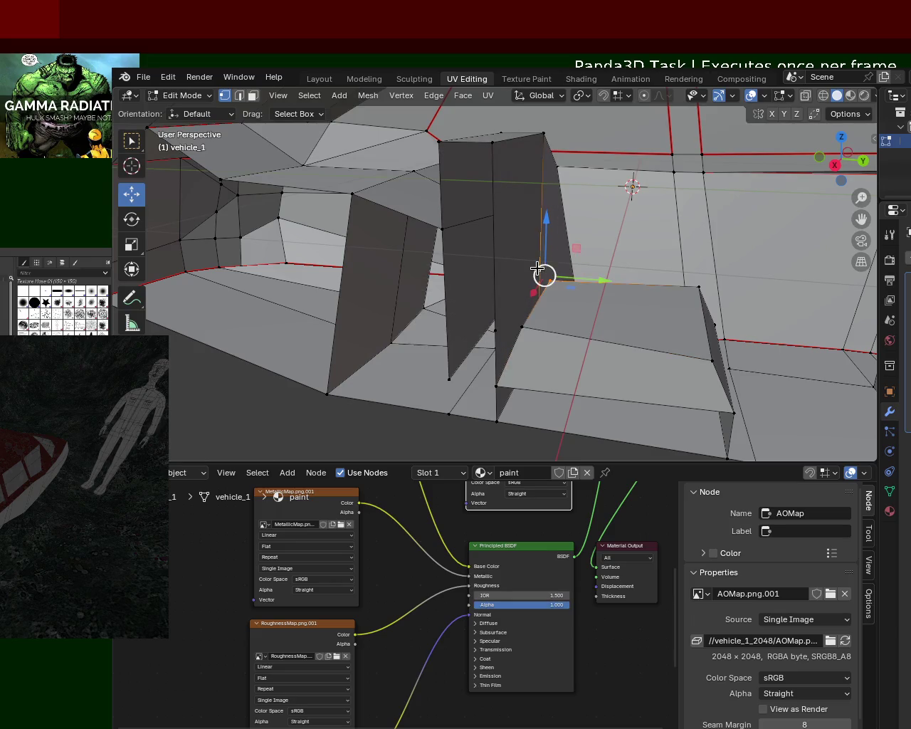
# Merge the extra pillar vertex At Last into the seat corner and clear the selection.
pyautogui.press('m')
pyautogui.click(533, 287)
pyautogui.moveTo(539, 269); pyautogui.dragTo(500, 330)
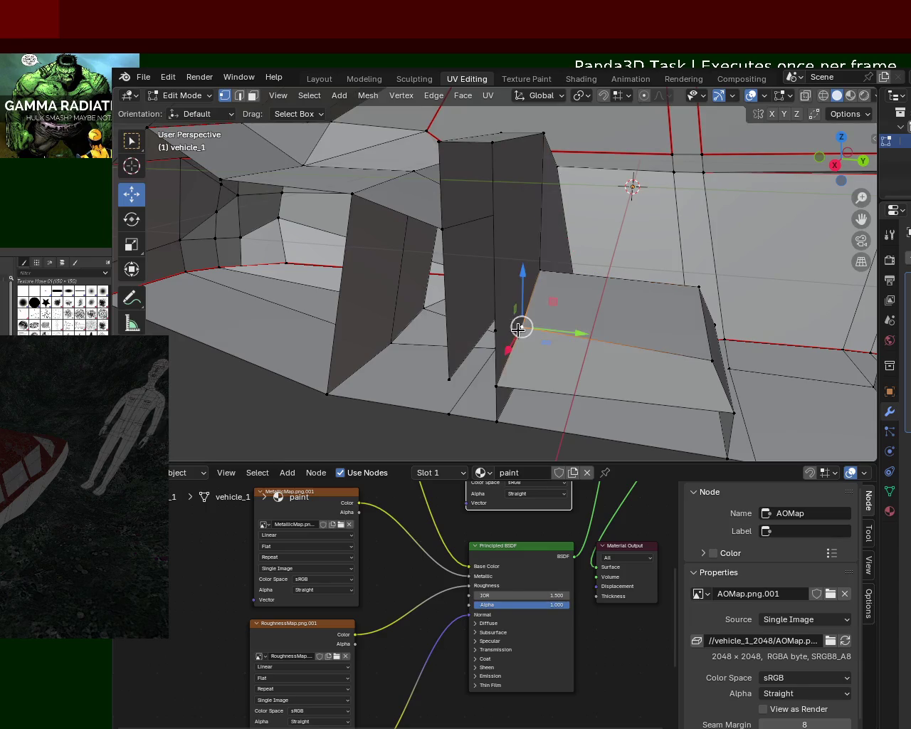
pyautogui.press('m')
pyautogui.click(500, 332)
pyautogui.click(573, 313)
pyautogui.moveTo(573, 313)
pyautogui.mouseDown(button='middle')
pyautogui.moveTo(406, 286)
pyautogui.moveTo(577, 298)
pyautogui.moveTo(547, 281)
pyautogui.moveTo(691, 307)
pyautogui.moveTo(610, 275)
pyautogui.moveTo(635, 250)
pyautogui.moveTo(579, 289)
pyautogui.moveTo(553, 285)
pyautogui.moveTo(584, 293)
pyautogui.moveTo(544, 324)
pyautogui.moveTo(494, 240)
pyautogui.moveTo(515, 281)
pyautogui.moveTo(417, 240)
pyautogui.moveTo(490, 248)
pyautogui.mouseUp(button='middle')
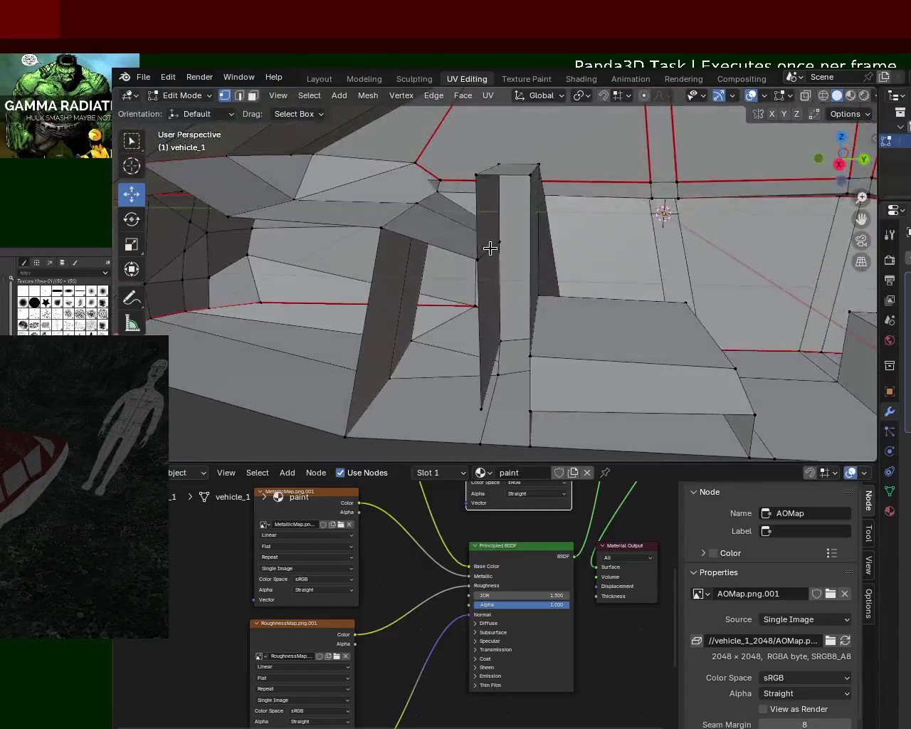
# Select the pillar's vertical edge and shift it sideways along Y.
pyautogui.click(498, 241)
pyautogui.moveTo(527, 241); pyautogui.dragTo(456, 240)
pyautogui.moveTo(456, 240); pyautogui.dragTo(447, 269, button='middle')
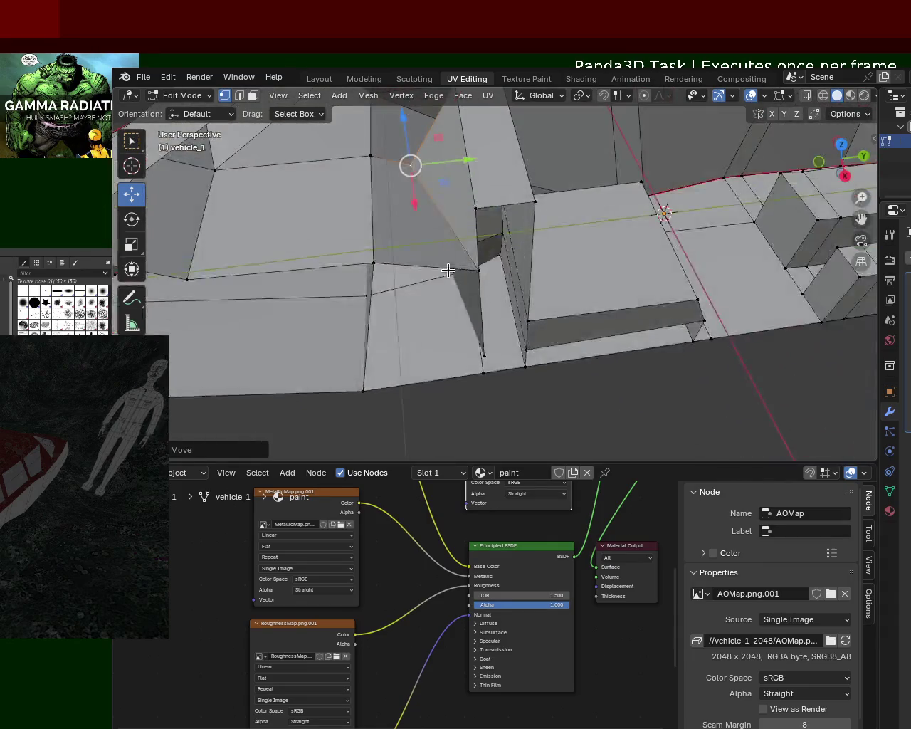
pyautogui.moveTo(474, 168); pyautogui.dragTo(506, 162)
pyautogui.moveTo(506, 163); pyautogui.dragTo(501, 182, button='middle')
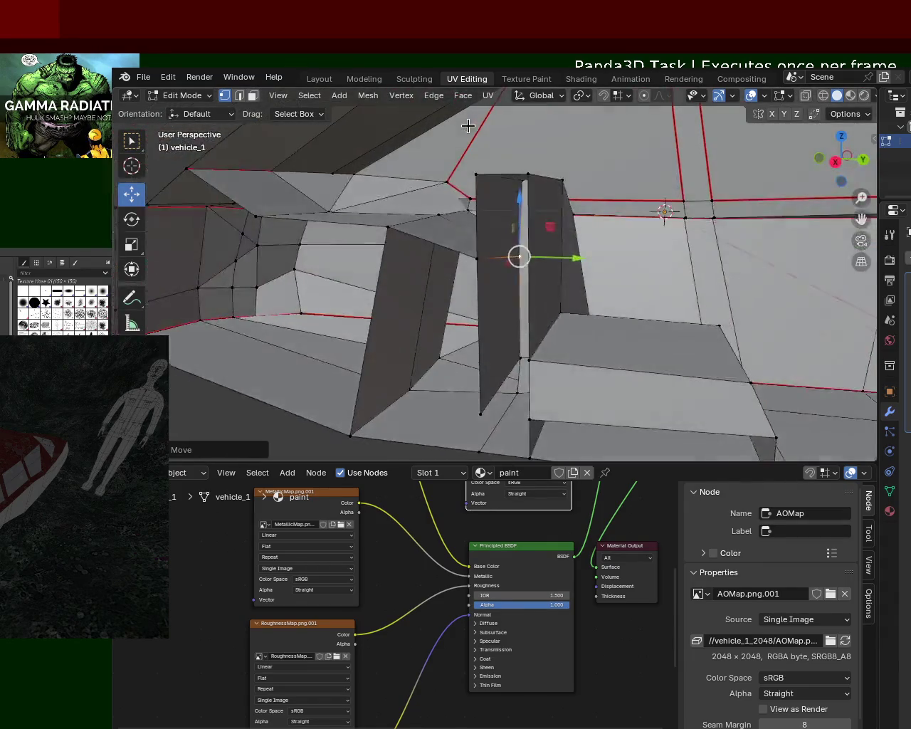
pyautogui.moveTo(503, 234)
pyautogui.mouseDown(button='middle')
pyautogui.moveTo(539, 276)
pyautogui.moveTo(614, 211)
pyautogui.moveTo(515, 240)
pyautogui.moveTo(530, 248)
pyautogui.moveTo(460, 226)
pyautogui.moveTo(541, 237)
pyautogui.mouseUp(button='middle')
pyautogui.scroll(3, 539, 276)
pyautogui.scroll(-3, 539, 276)
pyautogui.scroll(3, 590, 174)
pyautogui.moveTo(590, 174)
pyautogui.mouseDown(button='middle')
pyautogui.moveTo(471, 278)
pyautogui.moveTo(567, 261)
pyautogui.moveTo(698, 266)
pyautogui.moveTo(553, 266)
pyautogui.moveTo(667, 278)
pyautogui.moveTo(630, 229)
pyautogui.mouseUp(button='middle')
pyautogui.click(603, 217)
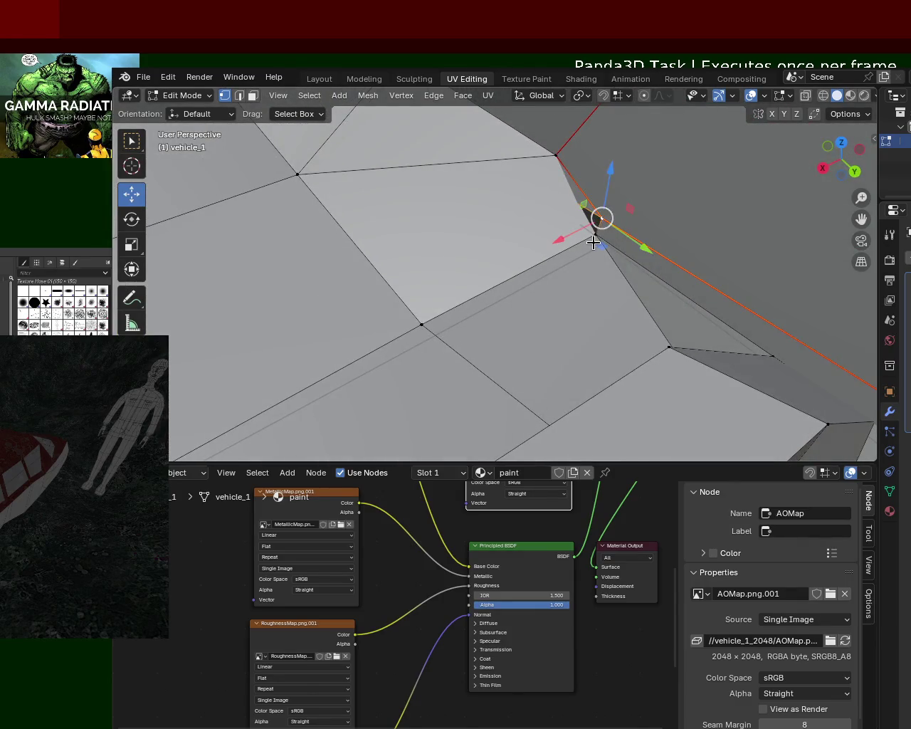
# Nudge the body-panel vertex along X and delete two faces to open the interior.
pyautogui.moveTo(570, 241)
pyautogui.mouseDown()
pyautogui.moveTo(606, 221)
pyautogui.moveTo(519, 264)
pyautogui.moveTo(582, 232)
pyautogui.moveTo(569, 239)
pyautogui.mouseUp()
pyautogui.press('3')
pyautogui.click(455, 227)
pyautogui.press('x')
pyautogui.click(460, 235)
pyautogui.click(613, 346)
pyautogui.press('x')
pyautogui.click(615, 348)
# Extrude a vertex and raise it straight up along Z.
pyautogui.moveTo(612, 316)
pyautogui.mouseDown(button='middle')
pyautogui.moveTo(606, 273)
pyautogui.moveTo(578, 326)
pyautogui.moveTo(608, 311)
pyautogui.moveTo(592, 294)
pyautogui.mouseUp(button='middle')
pyautogui.moveTo(673, 312); pyautogui.dragTo(487, 165, button='middle')
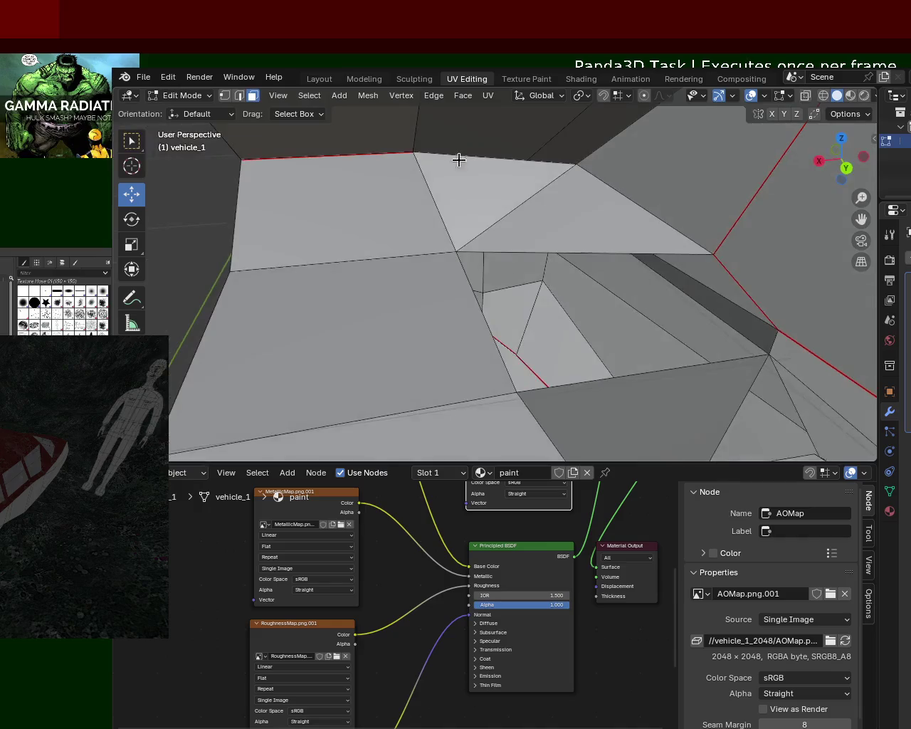
pyautogui.moveTo(713, 264); pyautogui.dragTo(704, 329)
pyautogui.press('z')
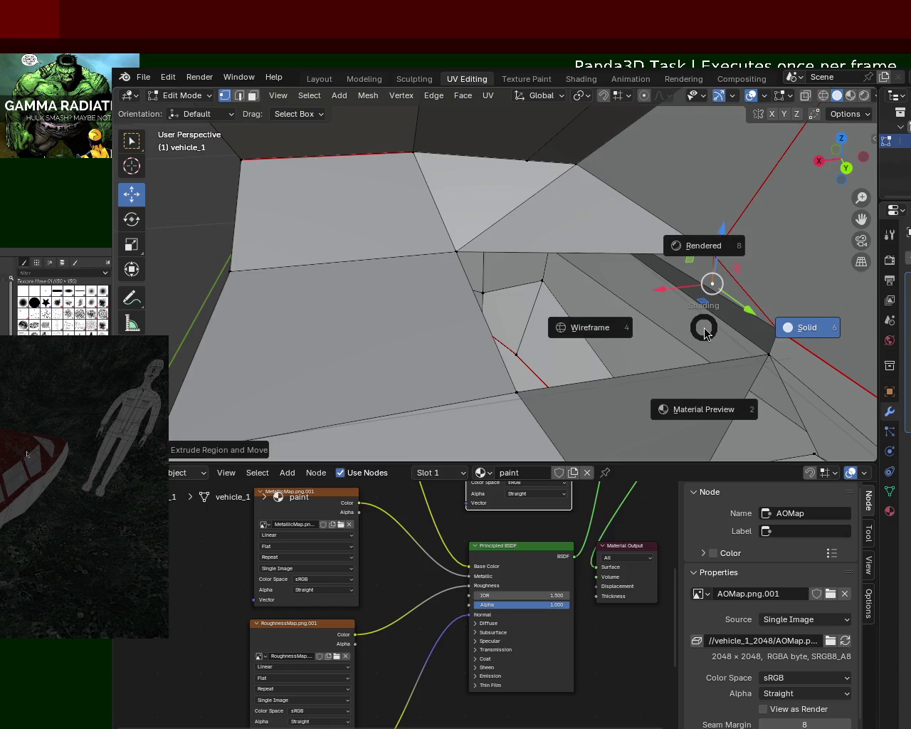
pyautogui.press('Escape')
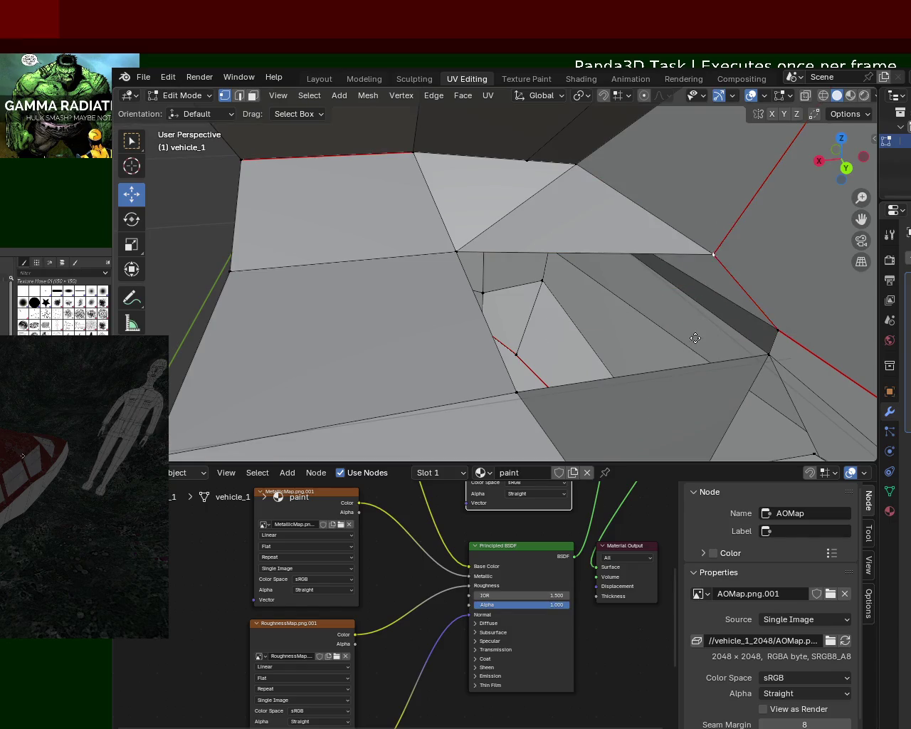
pyautogui.click(715, 358)
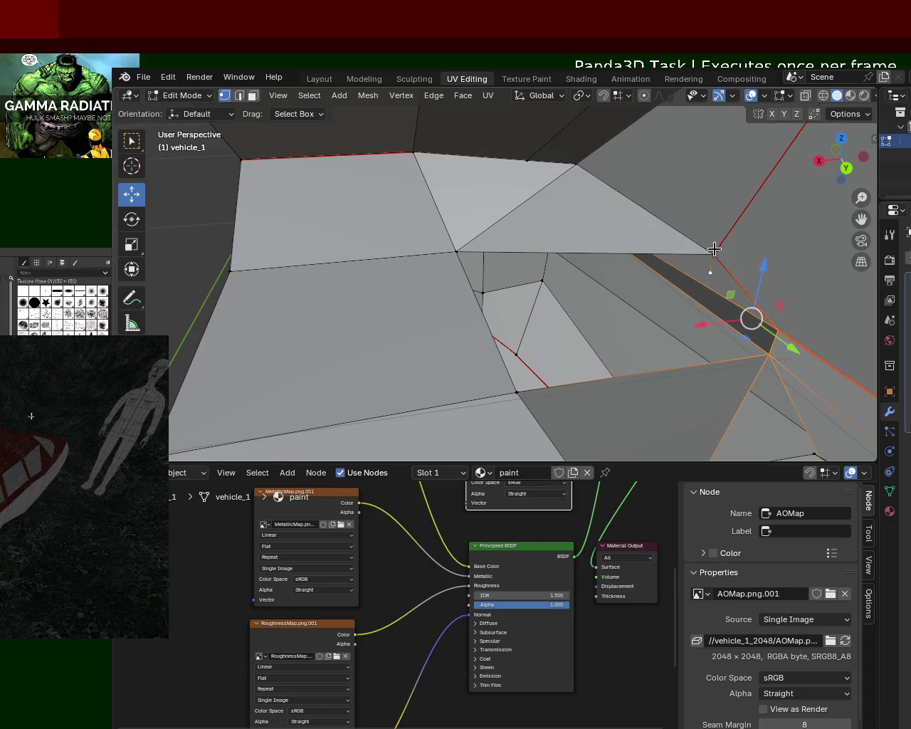
# Inspect the interior opening close up and bring up the delete options.
pyautogui.moveTo(749, 328)
pyautogui.mouseDown(button='middle')
pyautogui.moveTo(691, 342)
pyautogui.moveTo(702, 261)
pyautogui.mouseUp(button='middle')
pyautogui.scroll(3, 769, 316)
pyautogui.moveTo(768, 315)
pyautogui.mouseDown(button='middle')
pyautogui.moveTo(633, 299)
pyautogui.moveTo(594, 282)
pyautogui.moveTo(773, 261)
pyautogui.moveTo(738, 271)
pyautogui.moveTo(706, 302)
pyautogui.moveTo(622, 299)
pyautogui.moveTo(704, 281)
pyautogui.moveTo(468, 214)
pyautogui.mouseUp(button='middle')
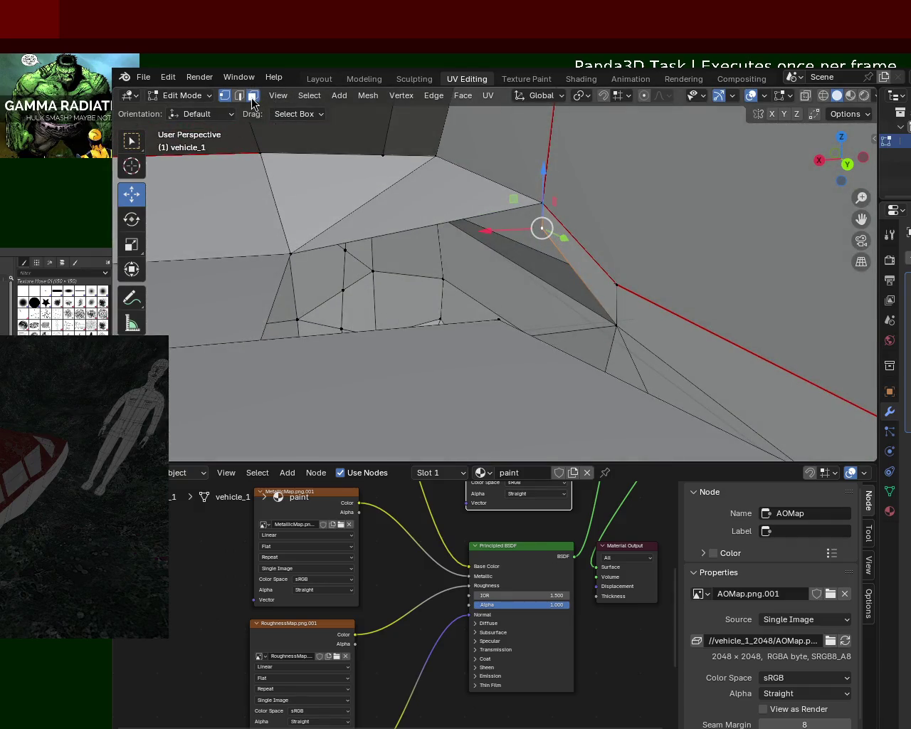
pyautogui.press('x')
pyautogui.moveTo(650, 296)
pyautogui.mouseDown(button='middle')
pyautogui.moveTo(500, 306)
pyautogui.moveTo(634, 277)
pyautogui.moveTo(631, 288)
pyautogui.moveTo(654, 313)
pyautogui.moveTo(706, 291)
pyautogui.moveTo(541, 305)
pyautogui.moveTo(629, 272)
pyautogui.moveTo(625, 248)
pyautogui.moveTo(622, 294)
pyautogui.moveTo(531, 325)
pyautogui.moveTo(539, 313)
pyautogui.moveTo(508, 301)
pyautogui.moveTo(555, 292)
pyautogui.mouseUp(button='middle')
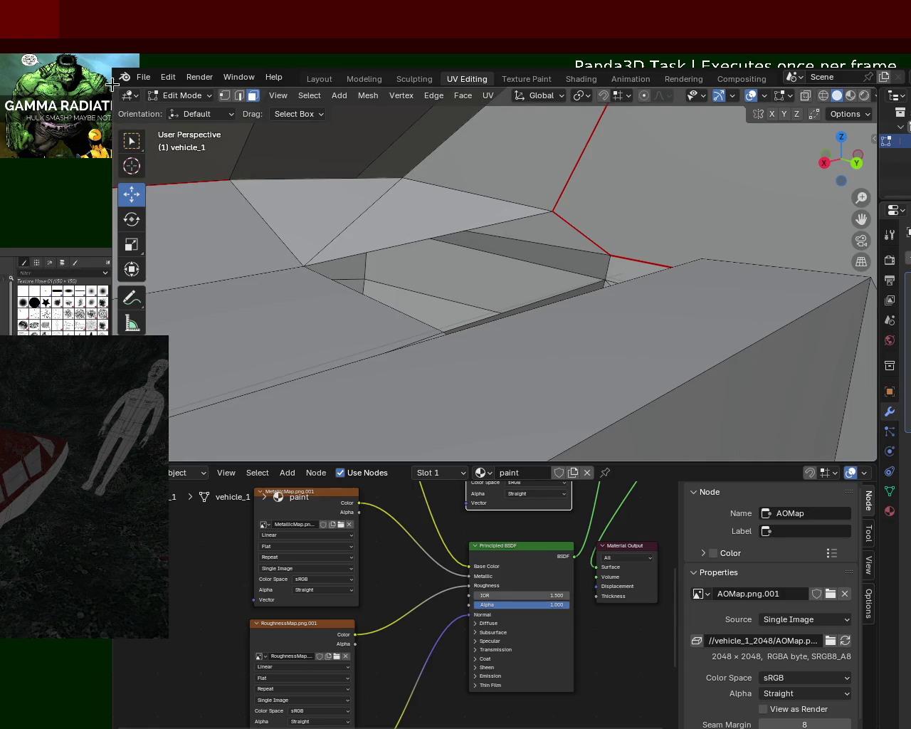
# Undo the extrusion and shift the selected vertex left along X.
pyautogui.moveTo(486, 311); pyautogui.dragTo(461, 333, button='middle')
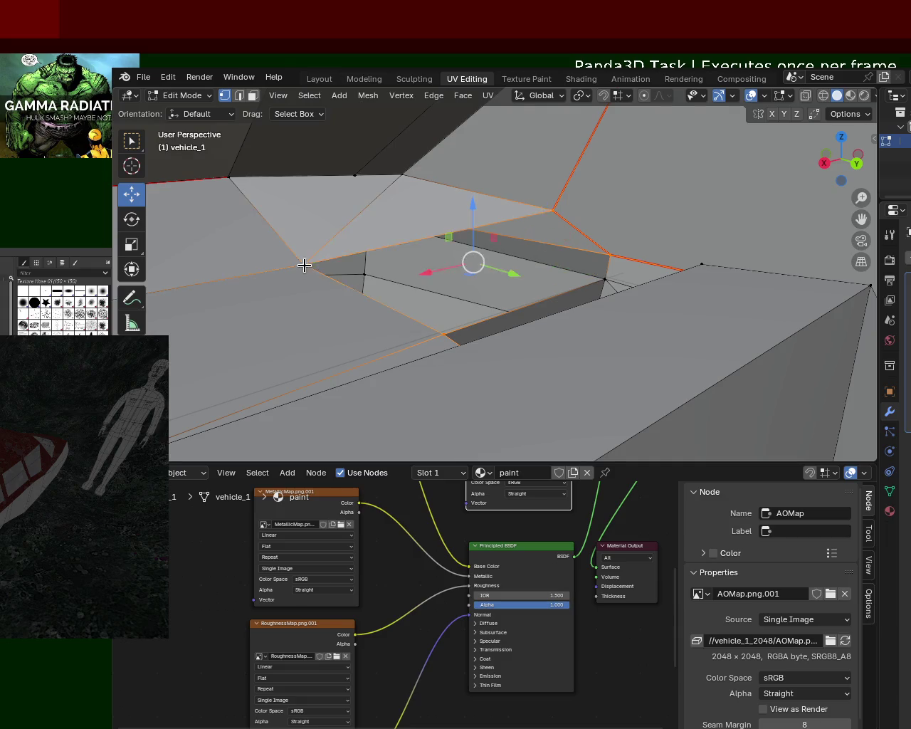
pyautogui.hotkey('ctrl', 'z')
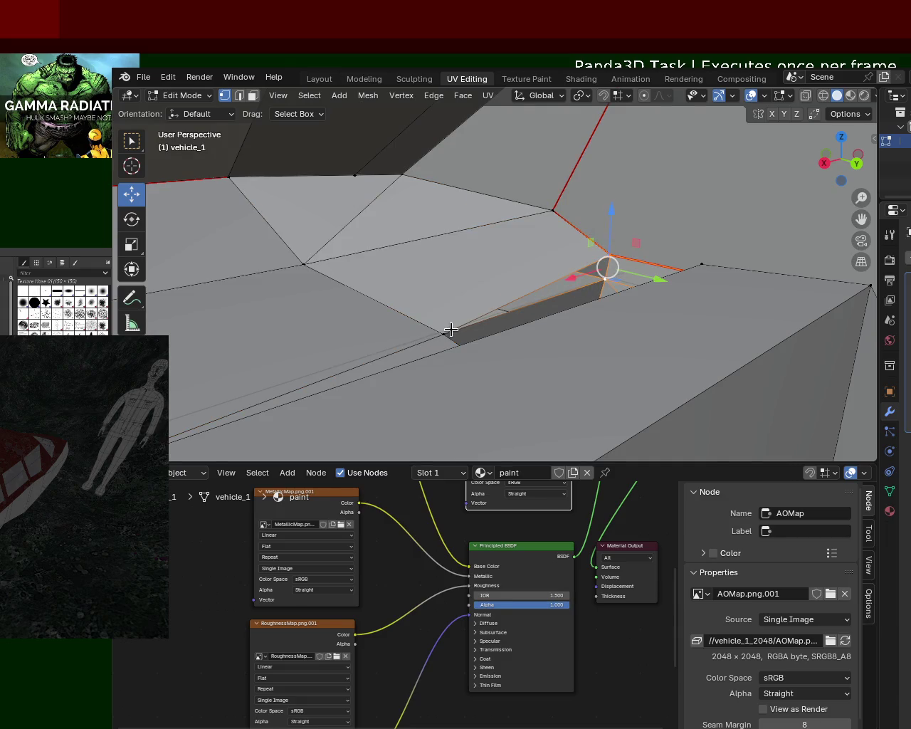
pyautogui.moveTo(550, 301)
pyautogui.mouseDown(button='middle')
pyautogui.moveTo(602, 326)
pyautogui.moveTo(520, 309)
pyautogui.moveTo(472, 341)
pyautogui.moveTo(410, 334)
pyautogui.moveTo(463, 315)
pyautogui.moveTo(512, 323)
pyautogui.moveTo(542, 316)
pyautogui.moveTo(510, 301)
pyautogui.moveTo(510, 284)
pyautogui.moveTo(587, 304)
pyautogui.moveTo(602, 269)
pyautogui.moveTo(585, 267)
pyautogui.mouseUp(button='middle')
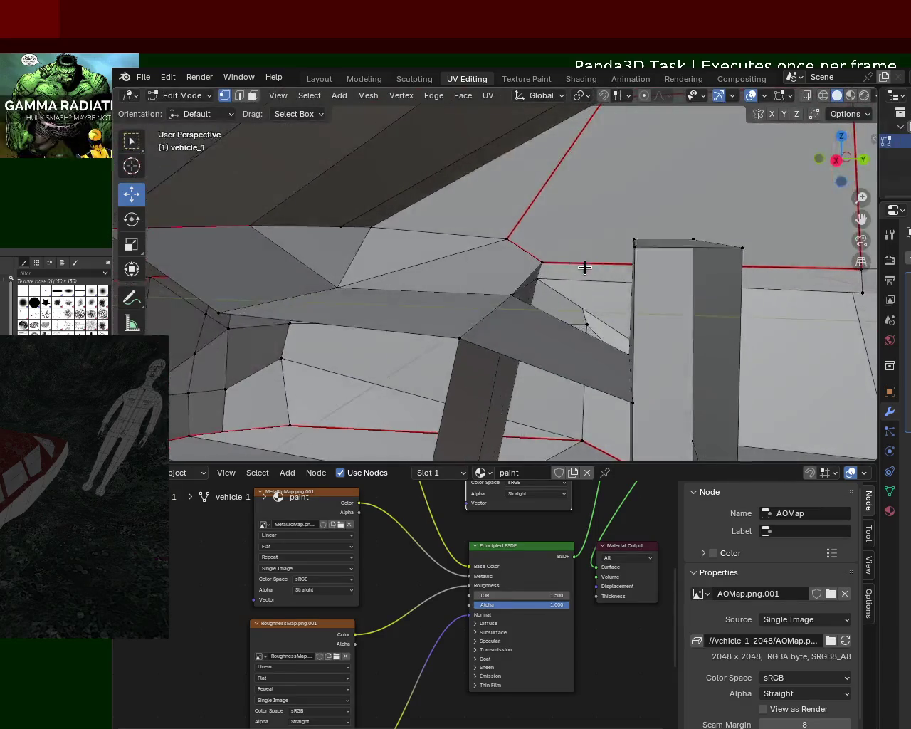
pyautogui.moveTo(561, 267); pyautogui.dragTo(566, 232)
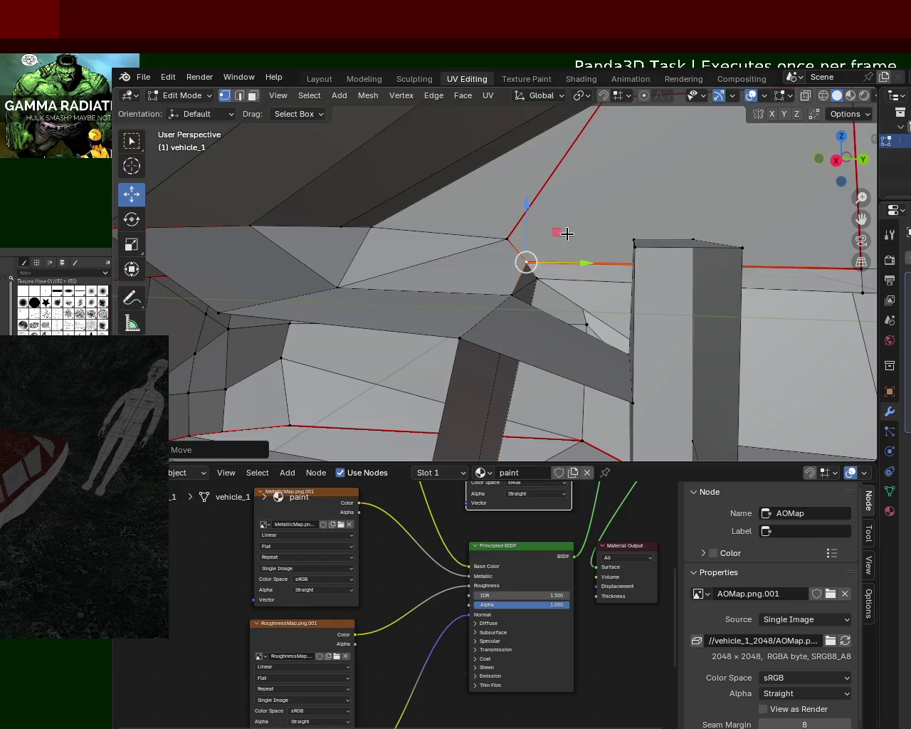
# Lower a panel-corner vertex along Z and nudge another vertex down.
pyautogui.moveTo(458, 348)
pyautogui.mouseDown(button='middle')
pyautogui.moveTo(468, 309)
pyautogui.moveTo(521, 350)
pyautogui.moveTo(612, 335)
pyautogui.mouseUp(button='middle')
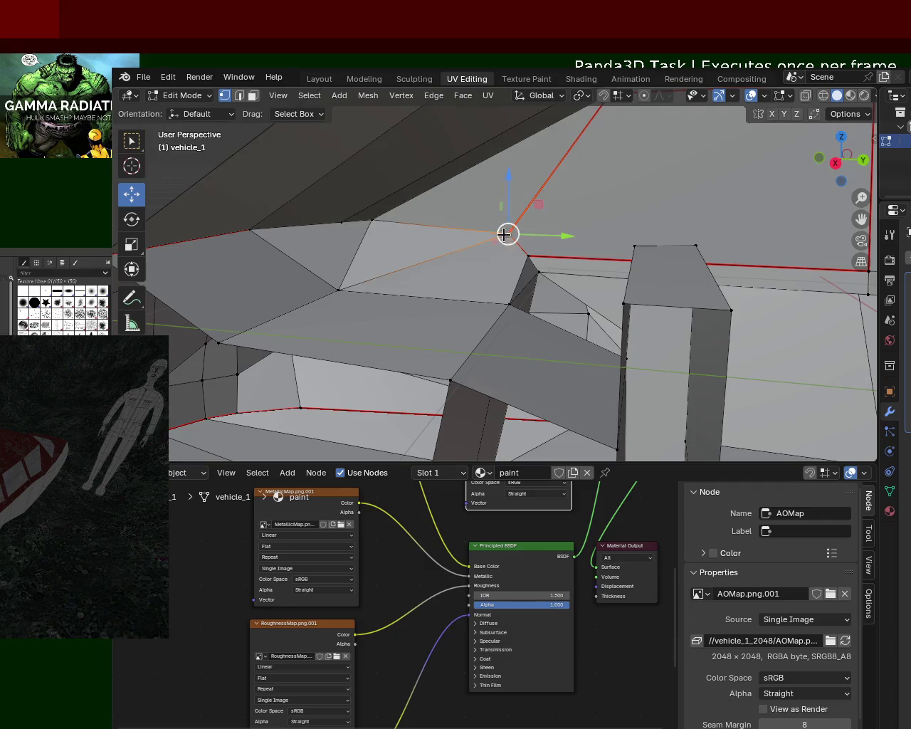
pyautogui.moveTo(534, 328)
pyautogui.mouseDown(button='middle')
pyautogui.moveTo(474, 271)
pyautogui.moveTo(481, 325)
pyautogui.moveTo(537, 258)
pyautogui.moveTo(573, 262)
pyautogui.moveTo(511, 227)
pyautogui.mouseUp(button='middle')
pyautogui.moveTo(523, 200); pyautogui.dragTo(541, 236)
pyautogui.click(560, 255)
pyautogui.moveTo(541, 253)
pyautogui.mouseDown(button='middle')
pyautogui.moveTo(577, 258)
pyautogui.moveTo(261, 252)
pyautogui.moveTo(242, 270)
pyautogui.moveTo(283, 261)
pyautogui.moveTo(240, 304)
pyautogui.moveTo(271, 284)
pyautogui.moveTo(338, 275)
pyautogui.moveTo(366, 282)
pyautogui.moveTo(538, 235)
pyautogui.moveTo(504, 220)
pyautogui.moveTo(484, 244)
pyautogui.moveTo(530, 301)
pyautogui.mouseUp(button='middle')
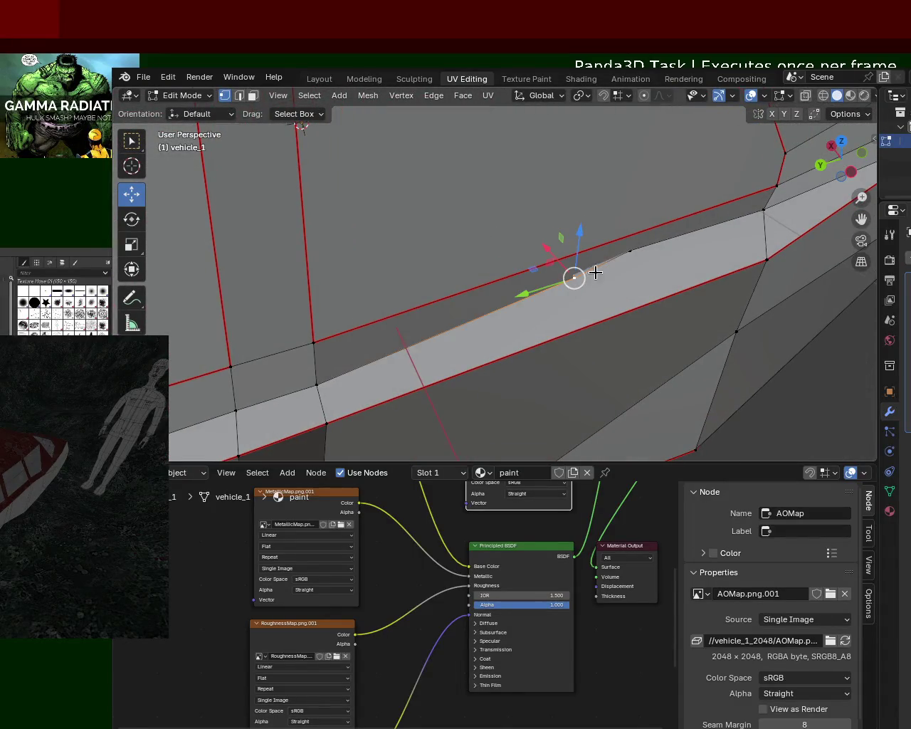
# Move a side-strip vertex left along X and delete the unwanted geometry.
pyautogui.moveTo(629, 254)
pyautogui.mouseDown(button='middle')
pyautogui.moveTo(596, 264)
pyautogui.moveTo(659, 252)
pyautogui.moveTo(652, 267)
pyautogui.mouseUp(button='middle')
pyautogui.moveTo(648, 173)
pyautogui.mouseDown()
pyautogui.moveTo(598, 166)
pyautogui.moveTo(617, 172)
pyautogui.mouseUp()
pyautogui.moveTo(647, 179); pyautogui.dragTo(575, 197, button='middle')
pyautogui.press('x')
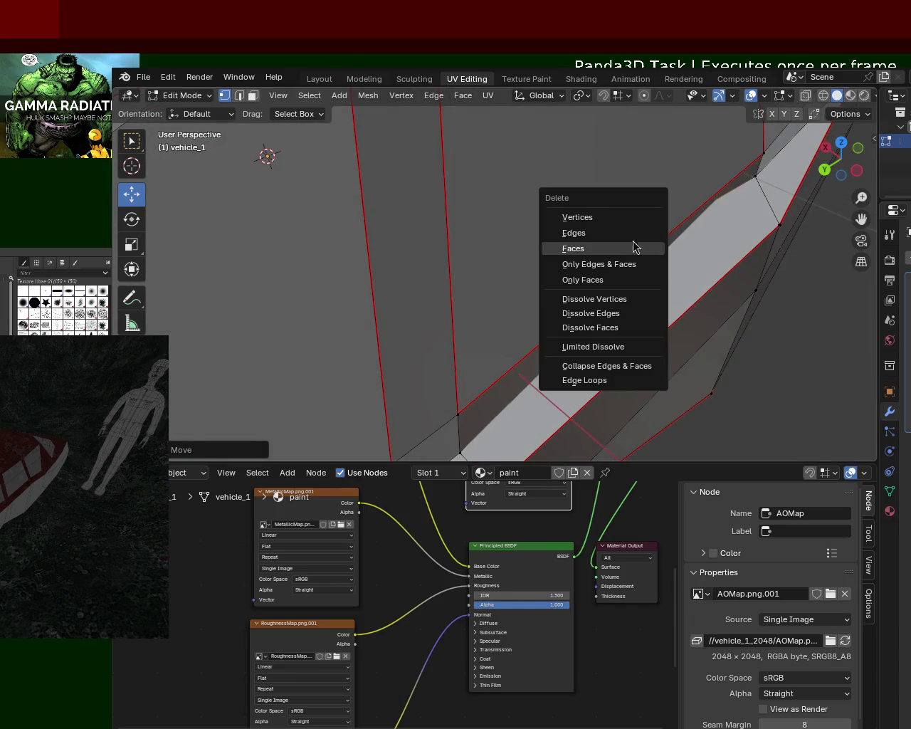
pyautogui.click(624, 219)
# Choose a delete option for the interior wall geometry, then view the seat from the side.
pyautogui.moveTo(540, 259)
pyautogui.mouseDown(button='middle')
pyautogui.moveTo(676, 238)
pyautogui.moveTo(633, 230)
pyautogui.moveTo(665, 232)
pyautogui.moveTo(654, 261)
pyautogui.moveTo(655, 225)
pyautogui.moveTo(629, 281)
pyautogui.moveTo(635, 327)
pyautogui.moveTo(533, 263)
pyautogui.moveTo(412, 322)
pyautogui.moveTo(502, 283)
pyautogui.moveTo(520, 264)
pyautogui.moveTo(480, 301)
pyautogui.moveTo(537, 300)
pyautogui.mouseUp(button='middle')
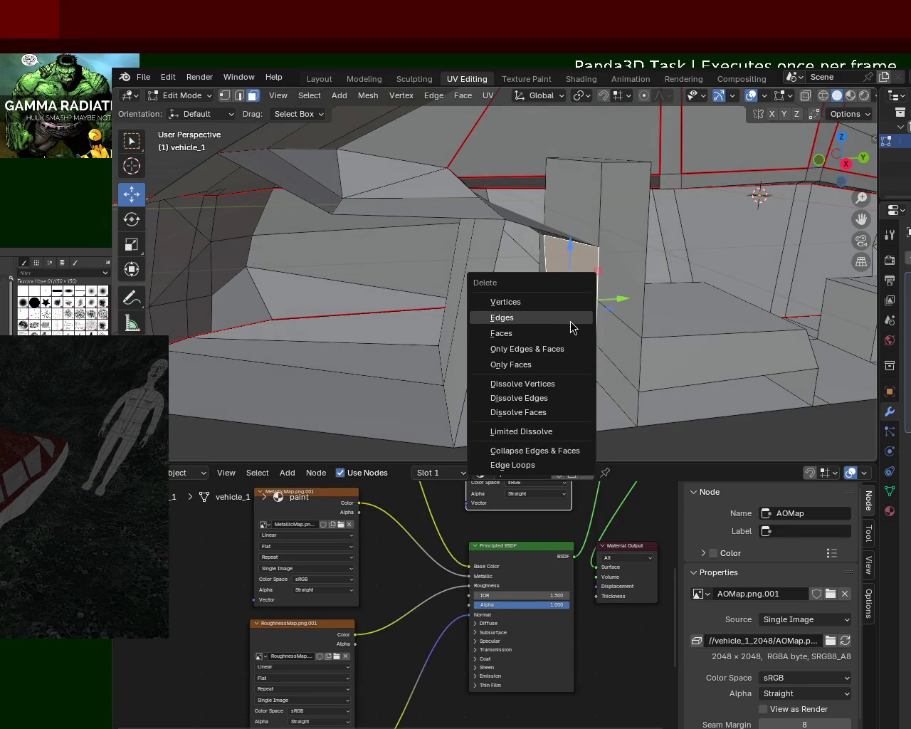
pyautogui.moveTo(581, 330)
pyautogui.mouseDown(button='middle')
pyautogui.moveTo(536, 345)
pyautogui.moveTo(583, 301)
pyautogui.moveTo(578, 329)
pyautogui.moveTo(590, 289)
pyautogui.moveTo(619, 301)
pyautogui.moveTo(567, 317)
pyautogui.moveTo(545, 342)
pyautogui.moveTo(610, 301)
pyautogui.moveTo(584, 299)
pyautogui.moveTo(549, 358)
pyautogui.moveTo(479, 351)
pyautogui.moveTo(422, 330)
pyautogui.moveTo(574, 309)
pyautogui.moveTo(586, 299)
pyautogui.moveTo(575, 345)
pyautogui.moveTo(584, 305)
pyautogui.moveTo(600, 305)
pyautogui.moveTo(612, 283)
pyautogui.mouseUp(button='middle')
pyautogui.press('x')
pyautogui.click(535, 339)
pyautogui.moveTo(535, 340)
pyautogui.mouseDown(button='middle')
pyautogui.moveTo(602, 336)
pyautogui.moveTo(611, 371)
pyautogui.moveTo(555, 270)
pyautogui.moveTo(543, 260)
pyautogui.moveTo(525, 279)
pyautogui.moveTo(533, 273)
pyautogui.mouseUp(button='middle')
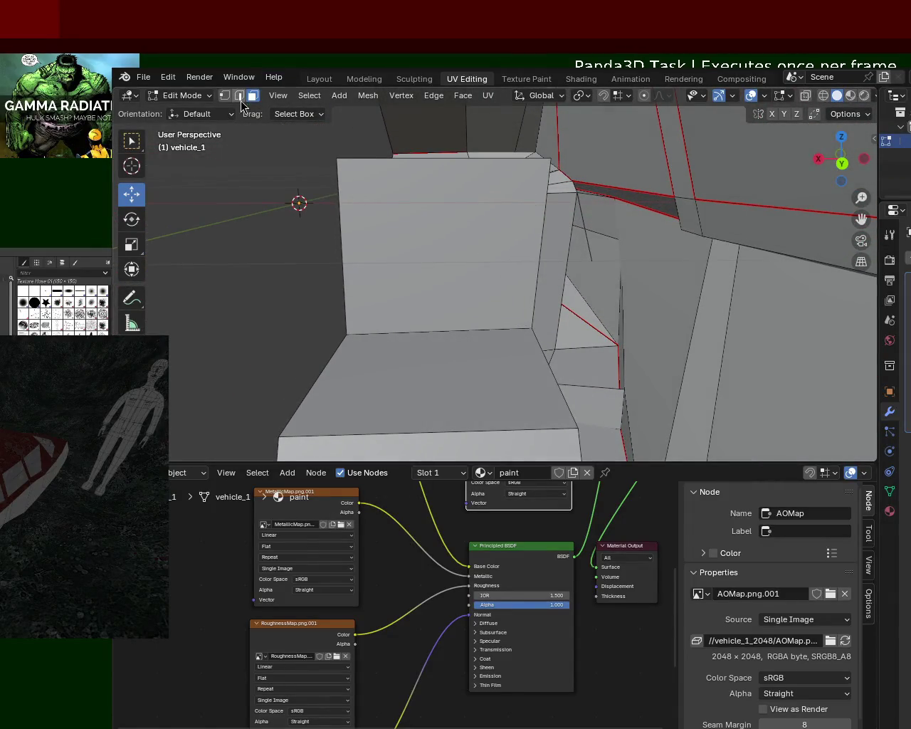
# Dissolve the selected edges, then delete further edges on the seat.
pyautogui.press('x')
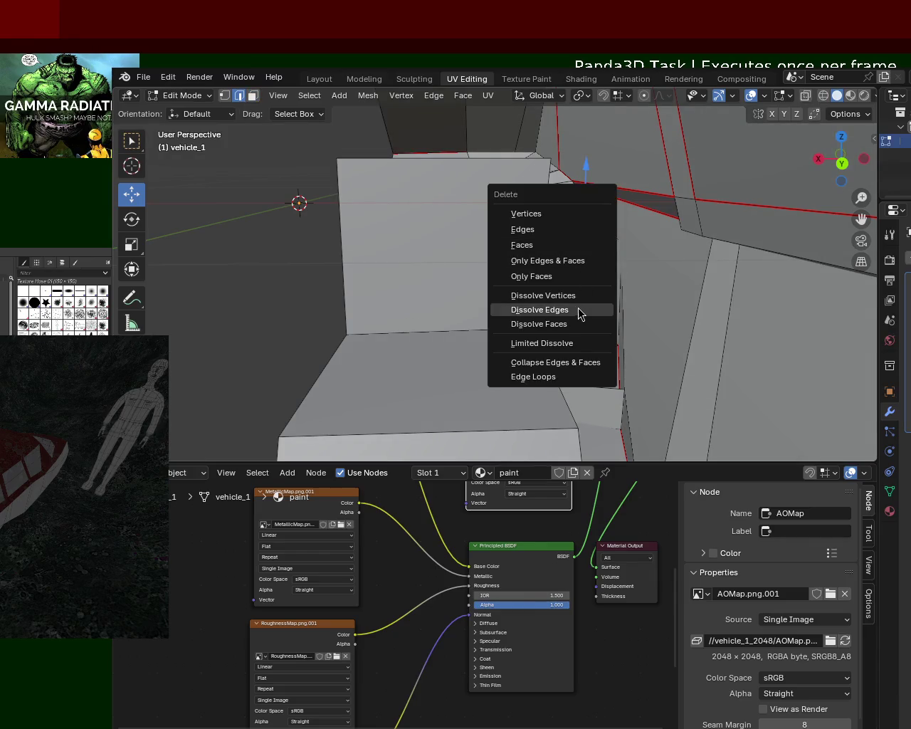
pyautogui.click(578, 310)
pyautogui.press('x')
pyautogui.moveTo(563, 234)
pyautogui.mouseDown(button='middle')
pyautogui.moveTo(575, 259)
pyautogui.moveTo(575, 197)
pyautogui.moveTo(603, 222)
pyautogui.moveTo(579, 214)
pyautogui.mouseUp(button='middle')
pyautogui.click(551, 177)
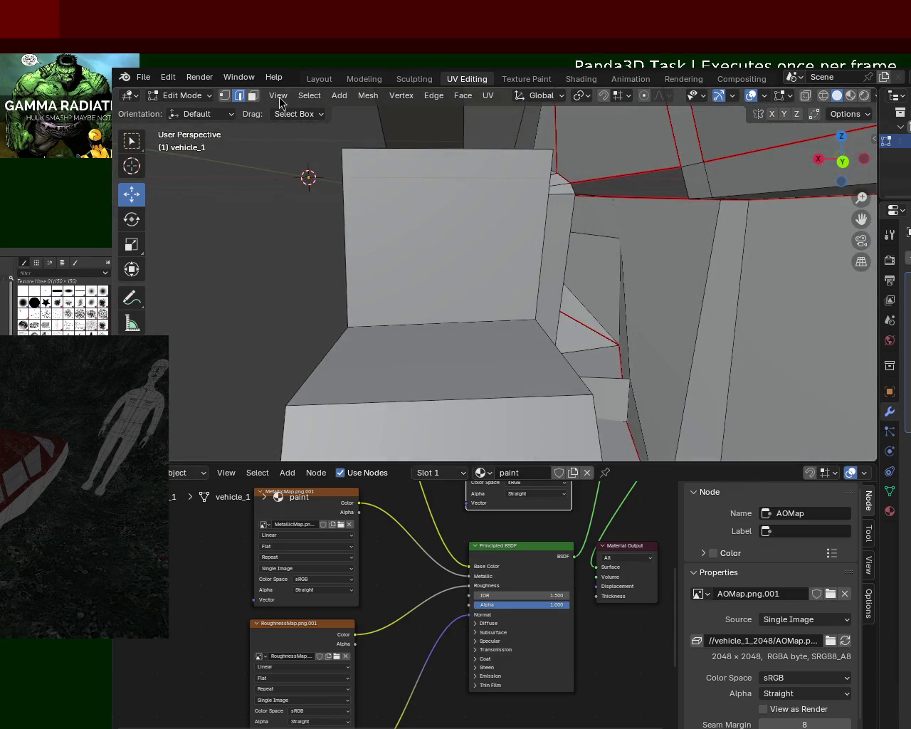
# Subdivide the seat's side edge and slide the new vertex along it.
pyautogui.click(225, 96)
pyautogui.moveTo(462, 168)
pyautogui.mouseDown(button='middle')
pyautogui.moveTo(506, 206)
pyautogui.moveTo(625, 238)
pyautogui.moveTo(607, 199)
pyautogui.mouseUp(button='middle')
pyautogui.click(603, 231)
pyautogui.moveTo(575, 251)
pyautogui.mouseDown(button='middle')
pyautogui.moveTo(524, 309)
pyautogui.moveTo(538, 306)
pyautogui.mouseUp(button='middle')
pyautogui.scroll(5, 525, 309)
pyautogui.scroll(-5, 535, 266)
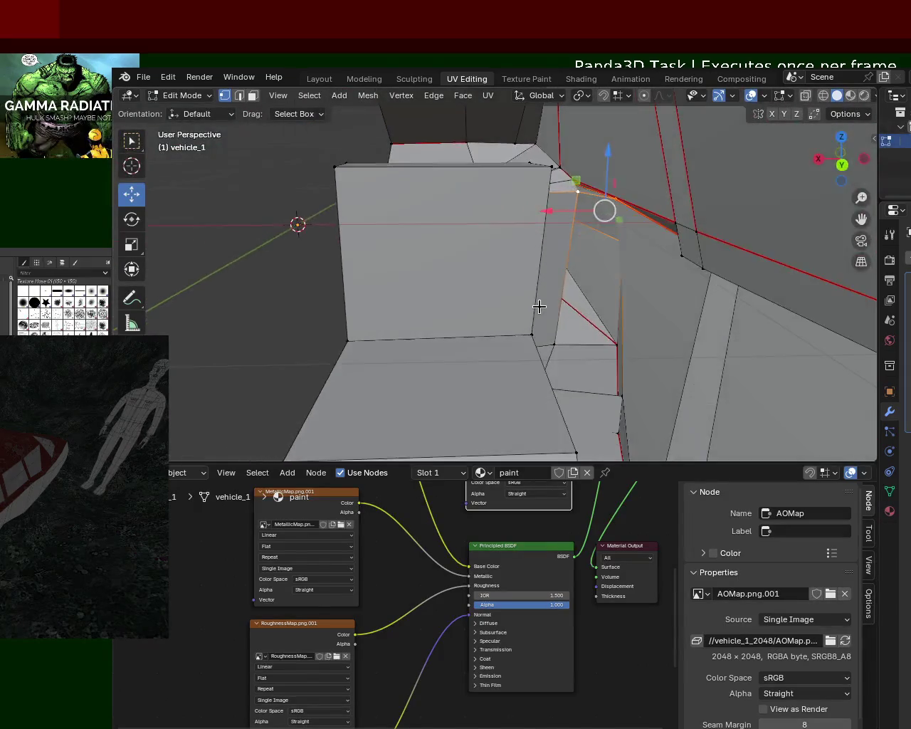
pyautogui.rightClick(578, 191)
pyautogui.click(577, 233)
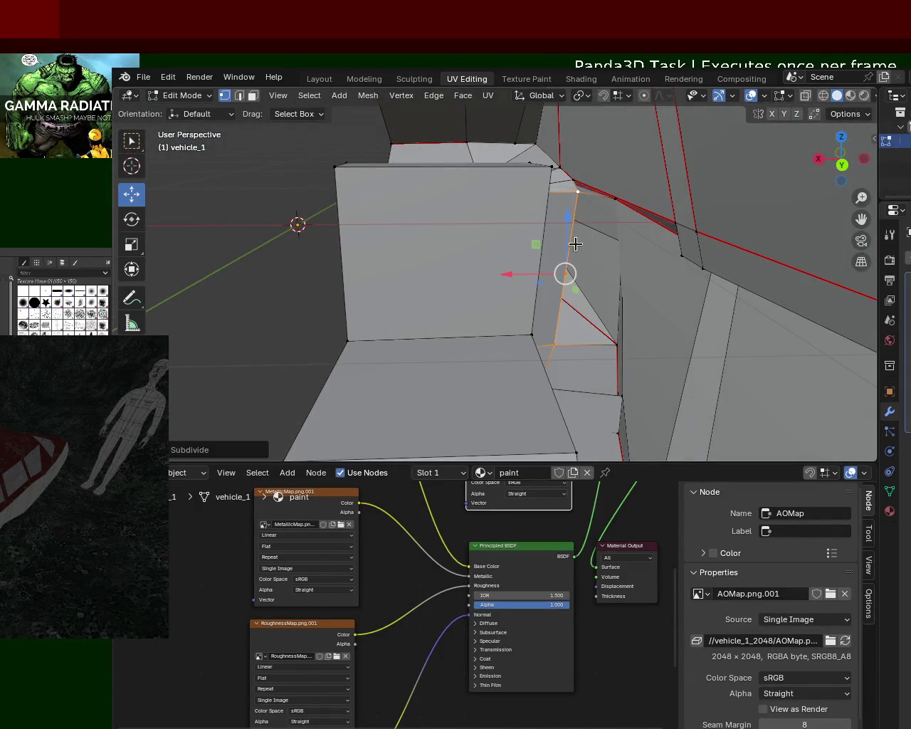
pyautogui.hotkey('shift', 'v')
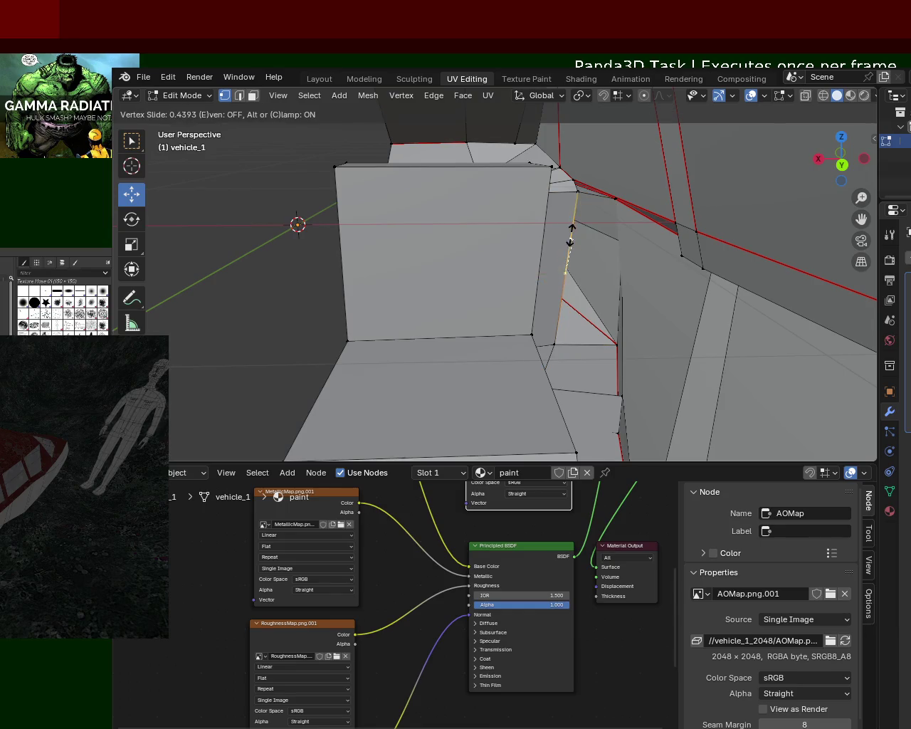
pyautogui.click(580, 250)
# Orbit to the pillar area and bring up the edge options.
pyautogui.moveTo(584, 254)
pyautogui.mouseDown(button='middle')
pyautogui.moveTo(642, 256)
pyautogui.moveTo(591, 246)
pyautogui.moveTo(609, 240)
pyautogui.moveTo(606, 317)
pyautogui.moveTo(566, 338)
pyautogui.mouseUp(button='middle')
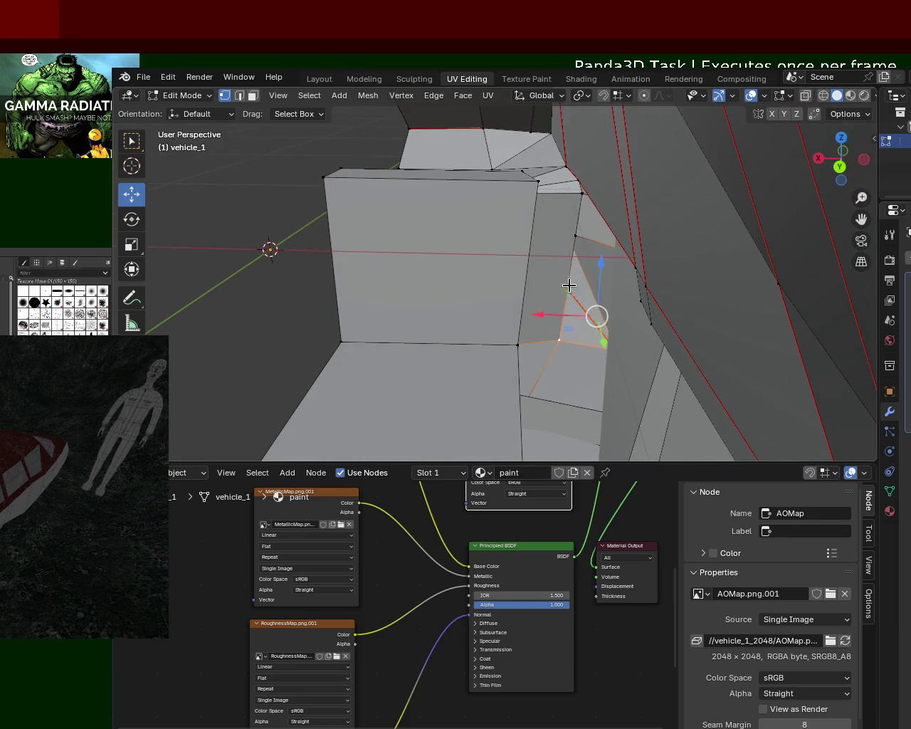
pyautogui.moveTo(571, 242)
pyautogui.mouseDown(button='middle')
pyautogui.moveTo(630, 240)
pyautogui.moveTo(584, 271)
pyautogui.moveTo(565, 307)
pyautogui.moveTo(624, 298)
pyautogui.moveTo(564, 223)
pyautogui.moveTo(604, 203)
pyautogui.moveTo(548, 214)
pyautogui.moveTo(488, 204)
pyautogui.moveTo(511, 243)
pyautogui.moveTo(620, 253)
pyautogui.mouseUp(button='middle')
pyautogui.moveTo(725, 273)
pyautogui.mouseDown(button='middle')
pyautogui.moveTo(765, 274)
pyautogui.moveTo(801, 240)
pyautogui.moveTo(691, 289)
pyautogui.moveTo(628, 246)
pyautogui.moveTo(582, 244)
pyautogui.moveTo(625, 275)
pyautogui.moveTo(702, 281)
pyautogui.moveTo(592, 218)
pyautogui.moveTo(616, 240)
pyautogui.moveTo(580, 254)
pyautogui.moveTo(671, 269)
pyautogui.moveTo(643, 380)
pyautogui.moveTo(606, 231)
pyautogui.moveTo(669, 253)
pyautogui.mouseUp(button='middle')
pyautogui.hotkey('ctrl', 'e')
# Subdivide the side-panel edge and slide the new vertex along it.
pyautogui.click(509, 309)
pyautogui.press('g')
pyautogui.press('g')
pyautogui.click(612, 238)
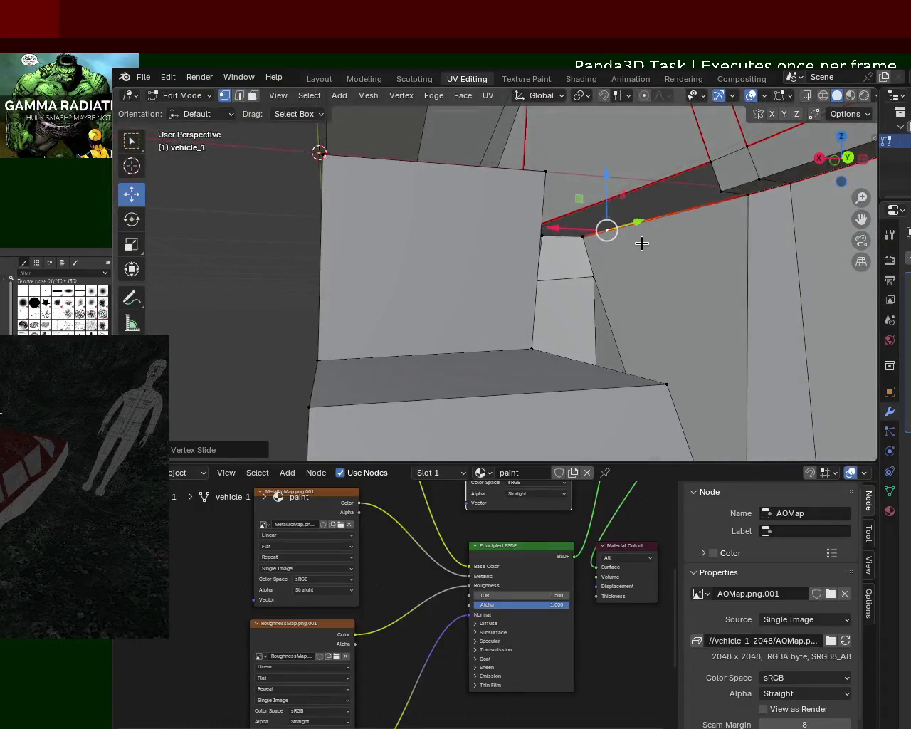
pyautogui.moveTo(547, 237)
pyautogui.mouseDown(button='middle')
pyautogui.moveTo(386, 363)
pyautogui.moveTo(655, 299)
pyautogui.moveTo(394, 242)
pyautogui.moveTo(325, 246)
pyautogui.moveTo(413, 270)
pyautogui.moveTo(317, 244)
pyautogui.moveTo(443, 252)
pyautogui.mouseUp(button='middle')
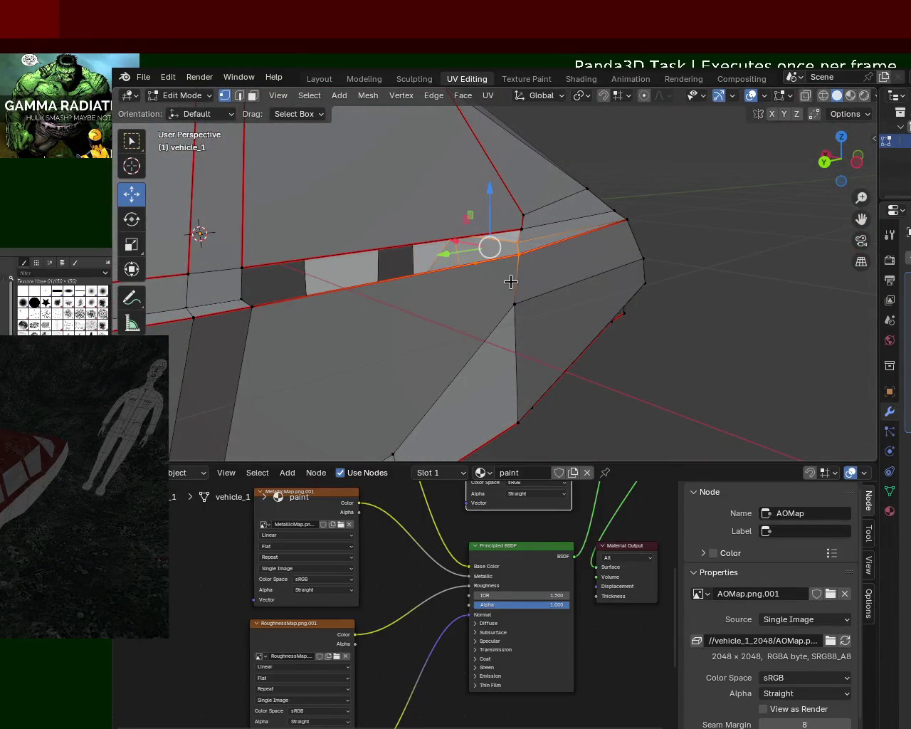
pyautogui.moveTo(512, 282)
pyautogui.mouseDown(button='middle')
pyautogui.moveTo(567, 284)
pyautogui.moveTo(209, 306)
pyautogui.mouseUp(button='middle')
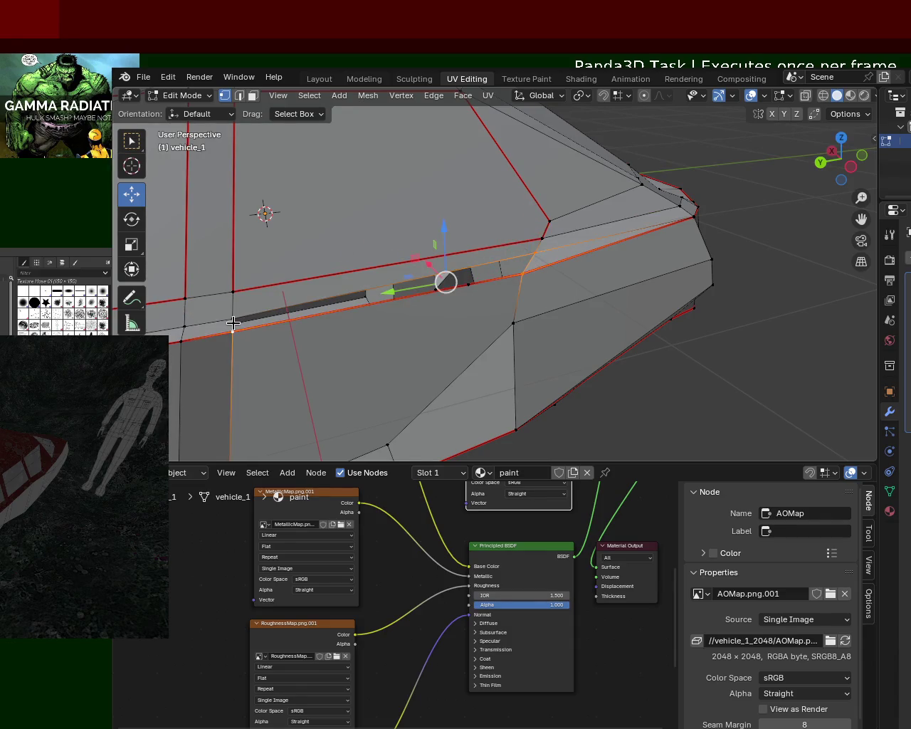
# Lower a side-panel vertex along Z, then dissolve it.
pyautogui.click(527, 259)
pyautogui.press('g')
pyautogui.press('z')
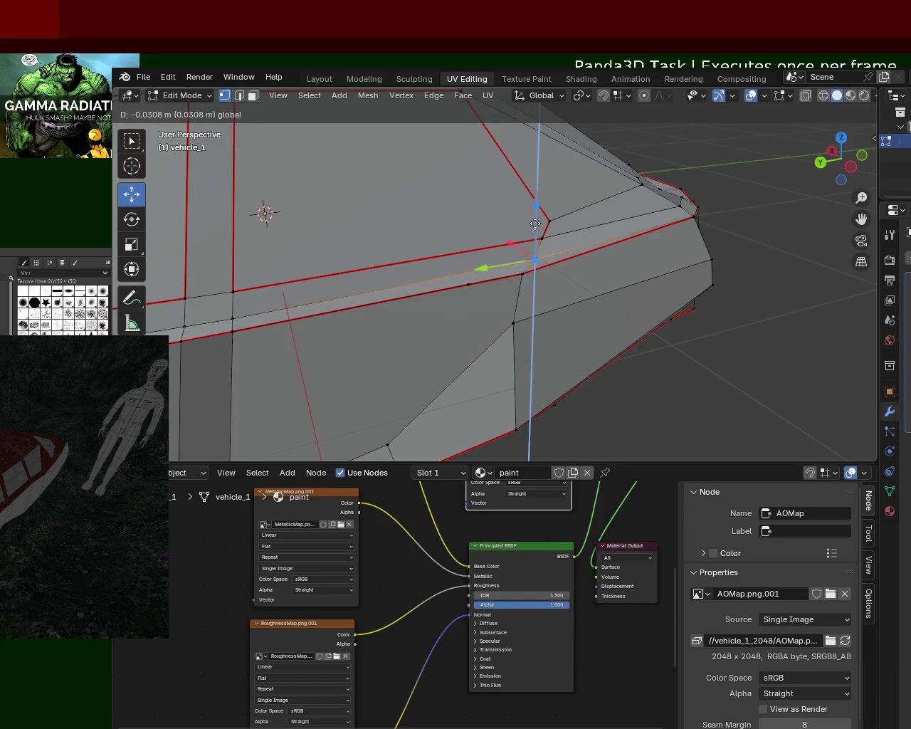
pyautogui.click(535, 224)
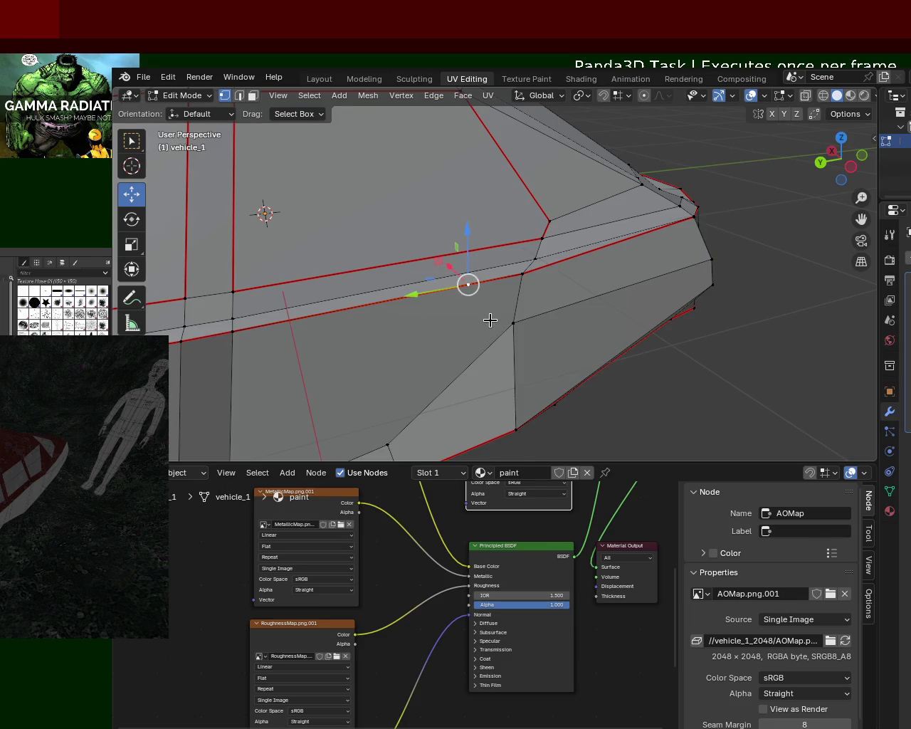
pyautogui.press('x')
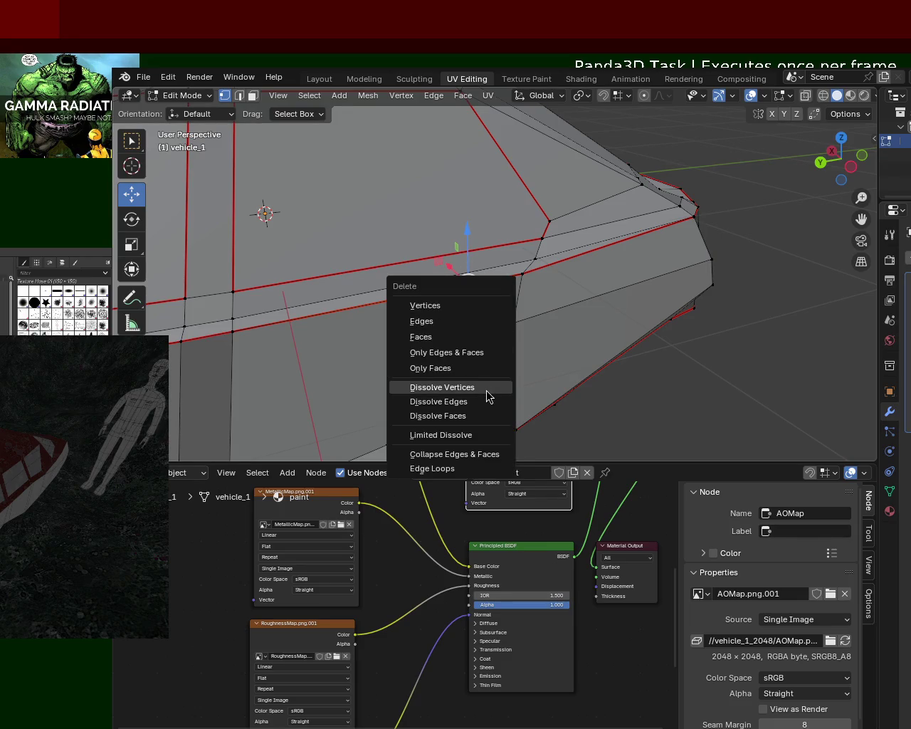
pyautogui.click(488, 395)
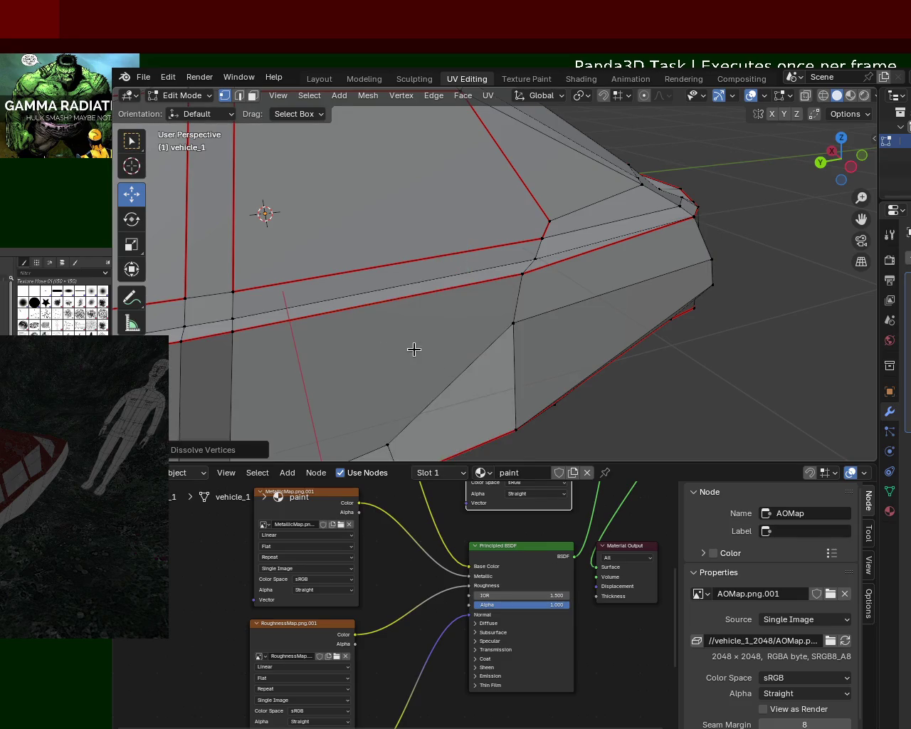
# Orbit around the seat block to inspect the cleaned-up side panel.
pyautogui.scroll(5, 476, 310)
pyautogui.moveTo(477, 309)
pyautogui.mouseDown(button='middle')
pyautogui.moveTo(551, 333)
pyautogui.moveTo(492, 266)
pyautogui.moveTo(492, 279)
pyautogui.moveTo(576, 327)
pyautogui.moveTo(657, 325)
pyautogui.moveTo(565, 295)
pyautogui.moveTo(785, 266)
pyautogui.mouseUp(button='middle')
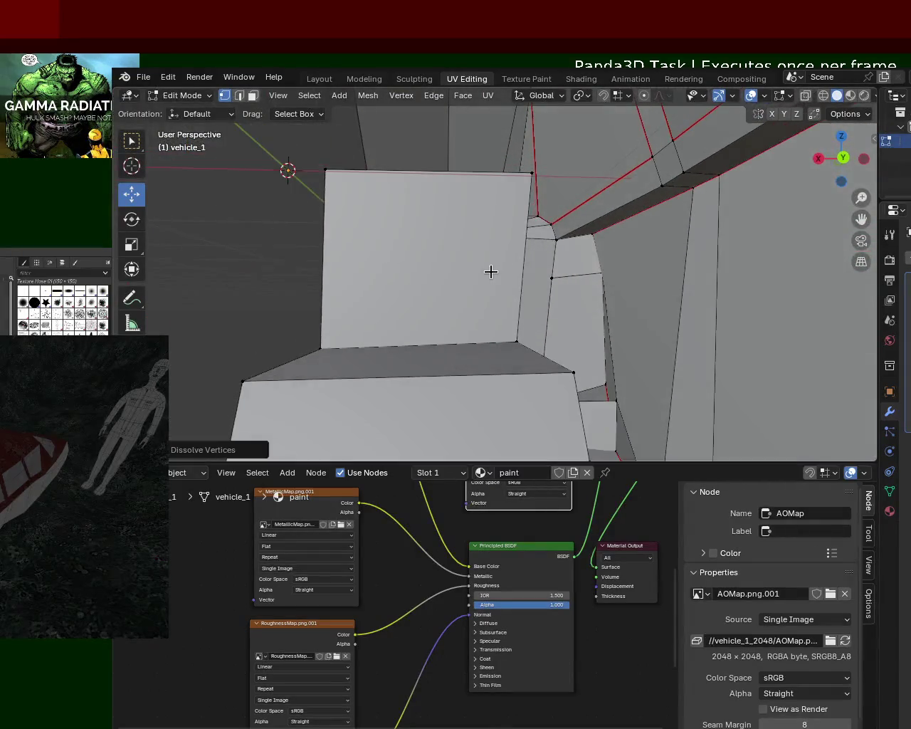
pyautogui.scroll(3, 488, 271)
pyautogui.scroll(-4, 489, 261)
pyautogui.moveTo(740, 235)
pyautogui.mouseDown(button='middle')
pyautogui.moveTo(691, 254)
pyautogui.moveTo(484, 235)
pyautogui.moveTo(505, 221)
pyautogui.mouseUp(button='middle')
pyautogui.hotkey('ctrl', 'e')
pyautogui.click(498, 223)
pyautogui.moveTo(734, 250)
pyautogui.mouseDown(button='middle')
pyautogui.moveTo(671, 244)
pyautogui.moveTo(716, 263)
pyautogui.moveTo(514, 228)
pyautogui.mouseUp(button='middle')
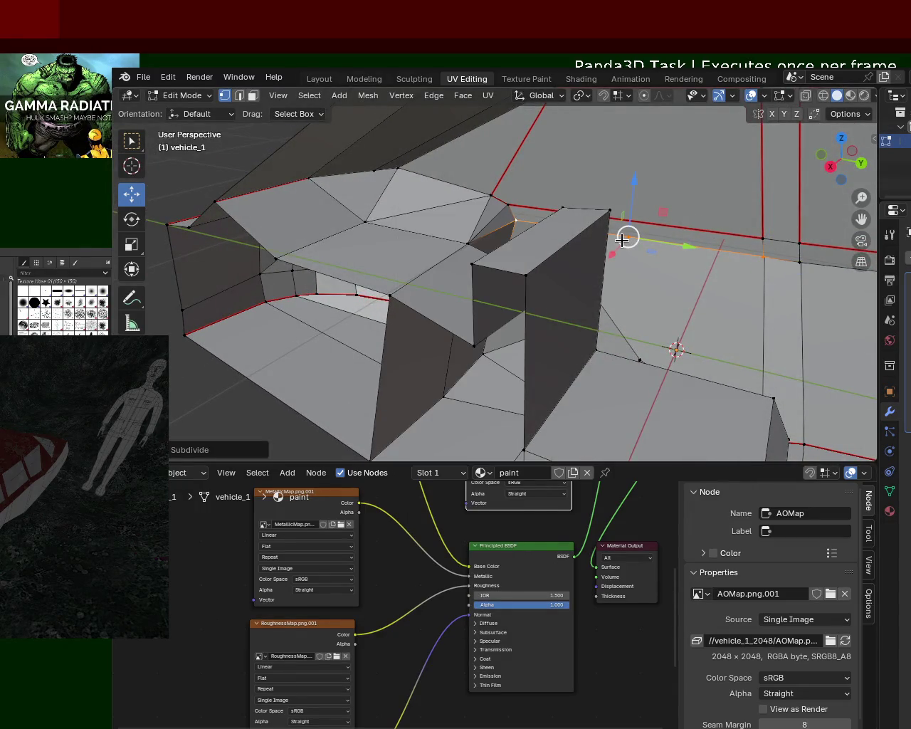
pyautogui.hotkey('shift', 'v')
pyautogui.click(545, 240)
pyautogui.moveTo(546, 239); pyautogui.dragTo(592, 244, button='middle')
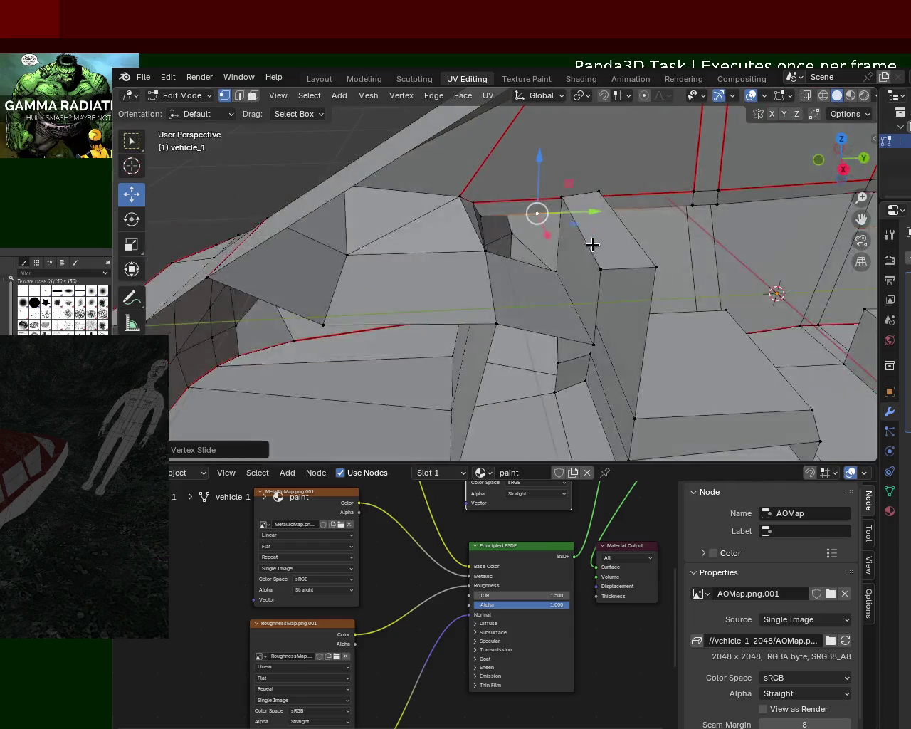
pyautogui.moveTo(530, 261); pyautogui.dragTo(482, 254, button='middle')
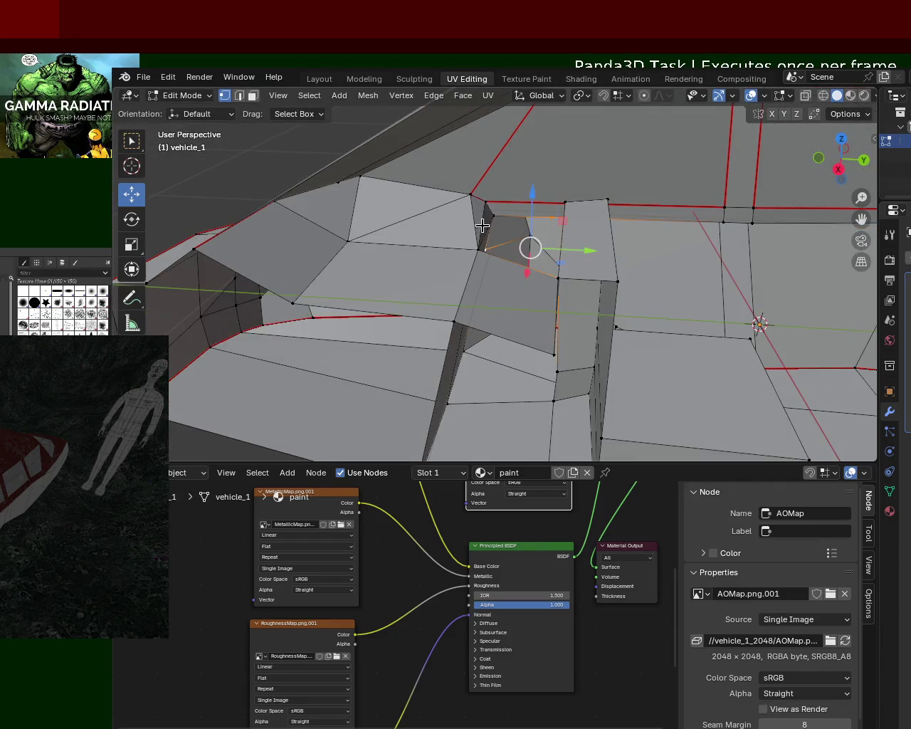
pyautogui.moveTo(555, 287)
pyautogui.mouseDown(button='middle')
pyautogui.moveTo(585, 286)
pyautogui.moveTo(464, 288)
pyautogui.moveTo(556, 272)
pyautogui.mouseUp(button='middle')
pyautogui.keyDown('shift'); pyautogui.click(563, 272); pyautogui.keyUp('shift')
pyautogui.keyDown('shift'); pyautogui.click(582, 242); pyautogui.keyUp('shift')
pyautogui.keyDown('shift'); pyautogui.click(567, 261); pyautogui.keyUp('shift')
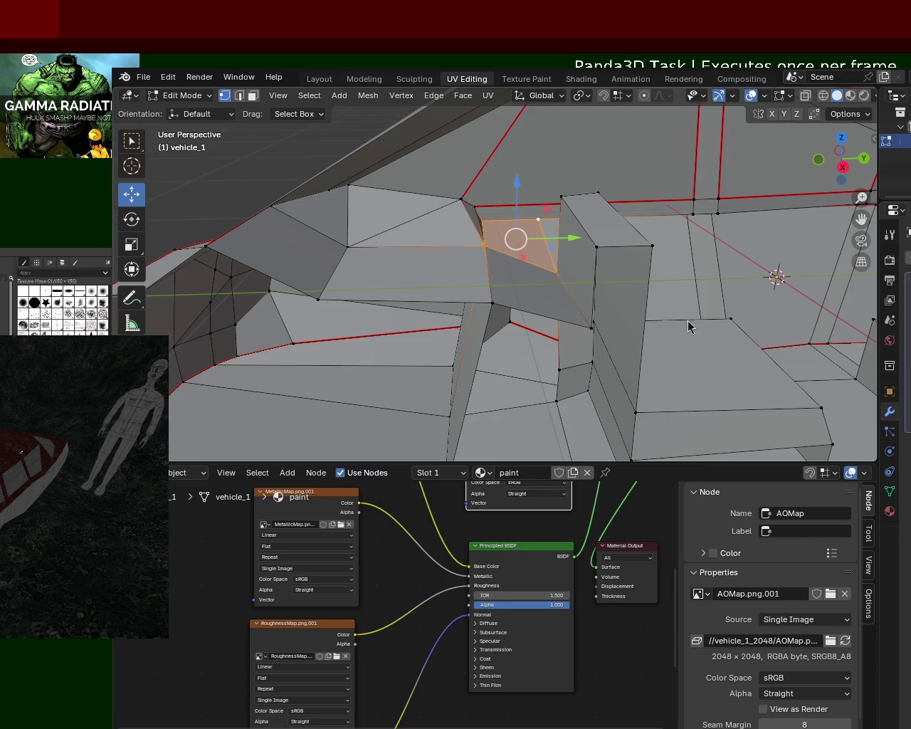
pyautogui.moveTo(653, 332)
pyautogui.mouseDown(button='middle')
pyautogui.moveTo(590, 337)
pyautogui.moveTo(498, 299)
pyautogui.moveTo(544, 340)
pyautogui.moveTo(636, 377)
pyautogui.moveTo(671, 346)
pyautogui.moveTo(505, 310)
pyautogui.moveTo(527, 311)
pyautogui.mouseUp(button='middle')
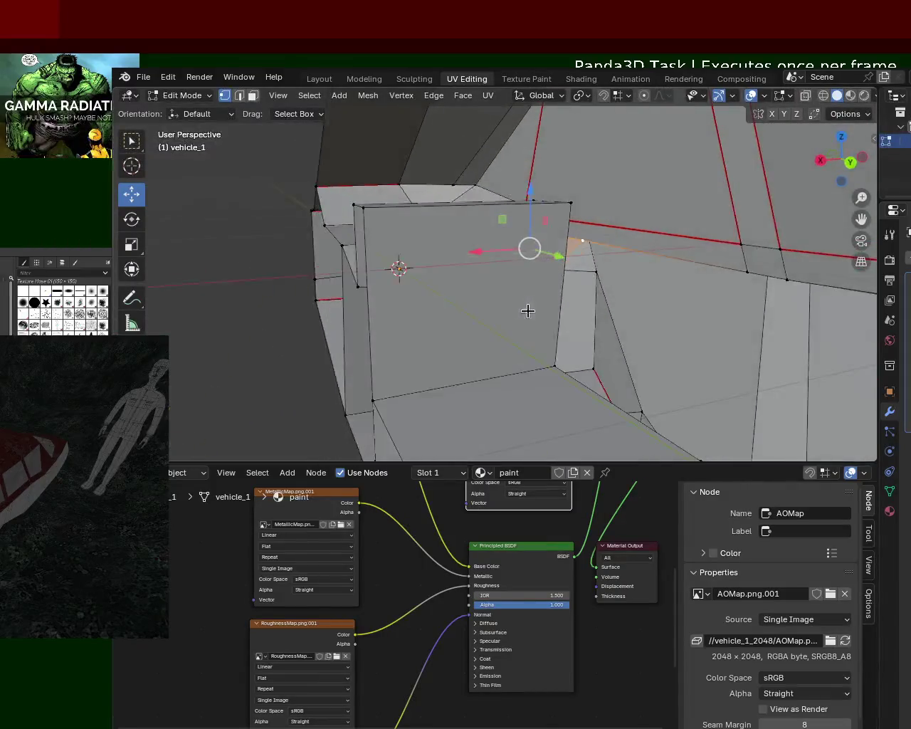
# Add a panel vertex to the selection and vertex-slide it along its edge.
pyautogui.keyDown('shift'); pyautogui.click(786, 279); pyautogui.keyUp('shift')
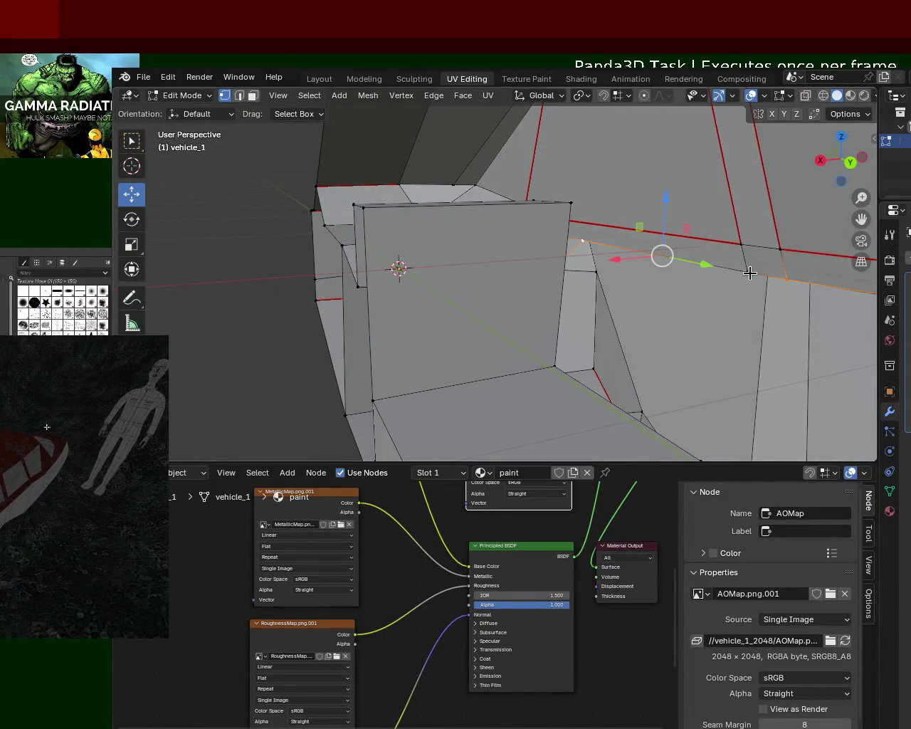
pyautogui.moveTo(653, 258)
pyautogui.mouseDown(button='middle')
pyautogui.moveTo(654, 282)
pyautogui.moveTo(603, 257)
pyautogui.moveTo(696, 276)
pyautogui.mouseUp(button='middle')
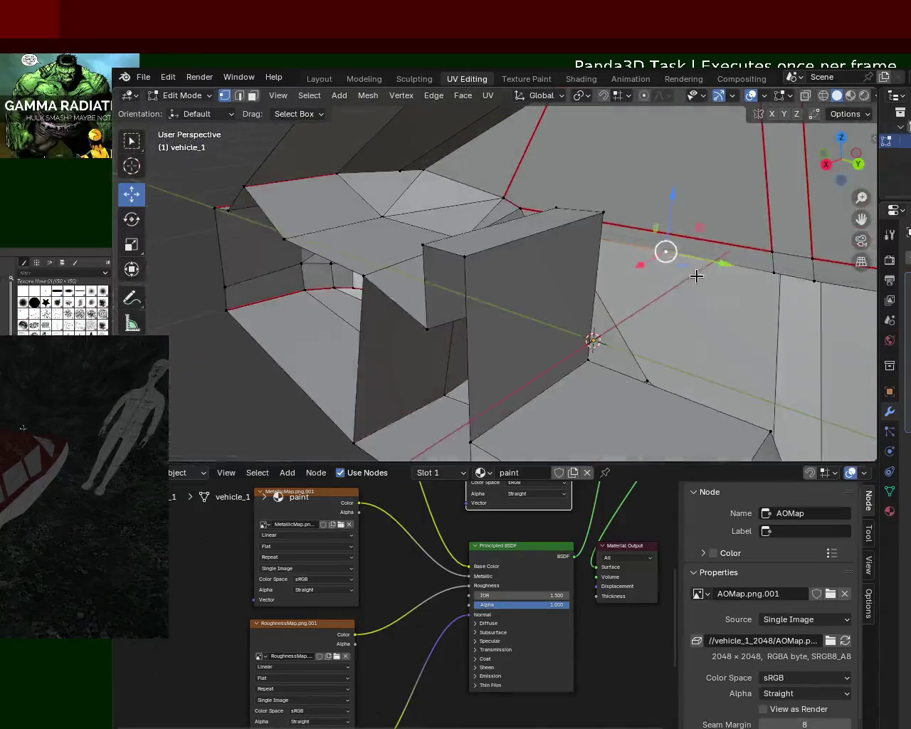
pyautogui.hotkey('shift', 'v')
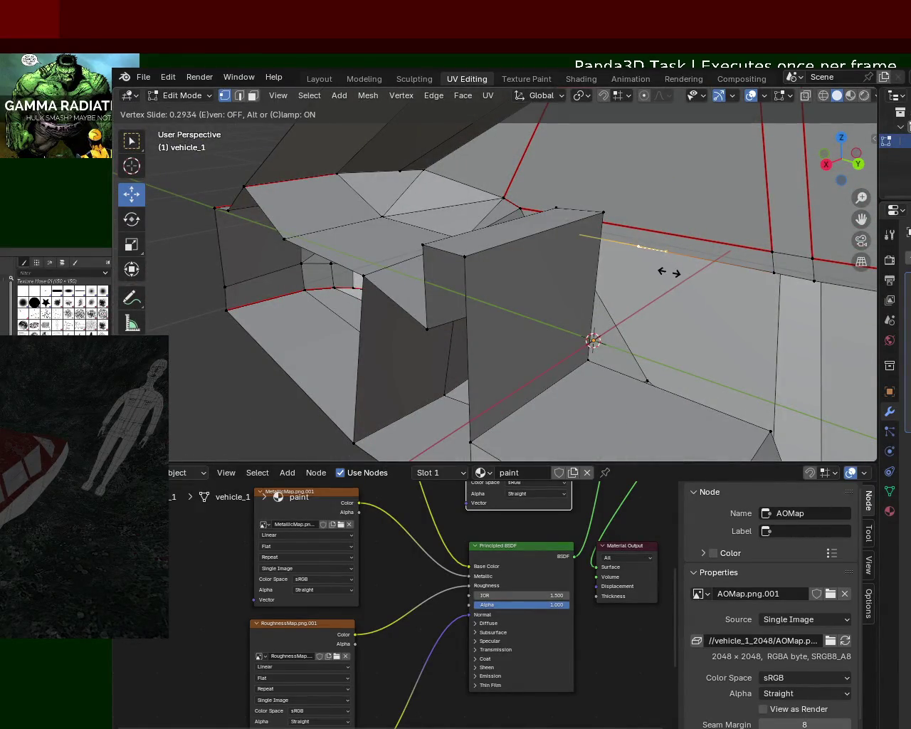
pyautogui.click(676, 273)
# Raise the selected interior face upward along Z.
pyautogui.moveTo(697, 260)
pyautogui.mouseDown(button='middle')
pyautogui.moveTo(648, 278)
pyautogui.moveTo(639, 256)
pyautogui.moveTo(610, 254)
pyautogui.moveTo(596, 202)
pyautogui.moveTo(514, 264)
pyautogui.moveTo(577, 289)
pyautogui.moveTo(554, 220)
pyautogui.moveTo(527, 255)
pyautogui.moveTo(548, 254)
pyautogui.mouseUp(button='middle')
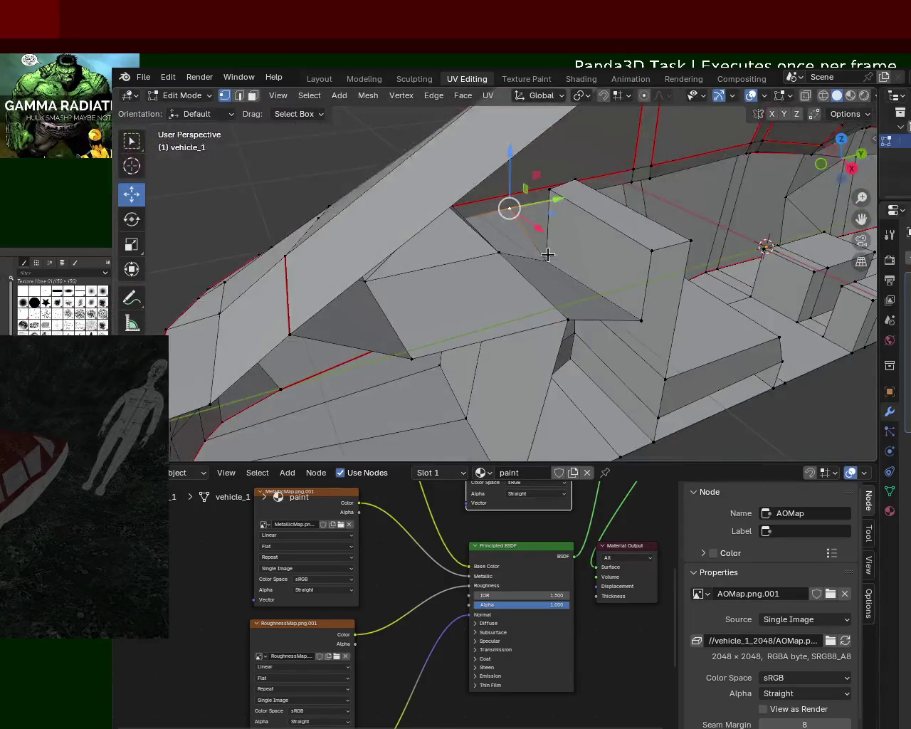
pyautogui.moveTo(543, 228)
pyautogui.mouseDown()
pyautogui.moveTo(548, 197)
pyautogui.moveTo(548, 235)
pyautogui.mouseUp()
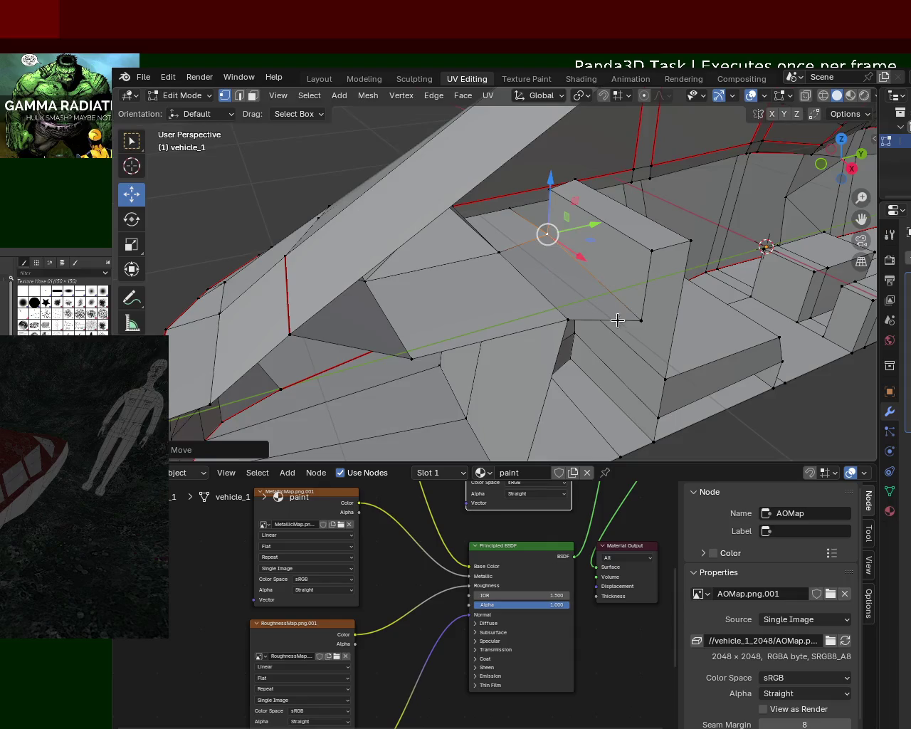
pyautogui.moveTo(640, 319); pyautogui.dragTo(641, 299)
pyautogui.moveTo(640, 299)
pyautogui.mouseDown(button='middle')
pyautogui.moveTo(498, 238)
pyautogui.moveTo(431, 193)
pyautogui.moveTo(449, 266)
pyautogui.moveTo(499, 254)
pyautogui.moveTo(545, 303)
pyautogui.moveTo(579, 261)
pyautogui.moveTo(639, 248)
pyautogui.moveTo(579, 284)
pyautogui.moveTo(605, 234)
pyautogui.moveTo(626, 249)
pyautogui.moveTo(517, 256)
pyautogui.moveTo(539, 252)
pyautogui.moveTo(541, 211)
pyautogui.mouseUp(button='middle')
# Select the pillar's vertical edge from top corner to bottom and slide it.
pyautogui.click(541, 211)
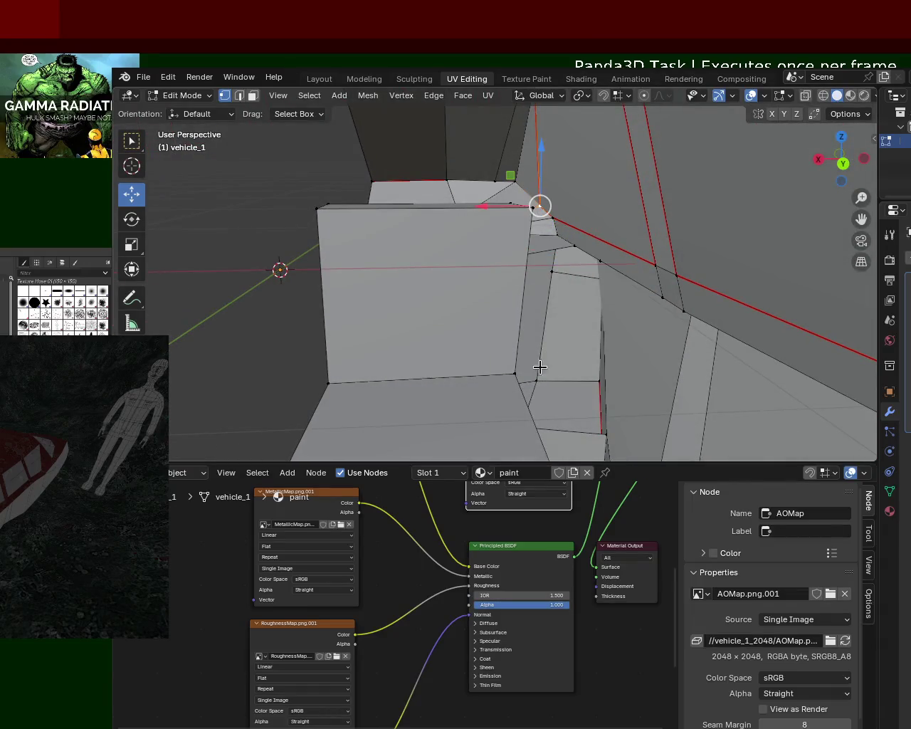
pyautogui.keyDown('shift'); pyautogui.click(511, 375); pyautogui.keyUp('shift')
pyautogui.hotkey('ctrl', 'e')
pyautogui.moveTo(577, 247)
pyautogui.mouseDown(button='middle')
pyautogui.moveTo(498, 279)
pyautogui.moveTo(472, 239)
pyautogui.moveTo(485, 249)
pyautogui.mouseUp(button='middle')
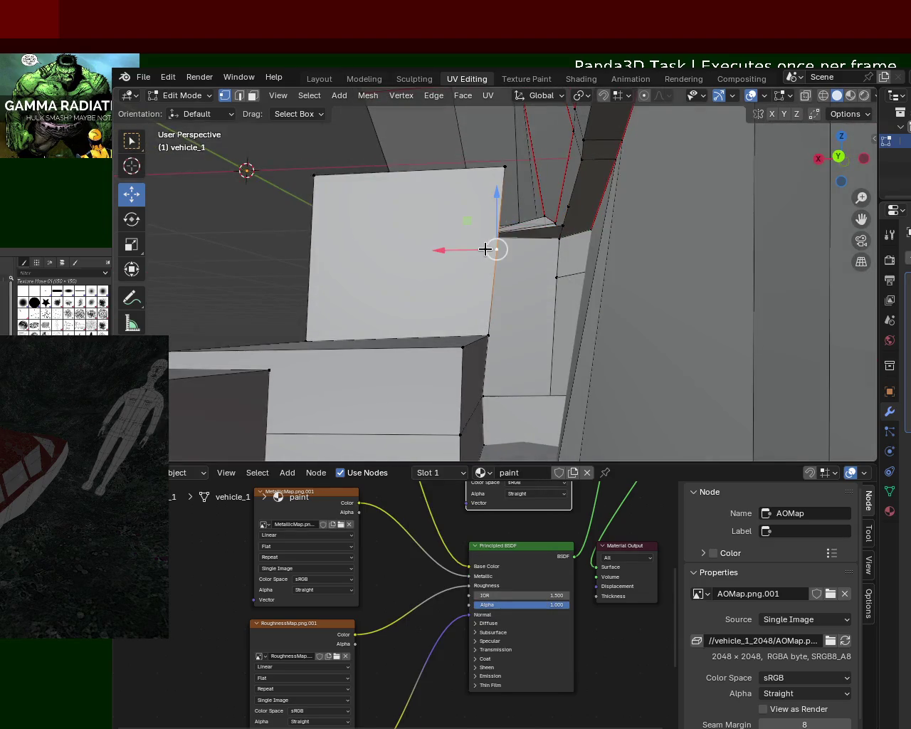
pyautogui.hotkey('shift', 'v')
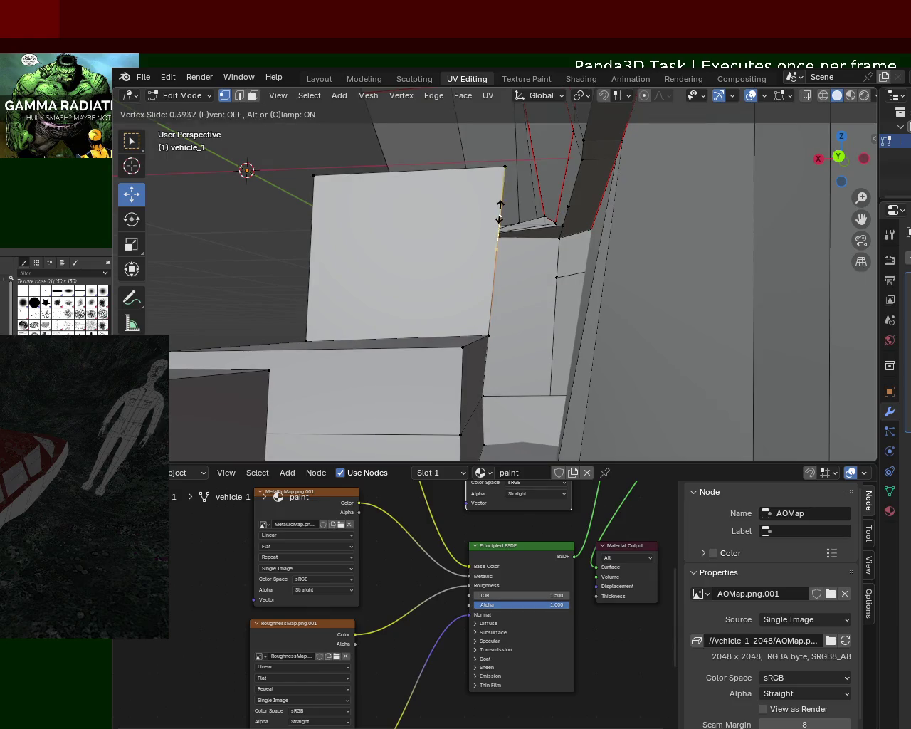
pyautogui.click(501, 214)
pyautogui.moveTo(500, 213)
pyautogui.mouseDown(button='middle')
pyautogui.moveTo(608, 258)
pyautogui.moveTo(529, 256)
pyautogui.moveTo(660, 321)
pyautogui.moveTo(537, 231)
pyautogui.moveTo(576, 292)
pyautogui.moveTo(466, 236)
pyautogui.moveTo(468, 203)
pyautogui.moveTo(498, 266)
pyautogui.moveTo(533, 281)
pyautogui.moveTo(640, 296)
pyautogui.moveTo(702, 259)
pyautogui.moveTo(539, 275)
pyautogui.moveTo(645, 249)
pyautogui.moveTo(677, 218)
pyautogui.moveTo(576, 230)
pyautogui.moveTo(609, 274)
pyautogui.moveTo(634, 252)
pyautogui.moveTo(620, 251)
pyautogui.moveTo(610, 279)
pyautogui.moveTo(440, 279)
pyautogui.moveTo(508, 265)
pyautogui.moveTo(561, 271)
pyautogui.mouseUp(button='middle')
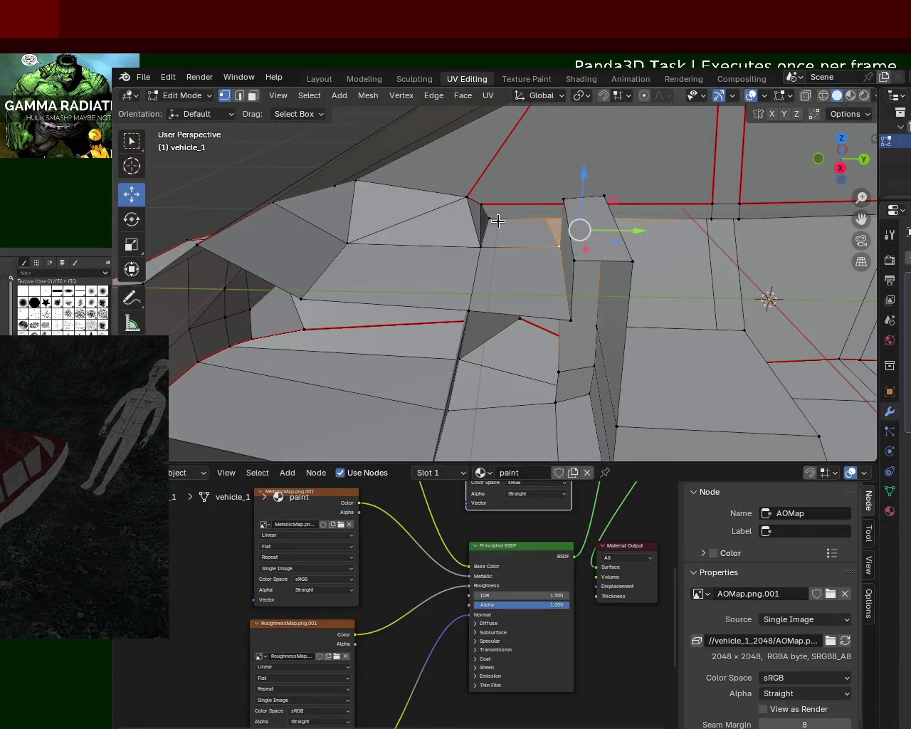
# Nudge the selection and the panel corner vertex slightly along Y.
pyautogui.moveTo(514, 223); pyautogui.dragTo(530, 222)
pyautogui.moveTo(531, 222)
pyautogui.mouseDown(button='middle')
pyautogui.moveTo(346, 244)
pyautogui.moveTo(393, 249)
pyautogui.moveTo(455, 228)
pyautogui.moveTo(473, 202)
pyautogui.mouseUp(button='middle')
pyautogui.click(473, 202)
pyautogui.moveTo(526, 215); pyautogui.dragTo(532, 216)
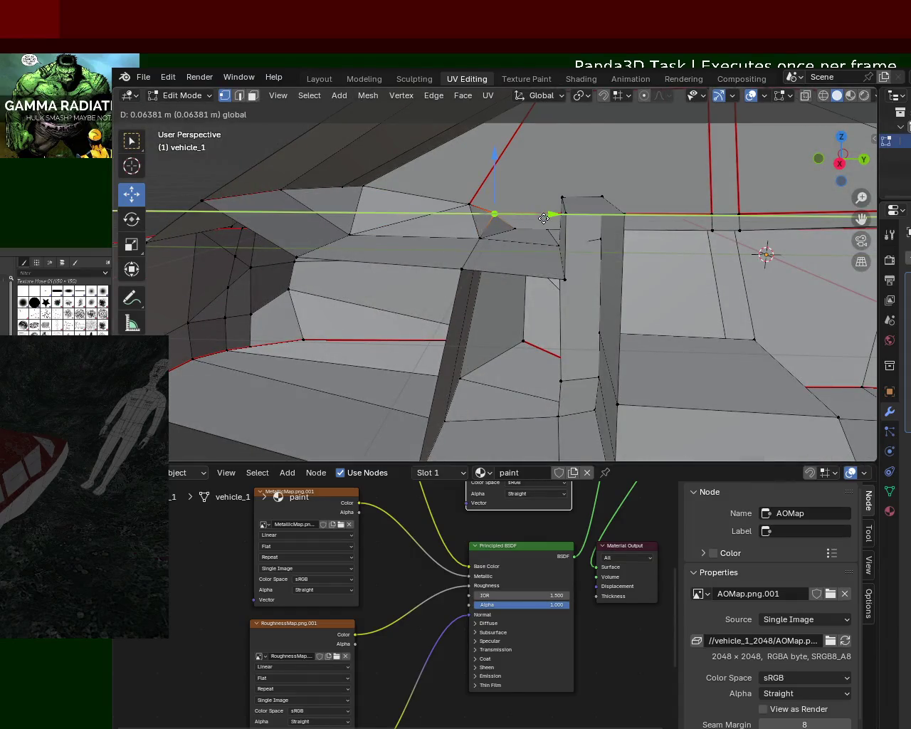
pyautogui.moveTo(509, 281)
pyautogui.mouseDown(button='middle')
pyautogui.moveTo(426, 313)
pyautogui.moveTo(346, 301)
pyautogui.moveTo(447, 309)
pyautogui.moveTo(498, 301)
pyautogui.moveTo(291, 285)
pyautogui.moveTo(264, 299)
pyautogui.moveTo(387, 291)
pyautogui.moveTo(377, 248)
pyautogui.moveTo(393, 235)
pyautogui.moveTo(405, 249)
pyautogui.moveTo(460, 243)
pyautogui.moveTo(441, 273)
pyautogui.moveTo(366, 271)
pyautogui.moveTo(470, 253)
pyautogui.mouseUp(button='middle')
# Subdivide the panel's horizontal edge and slide the new midpoint vertex.
pyautogui.click(498, 241)
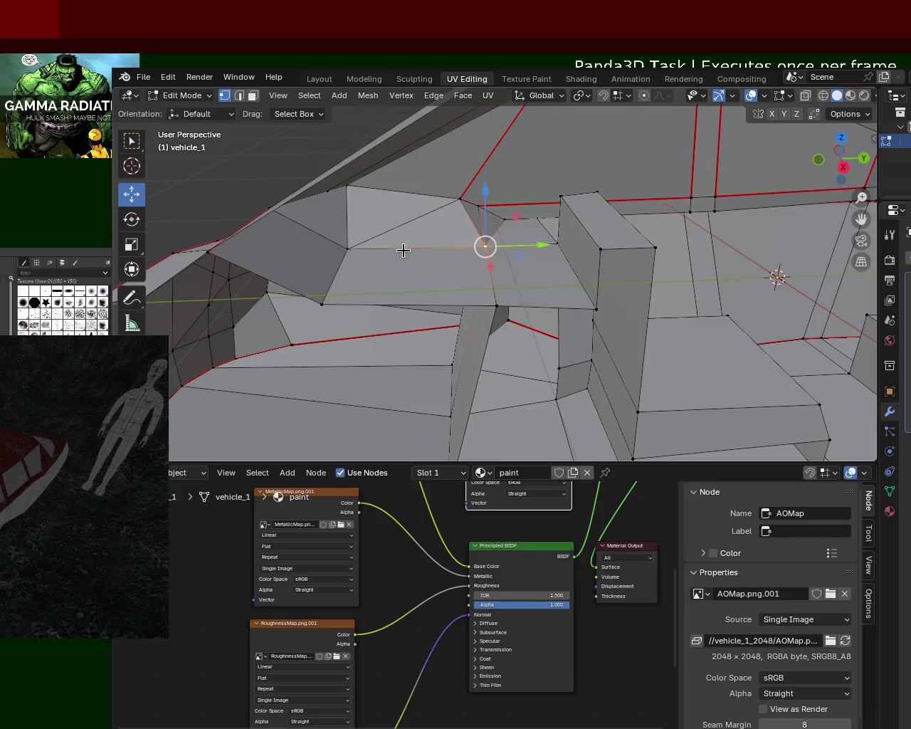
pyautogui.keyDown('shift'); pyautogui.click(342, 249); pyautogui.keyUp('shift')
pyautogui.hotkey('ctrl', 'e')
pyautogui.click(264, 309)
pyautogui.press('g')
pyautogui.press('g')
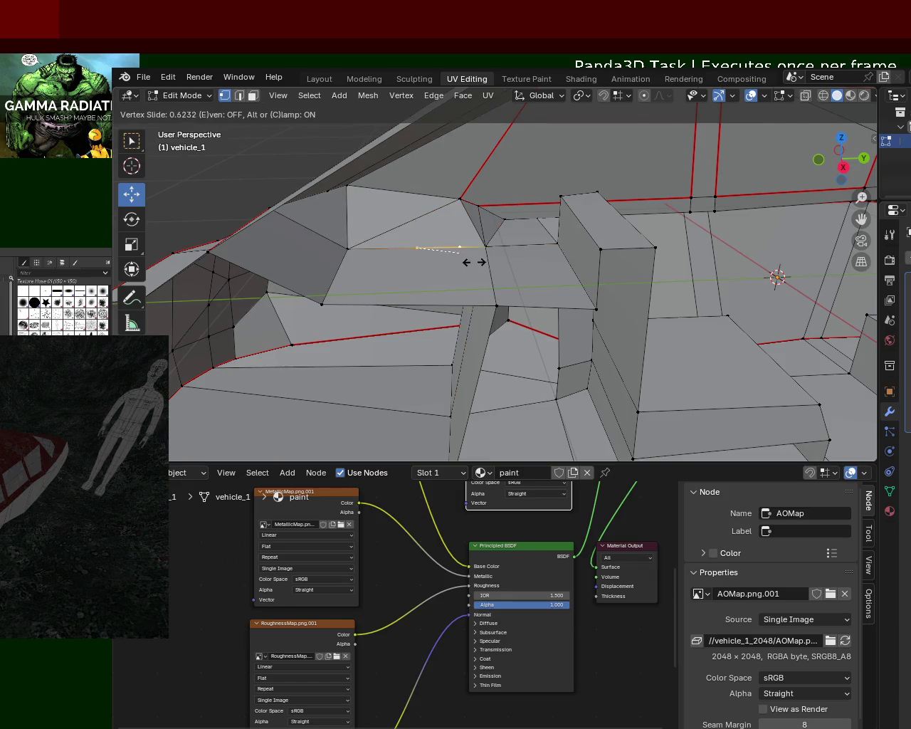
pyautogui.click(469, 260)
# Join the midpoint vertex to the vertex above with a new vertical edge.
pyautogui.keyDown('shift'); pyautogui.click(464, 199); pyautogui.keyUp('shift')
pyautogui.keyDown('shift'); pyautogui.click(454, 245); pyautogui.keyUp('shift')
pyautogui.click(463, 247)
pyautogui.keyDown('shift'); pyautogui.click(462, 202); pyautogui.keyUp('shift')
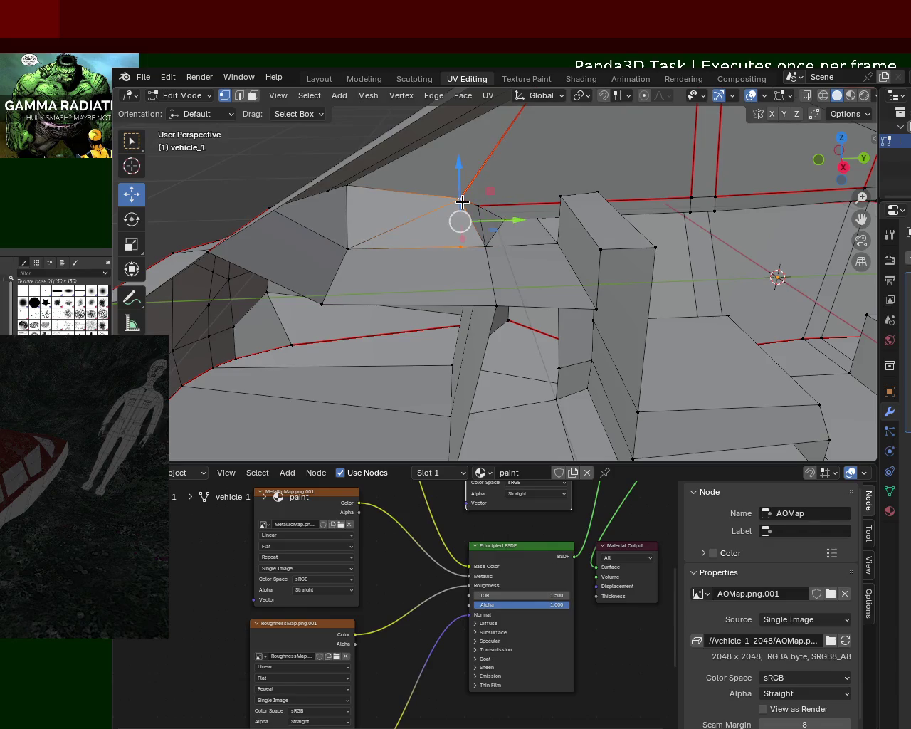
pyautogui.press('j')
pyautogui.click(478, 205)
# Dissolve the leftover edge beside the new cut.
pyautogui.click(239, 94)
pyautogui.click(479, 227)
pyautogui.press('x')
pyautogui.click(472, 242)
# Delete the leftover faces on the panel.
pyautogui.moveTo(508, 267)
pyautogui.mouseDown(button='middle')
pyautogui.moveTo(482, 263)
pyautogui.moveTo(486, 240)
pyautogui.moveTo(520, 279)
pyautogui.mouseUp(button='middle')
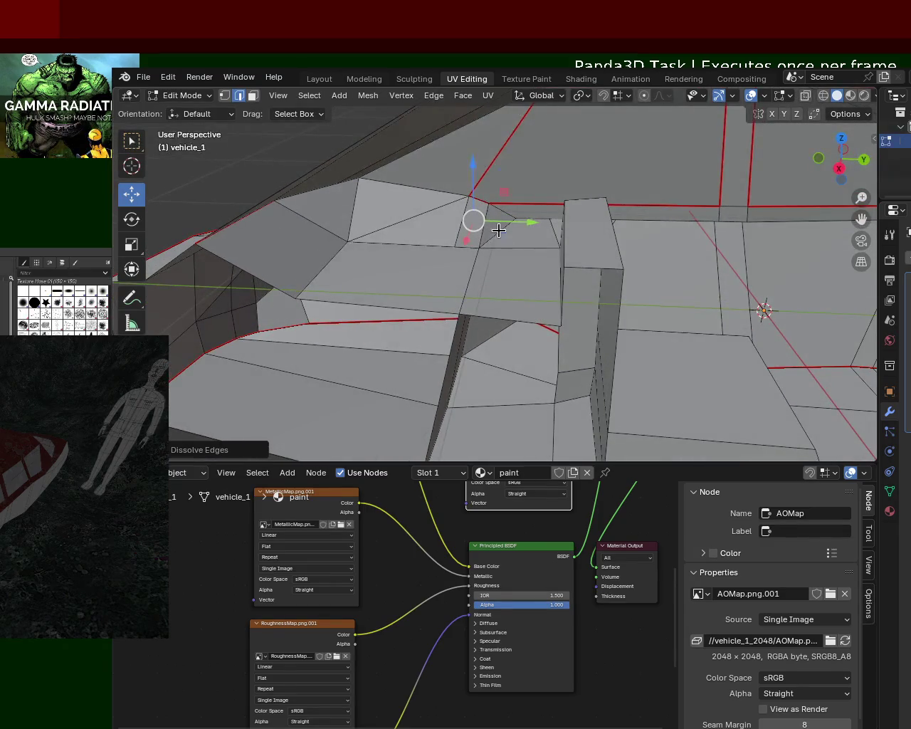
pyautogui.press('x')
pyautogui.click(498, 230)
pyautogui.press('x')
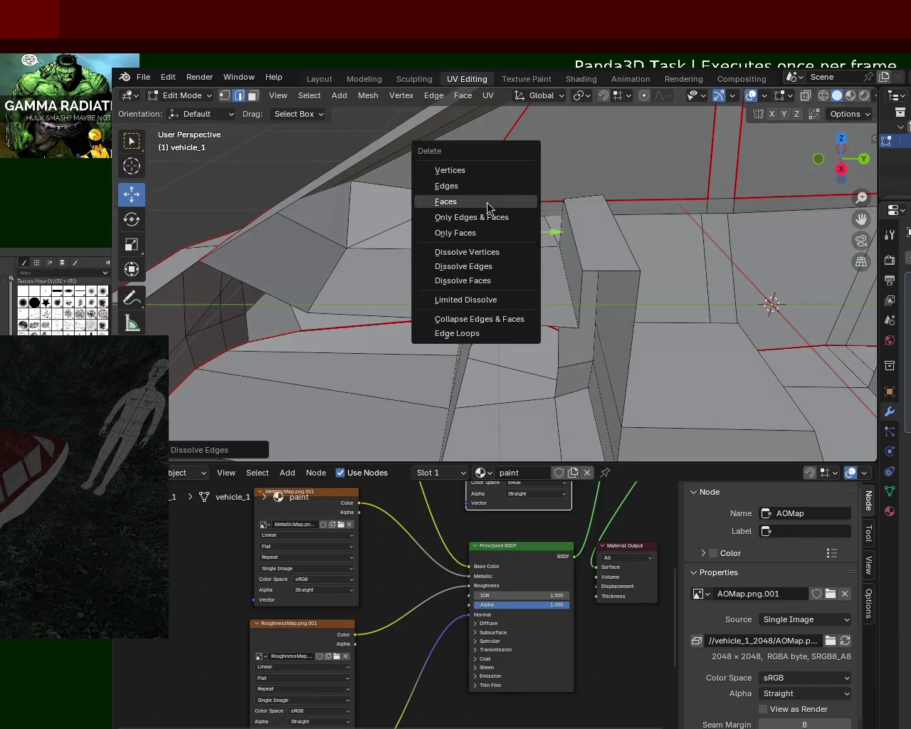
pyautogui.click(489, 200)
pyautogui.moveTo(508, 279)
pyautogui.mouseDown(button='middle')
pyautogui.moveTo(539, 278)
pyautogui.moveTo(514, 284)
pyautogui.mouseUp(button='middle')
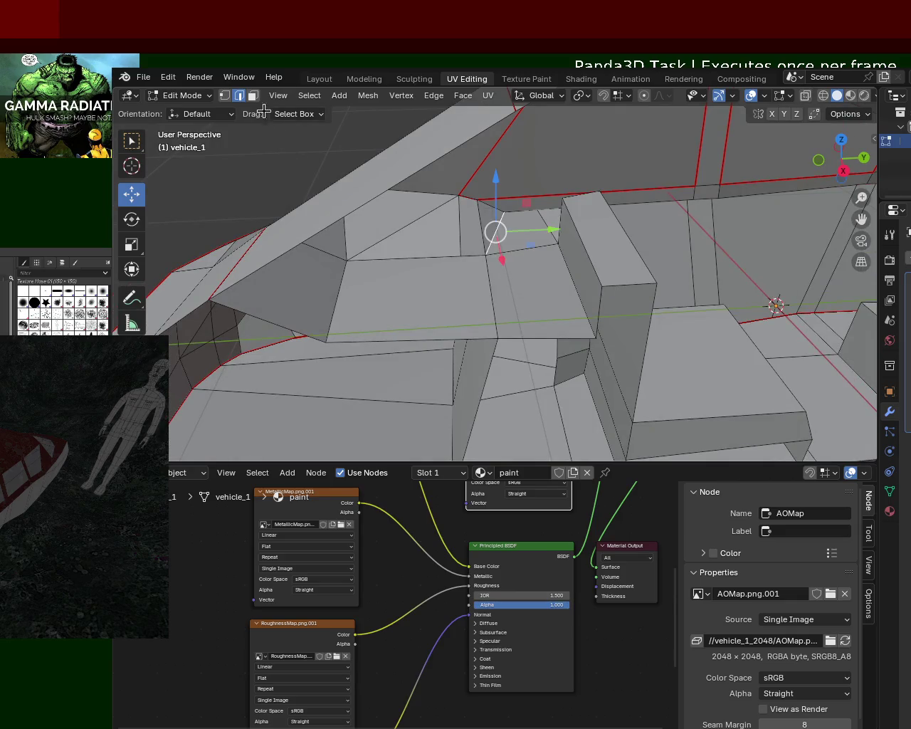
# Subdivide the panel's lower edge and slide the new vertex along it.
pyautogui.click(225, 95)
pyautogui.click(497, 333)
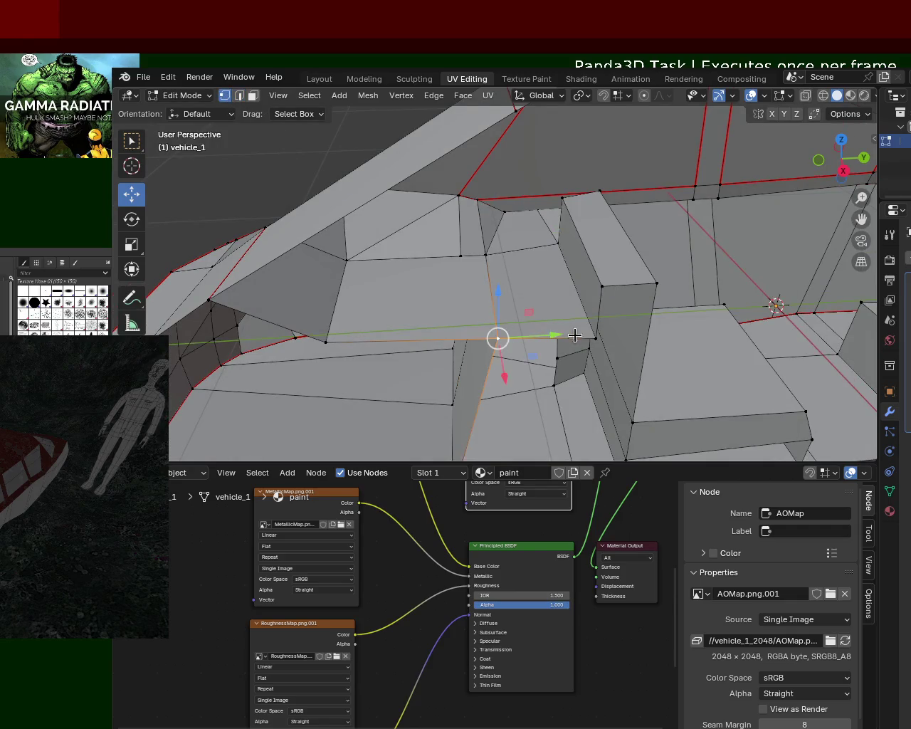
pyautogui.hotkey('ctrl', 'e')
pyautogui.click(508, 394)
pyautogui.hotkey('shift', 'v')
pyautogui.click(531, 347)
# Dissolve the edge above the new lower vertex.
pyautogui.keyDown('shift'); pyautogui.click(497, 213); pyautogui.keyUp('shift')
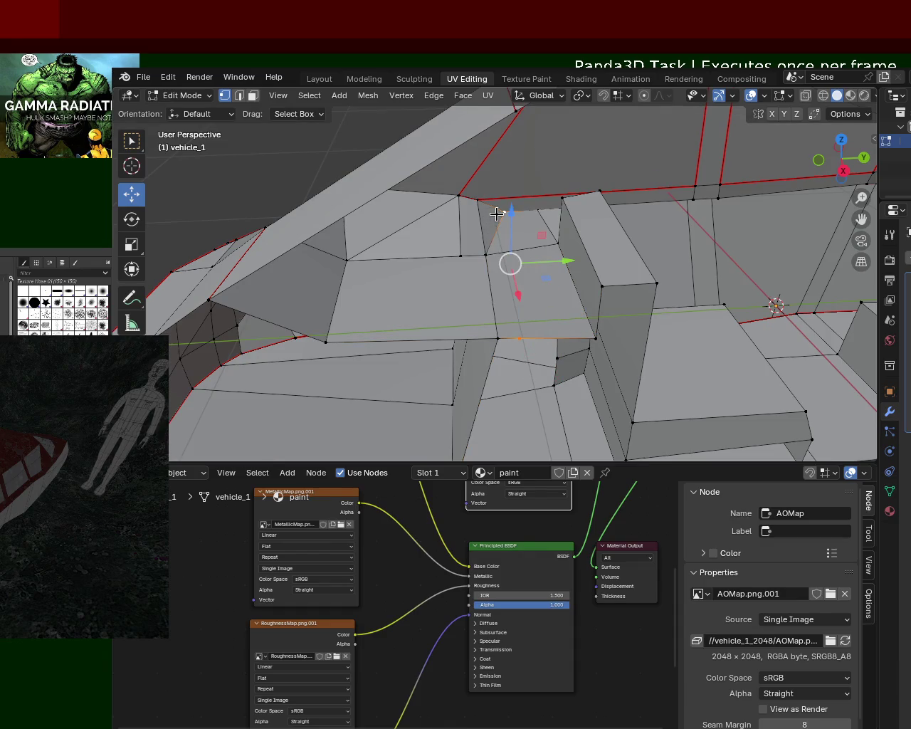
pyautogui.click(497, 213)
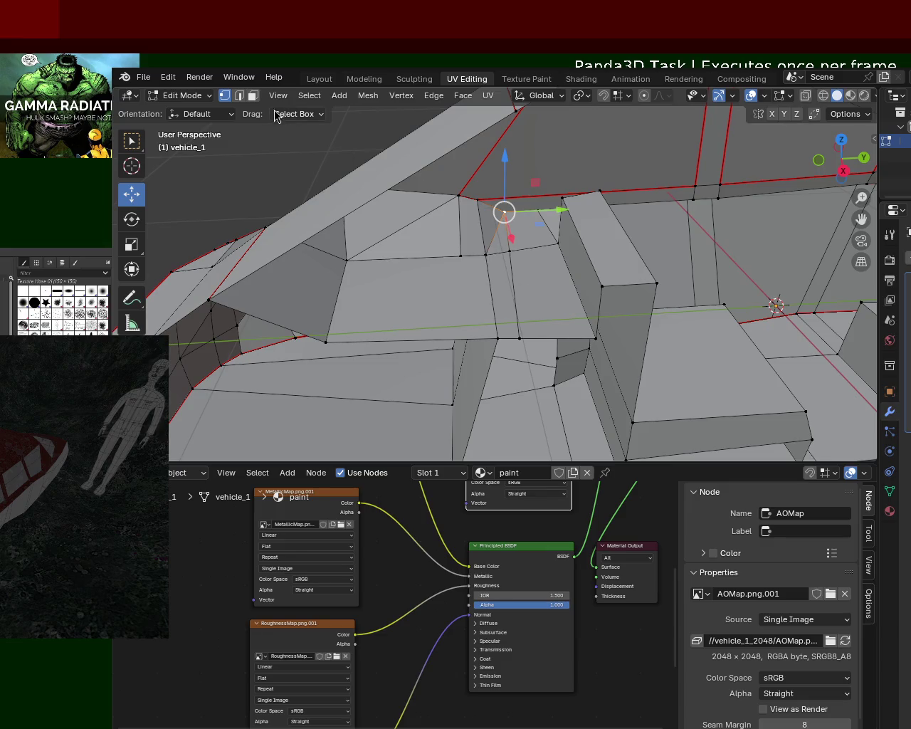
pyautogui.click(239, 95)
pyautogui.click(496, 230)
pyautogui.press('x')
pyautogui.click(463, 310)
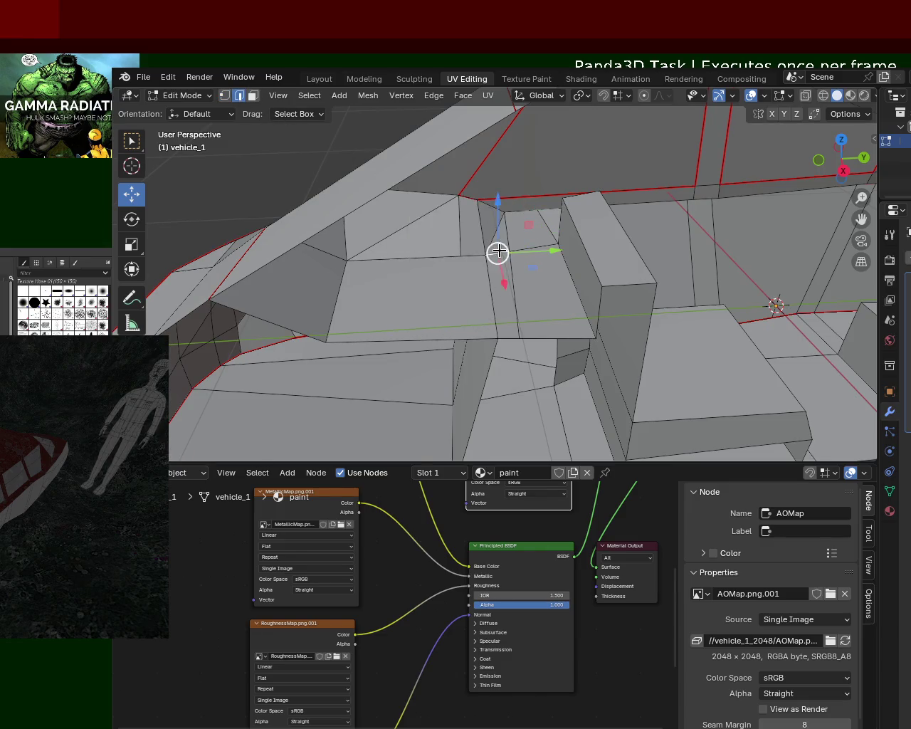
# Delete the next unwanted edge on the panel.
pyautogui.press('x')
pyautogui.click(470, 266)
pyautogui.click(497, 230)
pyautogui.press('x')
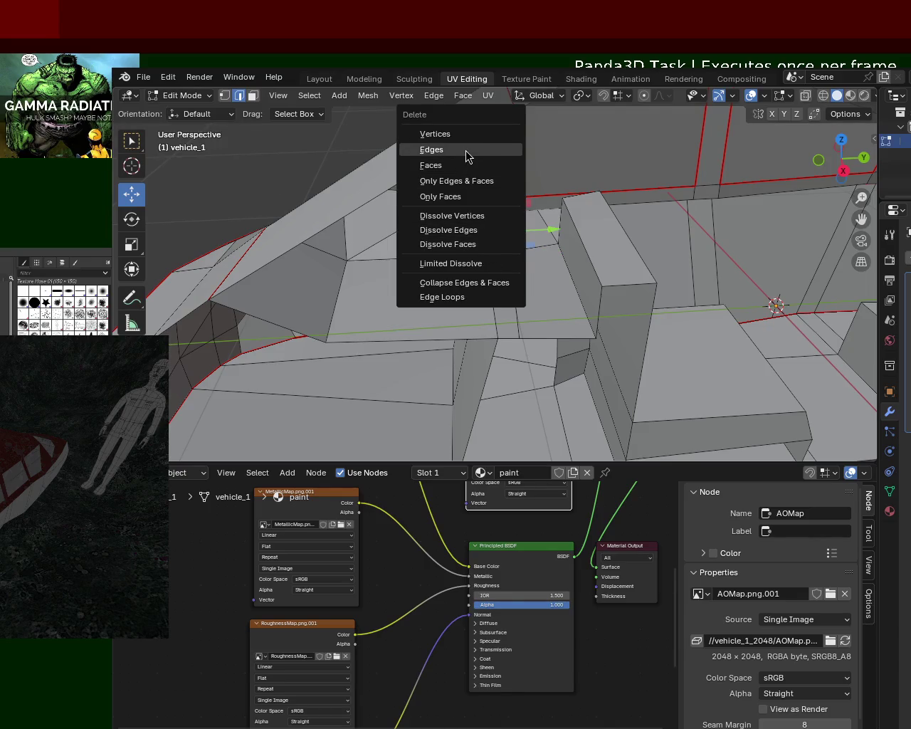
pyautogui.click(465, 151)
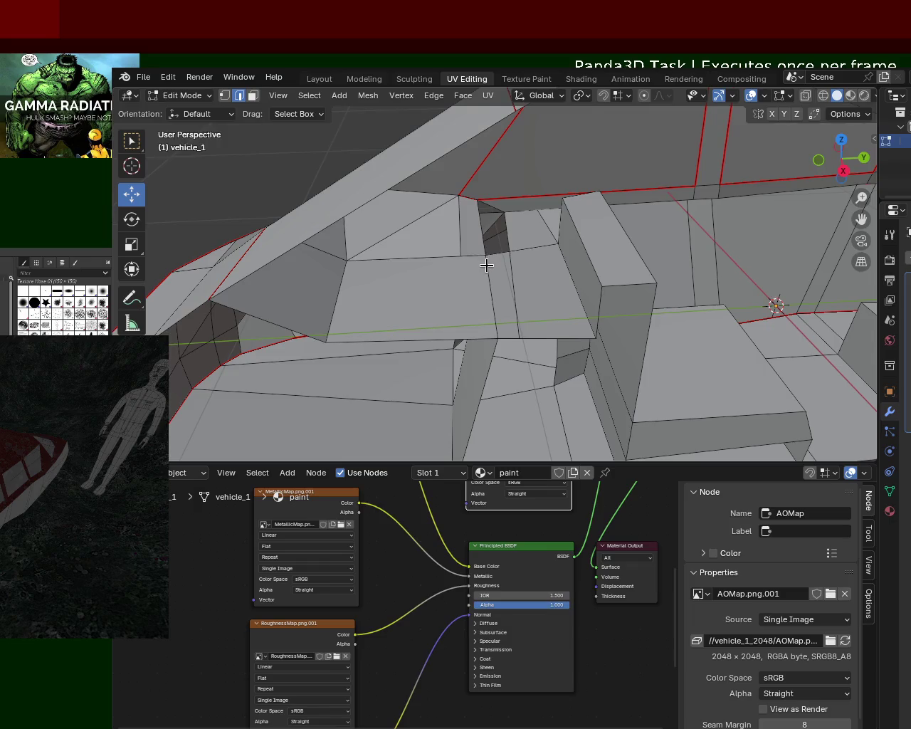
# Subdivide the edge between two panel vertices and slide the midpoint right.
pyautogui.click(225, 95)
pyautogui.click(326, 342)
pyautogui.keyDown('shift'); pyautogui.click(497, 338); pyautogui.keyUp('shift')
pyautogui.rightClick(413, 340)
pyautogui.click(416, 340)
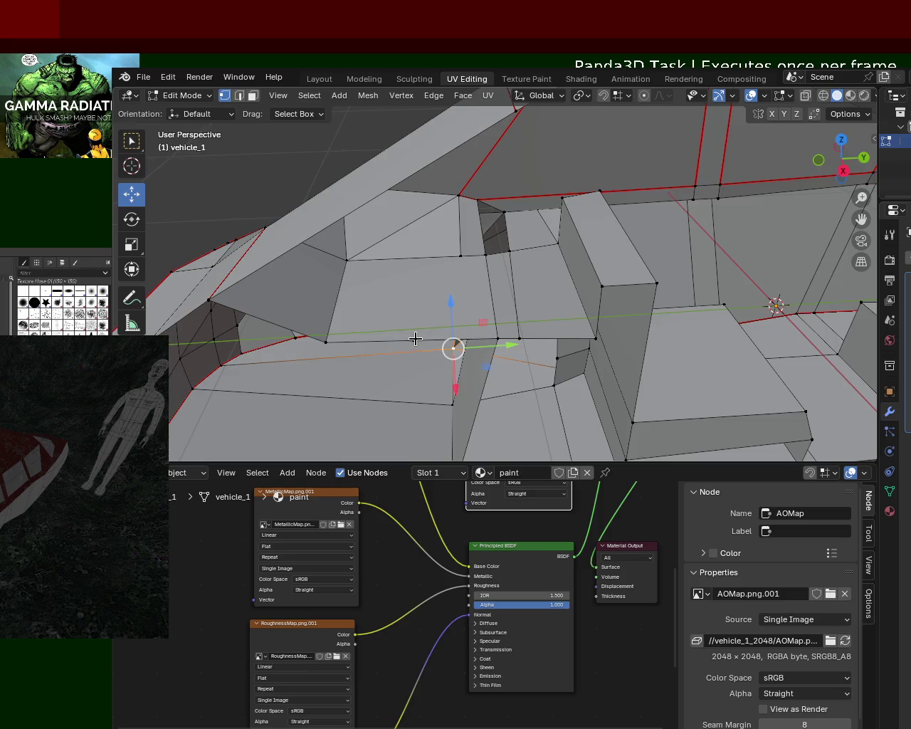
pyautogui.click(413, 339)
pyautogui.hotkey('shift', 'v')
pyautogui.click(469, 337)
# Slide the vertex at the panel's bottom edge to the right.
pyautogui.keyDown('shift'); pyautogui.click(461, 255); pyautogui.keyUp('shift')
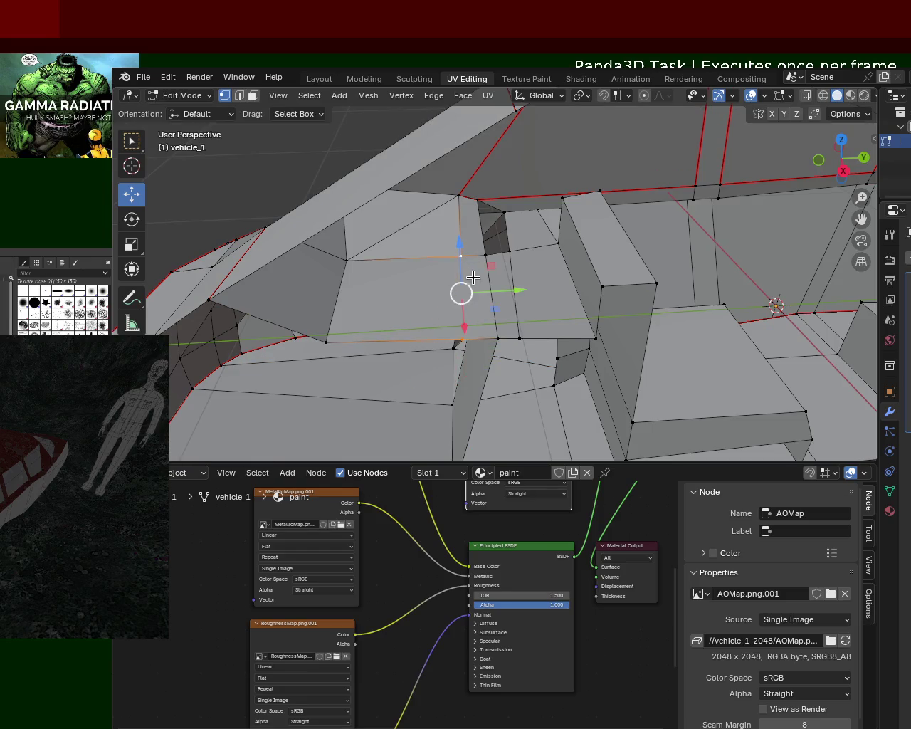
pyautogui.click(463, 339)
pyautogui.click(485, 254)
pyautogui.hotkey('shift', 'v')
pyautogui.click(504, 205)
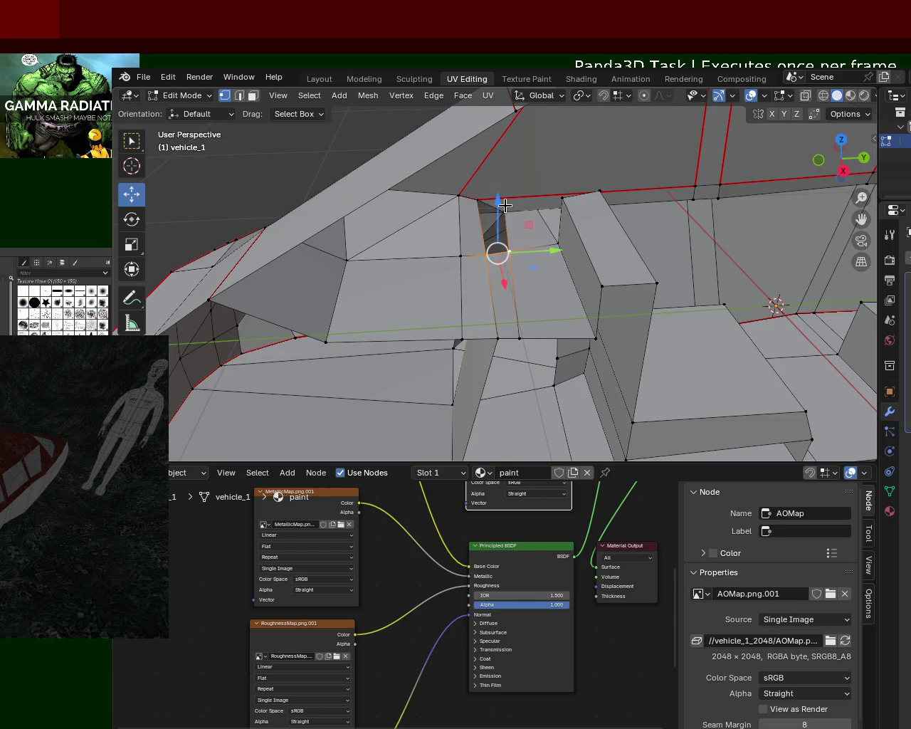
pyautogui.moveTo(505, 206)
pyautogui.mouseDown(button='middle')
pyautogui.moveTo(526, 306)
pyautogui.moveTo(519, 309)
pyautogui.mouseUp(button='middle')
# Move an interior vertex about -0.083 m along Y.
pyautogui.moveTo(598, 311)
pyautogui.mouseDown(button='middle')
pyautogui.moveTo(505, 285)
pyautogui.moveTo(508, 240)
pyautogui.moveTo(556, 283)
pyautogui.mouseUp(button='middle')
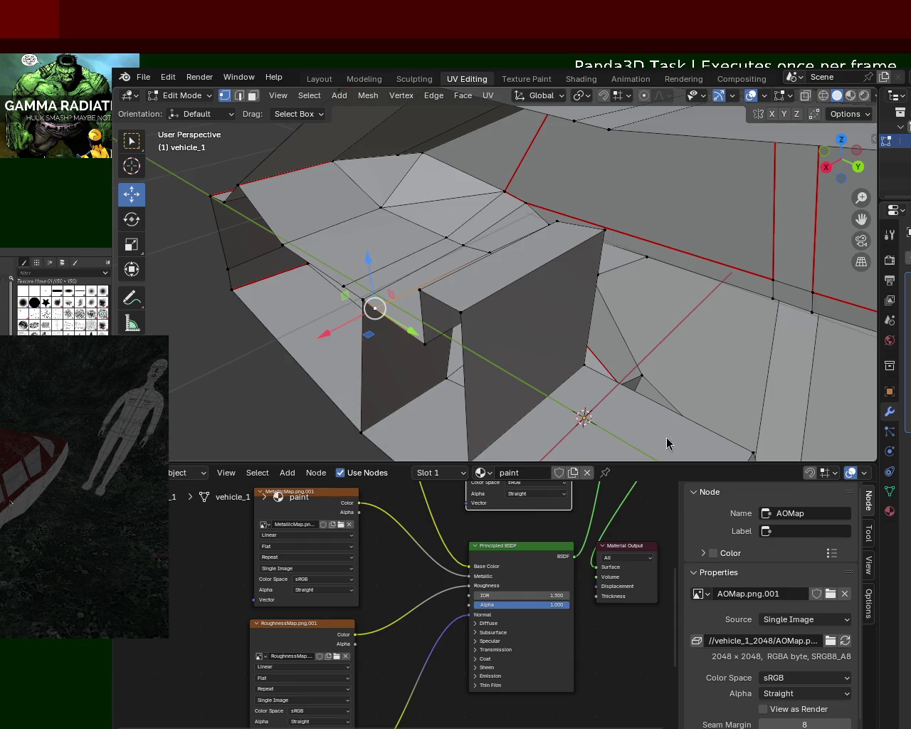
pyautogui.moveTo(562, 334)
pyautogui.mouseDown(button='middle')
pyautogui.moveTo(624, 341)
pyautogui.moveTo(657, 318)
pyautogui.moveTo(346, 309)
pyautogui.moveTo(524, 282)
pyautogui.mouseUp(button='middle')
pyautogui.click(491, 265)
pyautogui.moveTo(457, 267); pyautogui.dragTo(736, 275)
pyautogui.moveTo(736, 274)
pyautogui.mouseDown(button='middle')
pyautogui.moveTo(579, 299)
pyautogui.moveTo(356, 304)
pyautogui.moveTo(393, 235)
pyautogui.moveTo(437, 238)
pyautogui.moveTo(409, 222)
pyautogui.moveTo(344, 232)
pyautogui.moveTo(298, 227)
pyautogui.moveTo(487, 241)
pyautogui.mouseUp(button='middle')
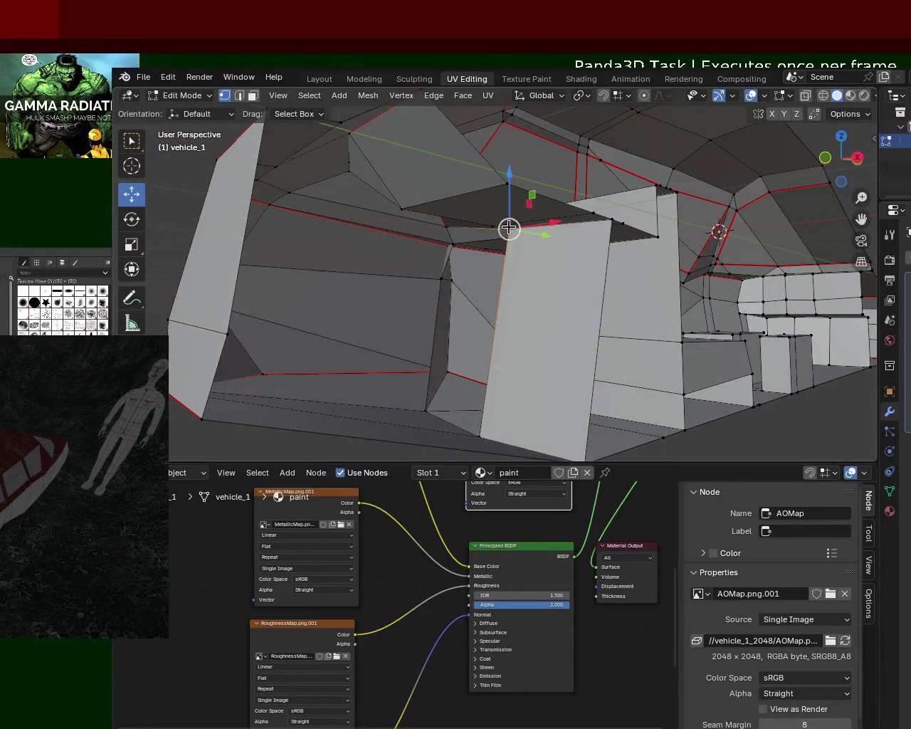
# Vertex-slide another vertex 0.26 down the pillar's front vertical edge.
pyautogui.press('Escape')
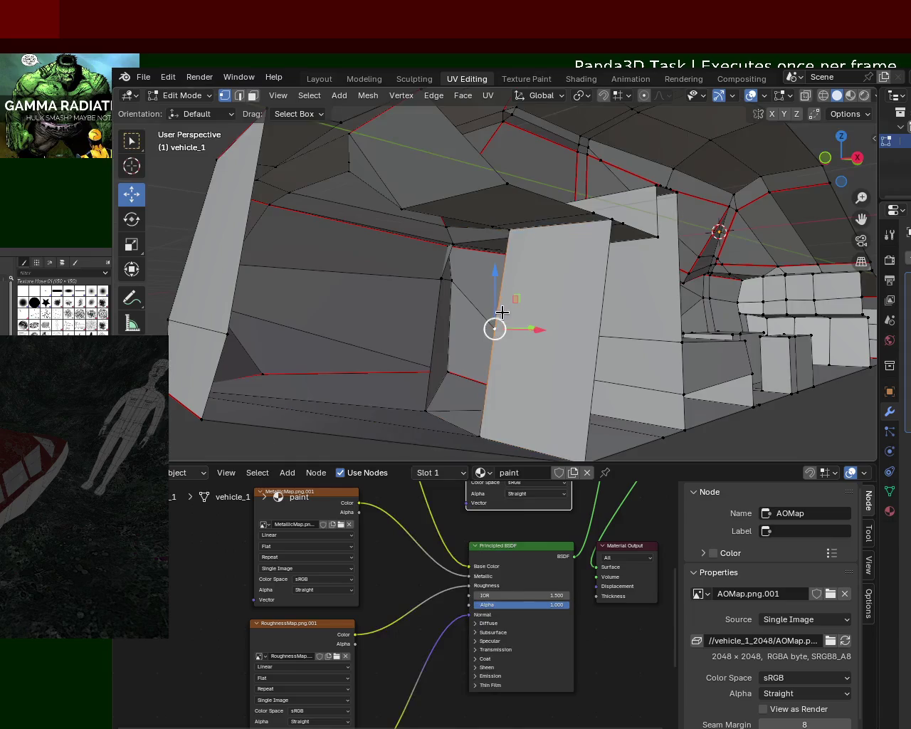
pyautogui.hotkey('shift', 'v')
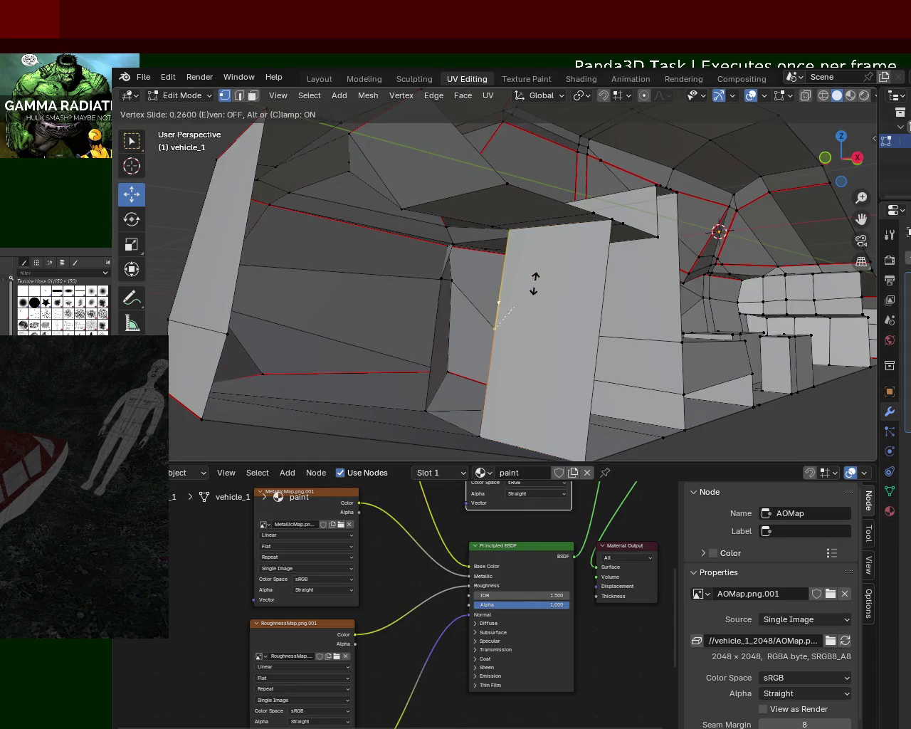
pyautogui.click(545, 258)
pyautogui.moveTo(545, 258)
pyautogui.mouseDown(button='middle')
pyautogui.moveTo(481, 245)
pyautogui.moveTo(519, 260)
pyautogui.moveTo(406, 297)
pyautogui.mouseUp(button='middle')
pyautogui.moveTo(457, 254)
pyautogui.mouseDown(button='middle')
pyautogui.moveTo(536, 254)
pyautogui.moveTo(463, 256)
pyautogui.mouseUp(button='middle')
# Move the selected pillar face down and along the Y axis.
pyautogui.scroll(3, 486, 203)
pyautogui.moveTo(487, 203); pyautogui.dragTo(513, 214, button='middle')
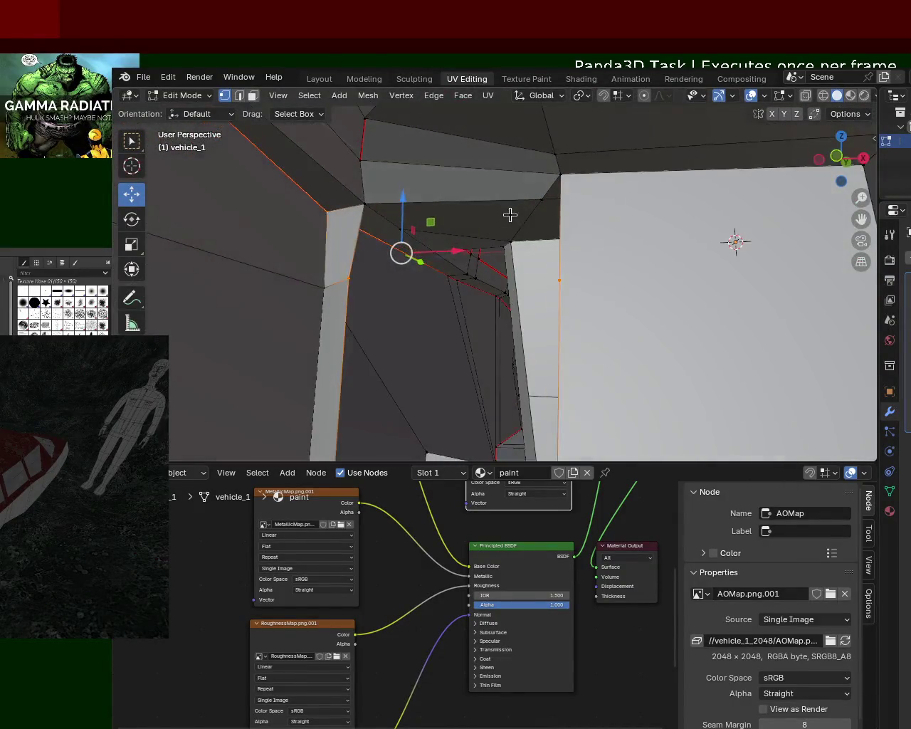
pyautogui.moveTo(377, 205)
pyautogui.mouseDown(button='middle')
pyautogui.moveTo(356, 278)
pyautogui.moveTo(584, 279)
pyautogui.moveTo(530, 190)
pyautogui.mouseUp(button='middle')
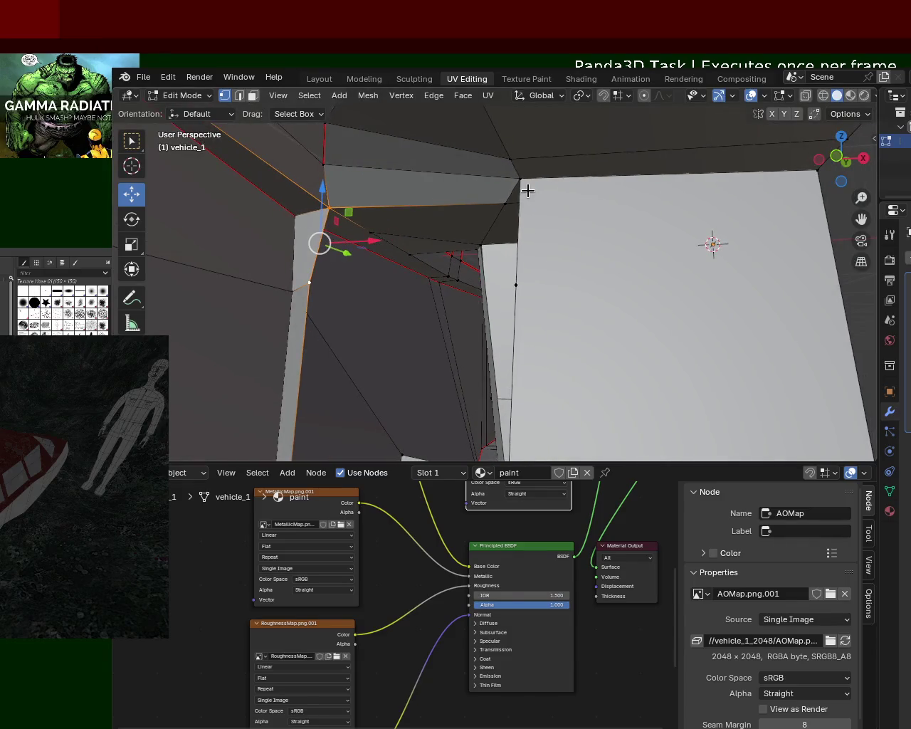
pyautogui.moveTo(522, 286)
pyautogui.mouseDown(button='middle')
pyautogui.moveTo(373, 278)
pyautogui.moveTo(448, 269)
pyautogui.moveTo(462, 297)
pyautogui.moveTo(321, 330)
pyautogui.moveTo(321, 311)
pyautogui.moveTo(358, 273)
pyautogui.moveTo(431, 294)
pyautogui.moveTo(458, 247)
pyautogui.moveTo(503, 233)
pyautogui.mouseUp(button='middle')
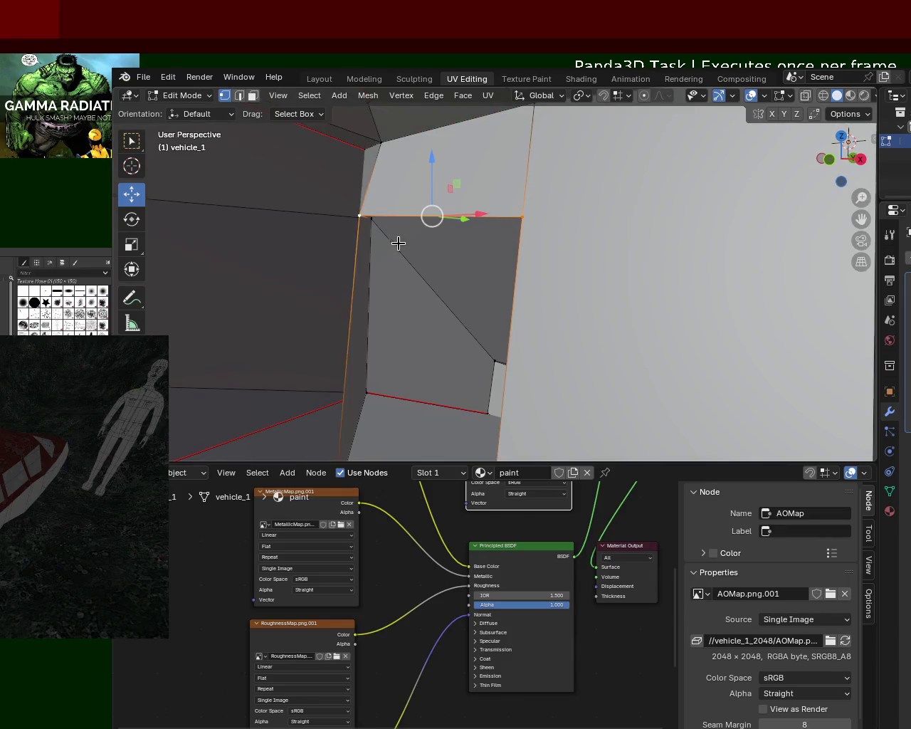
pyautogui.moveTo(397, 245); pyautogui.dragTo(441, 171, button='middle')
pyautogui.moveTo(508, 138); pyautogui.dragTo(500, 174)
pyautogui.hotkey('ctrl', 'z')
pyautogui.moveTo(451, 140)
pyautogui.mouseDown()
pyautogui.moveTo(434, 213)
pyautogui.moveTo(480, 204)
pyautogui.mouseUp()
pyautogui.moveTo(444, 188); pyautogui.dragTo(478, 187, button='middle')
pyautogui.scroll(3, 483, 143)
pyautogui.scroll(-3, 483, 144)
# In Face select mode, delete the stray faces around the pillar corner.
pyautogui.moveTo(458, 270)
pyautogui.mouseDown(button='middle')
pyautogui.moveTo(458, 301)
pyautogui.moveTo(473, 231)
pyautogui.moveTo(513, 256)
pyautogui.moveTo(529, 201)
pyautogui.moveTo(517, 199)
pyautogui.moveTo(518, 243)
pyautogui.mouseUp(button='middle')
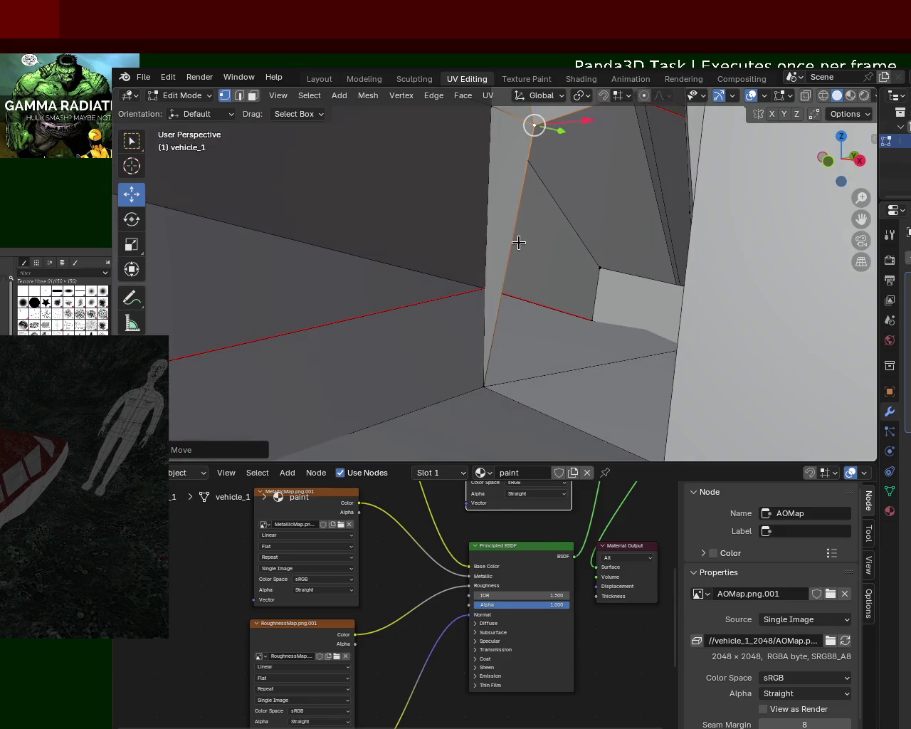
pyautogui.click(254, 104)
pyautogui.press('x')
pyautogui.click(491, 184)
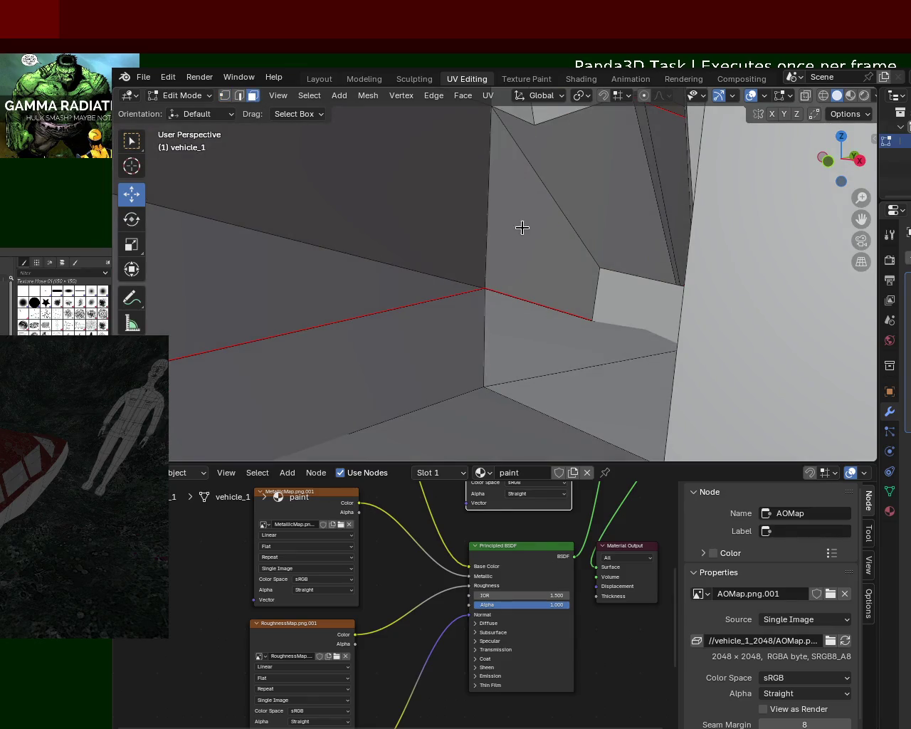
pyautogui.moveTo(518, 230); pyautogui.dragTo(536, 200, button='middle')
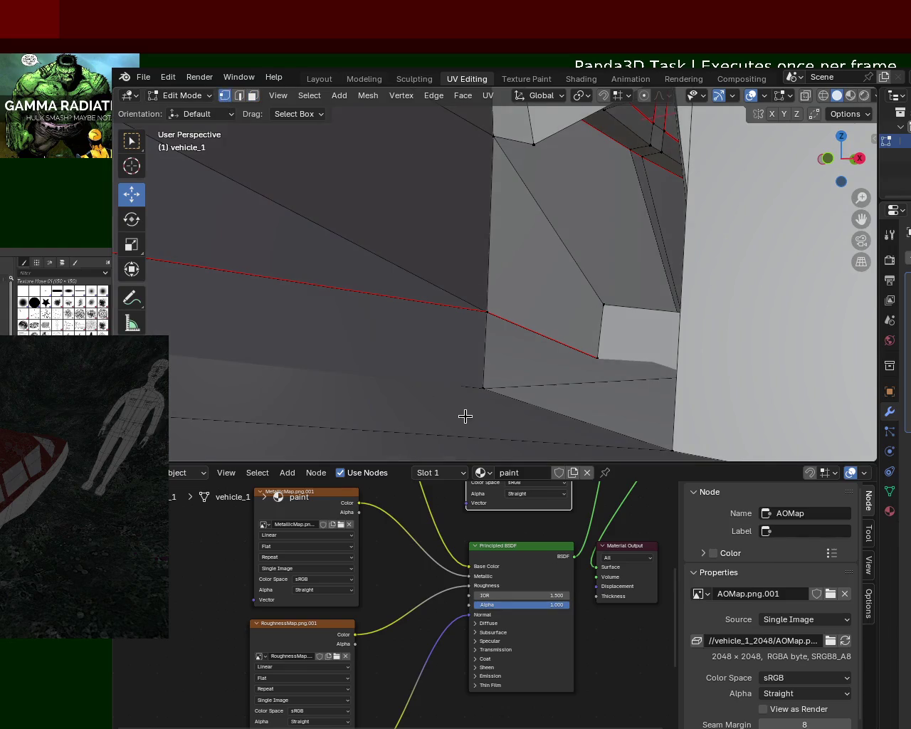
# Vertex-slide a vertex into the left corner where the pillar edges meet.
pyautogui.moveTo(529, 405); pyautogui.dragTo(669, 441, button='middle')
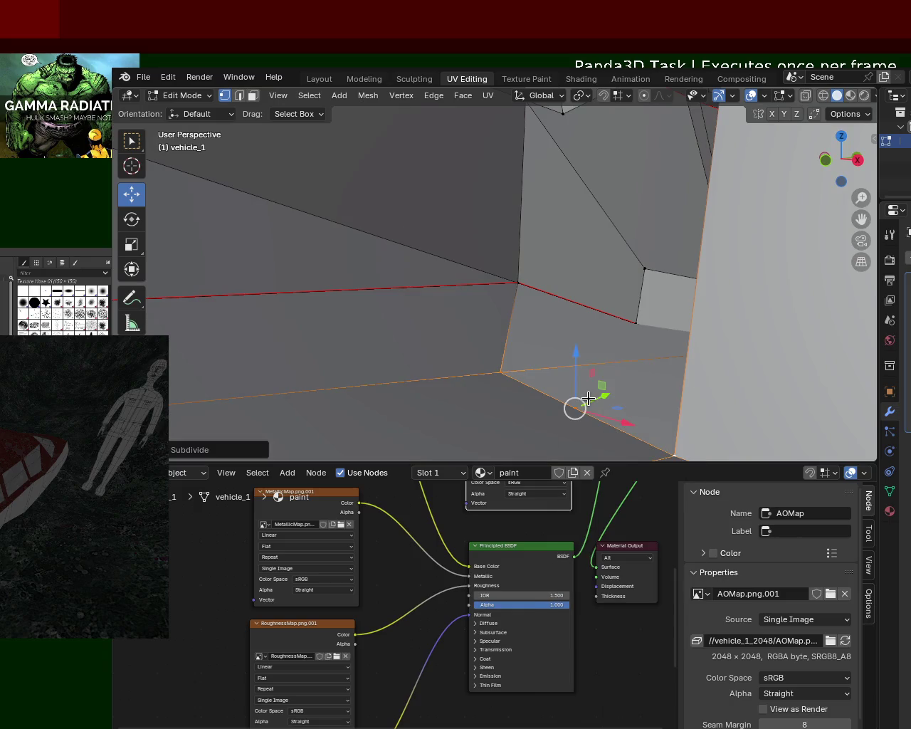
pyautogui.click(575, 408)
pyautogui.hotkey('shift', 'v')
pyautogui.click(530, 380)
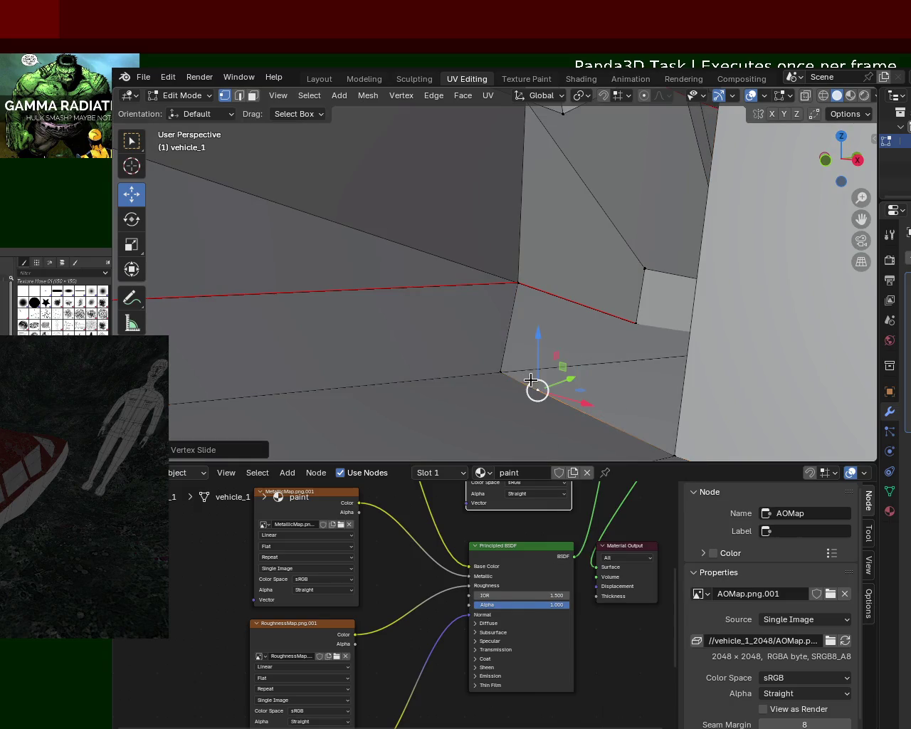
pyautogui.keyDown('shift'); pyautogui.click(516, 279); pyautogui.keyUp('shift')
pyautogui.moveTo(516, 279); pyautogui.dragTo(541, 244, button='middle')
pyautogui.keyDown('shift'); pyautogui.click(561, 152); pyautogui.keyUp('shift')
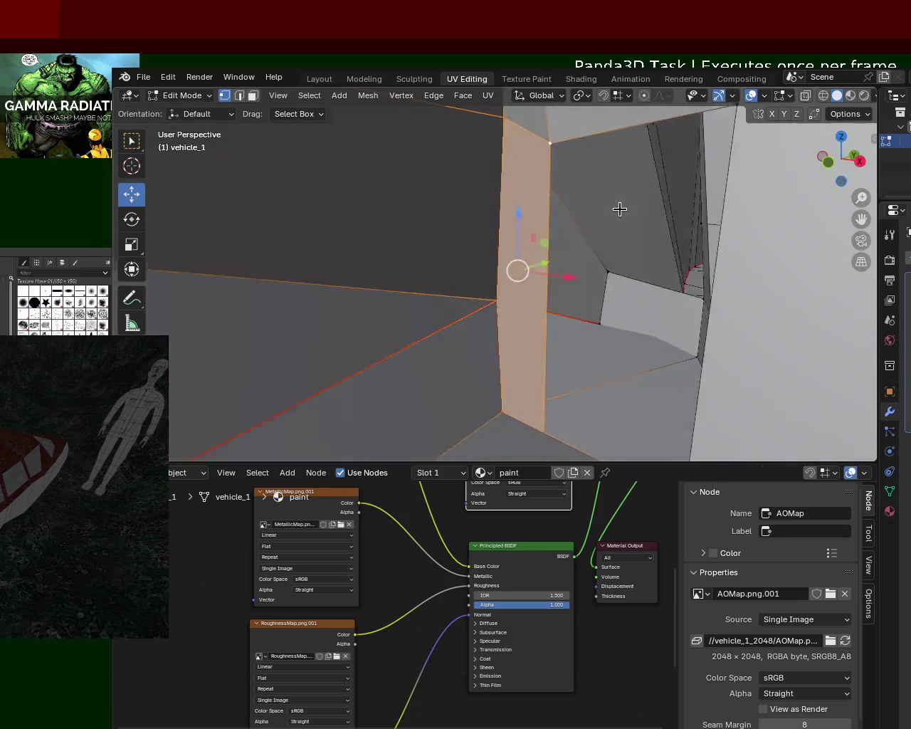
pyautogui.moveTo(561, 152); pyautogui.dragTo(435, 305, button='middle')
pyautogui.hotkey('alt', 'a')
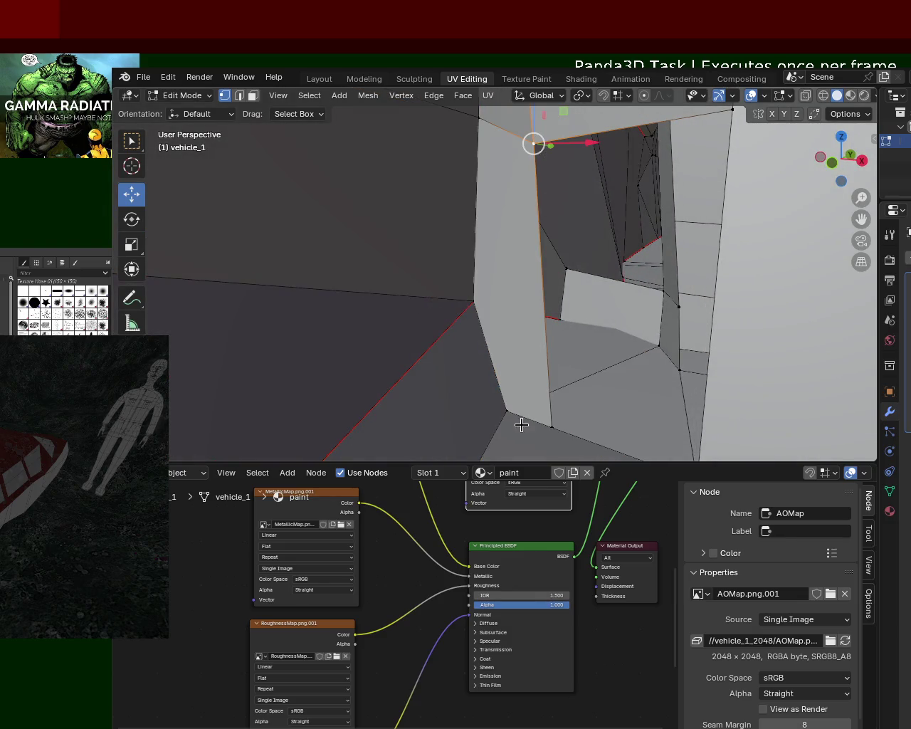
# Subdivide the pillar's vertical edge and slide the new vertex about 0.24 along it.
pyautogui.rightClick(538, 428)
pyautogui.click(498, 372)
pyautogui.hotkey('shift', 'v')
pyautogui.click(534, 333)
pyautogui.keyDown('shift'); pyautogui.click(482, 309); pyautogui.keyUp('shift')
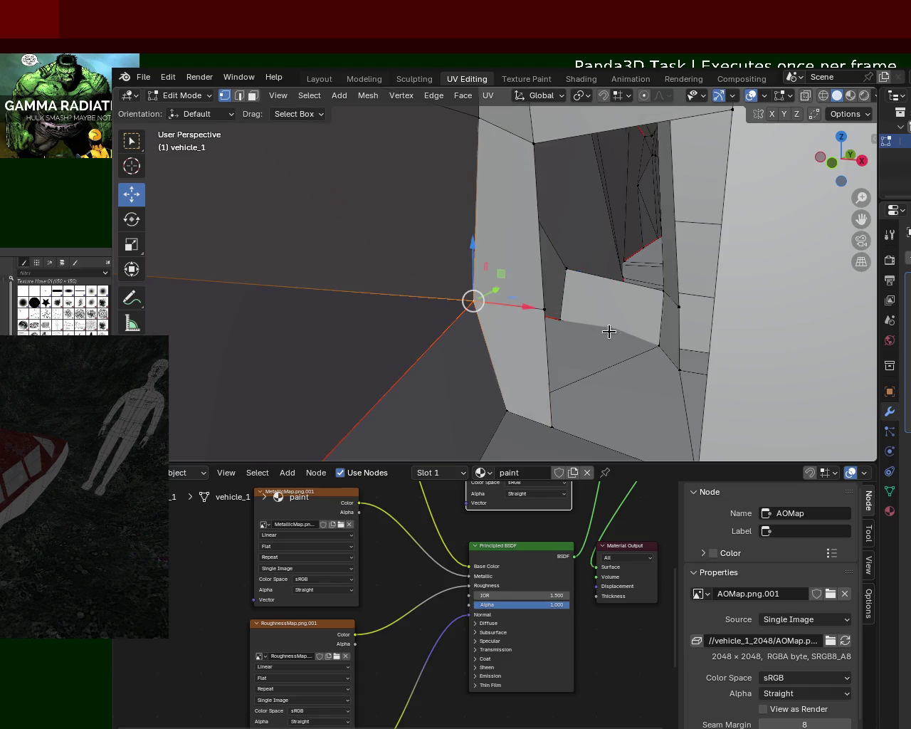
# Select the top-right vertex of the face beside the pillar.
pyautogui.scroll(3, 508, 242)
pyautogui.scroll(-3, 508, 259)
pyautogui.moveTo(555, 228); pyautogui.dragTo(655, 165, button='middle')
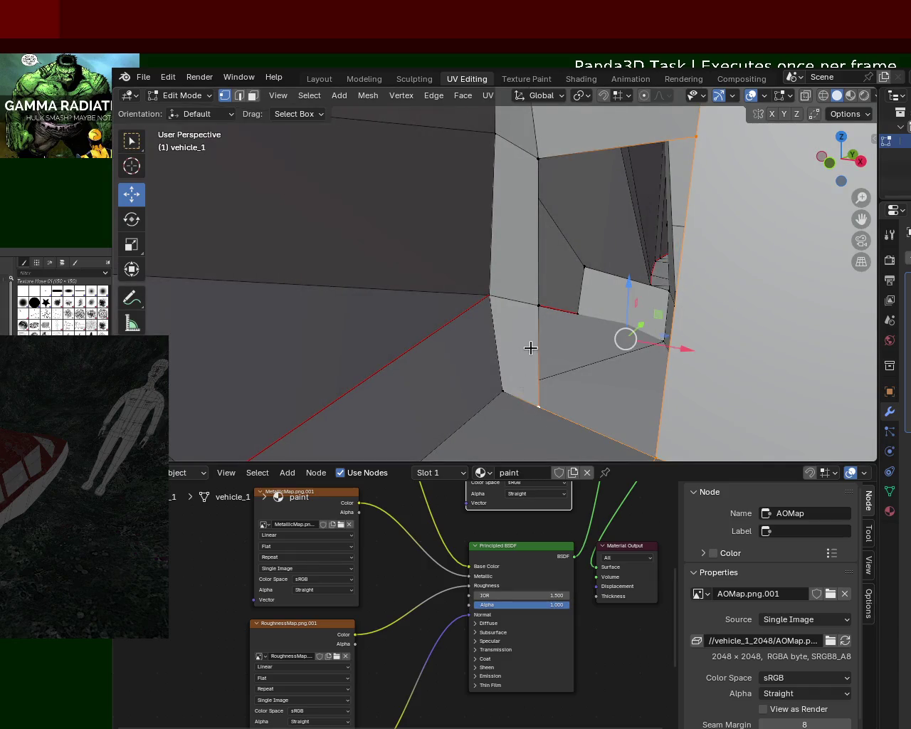
pyautogui.keyDown('shift'); pyautogui.click(696, 136); pyautogui.keyUp('shift')
pyautogui.click(695, 136)
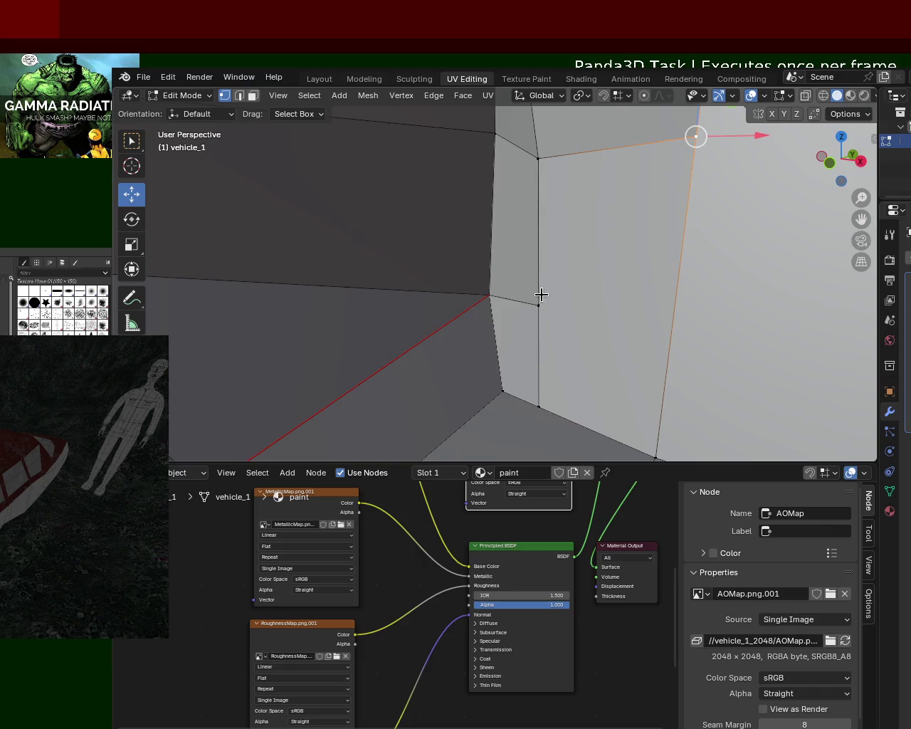
pyautogui.scroll(5, 541, 295)
pyautogui.scroll(2, 541, 309)
pyautogui.scroll(-3, 570, 303)
pyautogui.scroll(-1, 541, 296)
pyautogui.scroll(-2, 605, 292)
pyautogui.scroll(-1, 667, 281)
pyautogui.scroll(1, 679, 250)
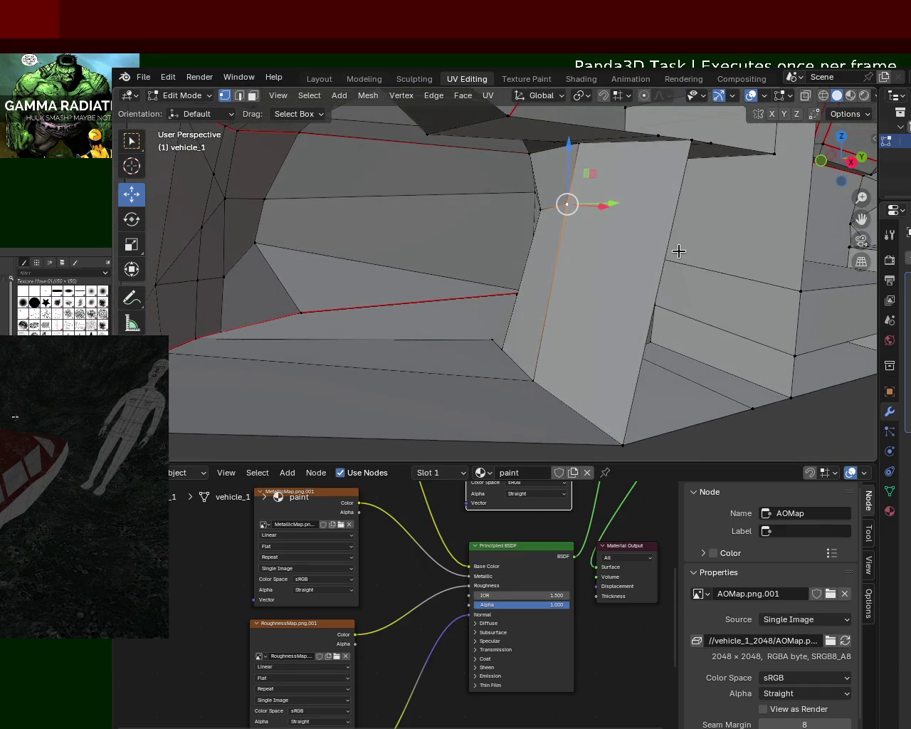
# Subdivide the interior panel's vertical edge and lower the new midpoint along Z.
pyautogui.keyDown('shift'); pyautogui.click(624, 443); pyautogui.keyUp('shift')
pyautogui.hotkey('ctrl', 'e')
pyautogui.click(626, 441)
pyautogui.click(640, 371)
pyautogui.moveTo(536, 315); pyautogui.dragTo(573, 321, button='middle')
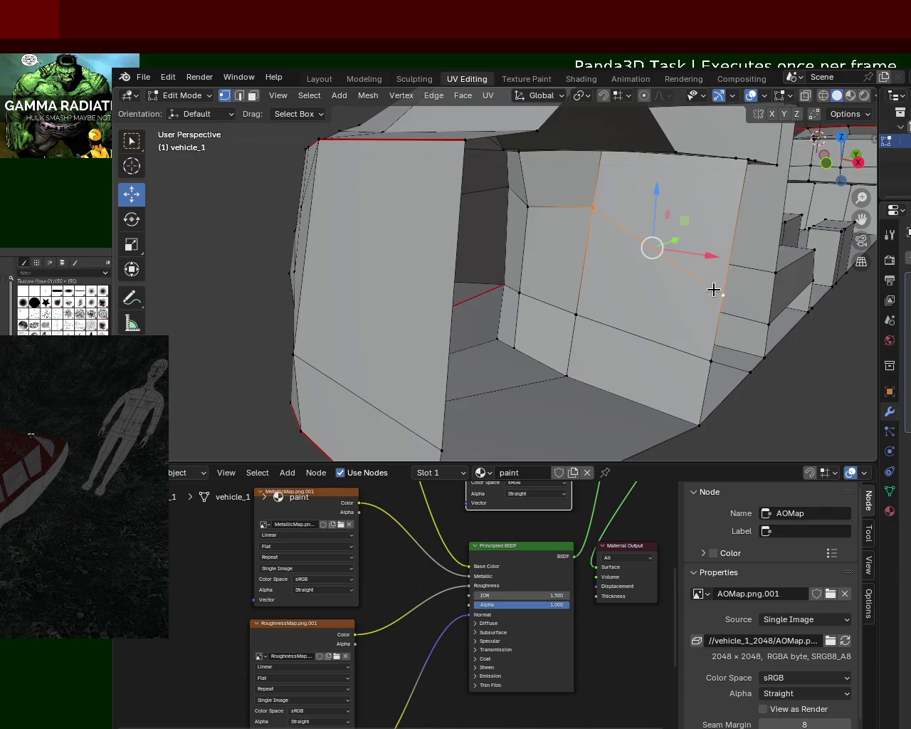
pyautogui.moveTo(589, 178); pyautogui.dragTo(578, 220)
# Lower a neighbouring panel vertex along Z as well.
pyautogui.click(527, 206)
pyautogui.moveTo(528, 178); pyautogui.dragTo(530, 197)
pyautogui.hotkey('alt', 'a')
pyautogui.moveTo(637, 241)
pyautogui.mouseDown(button='middle')
pyautogui.moveTo(565, 244)
pyautogui.moveTo(629, 242)
pyautogui.moveTo(602, 230)
pyautogui.moveTo(596, 241)
pyautogui.mouseUp(button='middle')
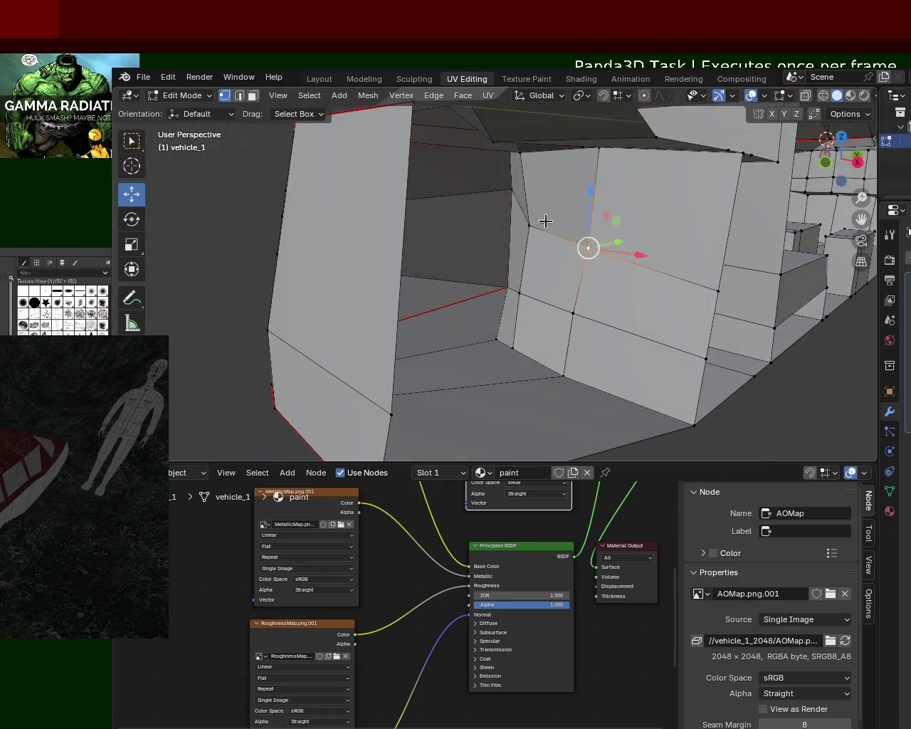
pyautogui.moveTo(596, 214); pyautogui.dragTo(598, 207)
pyautogui.hotkey('alt', 'a')
pyautogui.moveTo(667, 279)
pyautogui.mouseDown(button='middle')
pyautogui.moveTo(600, 285)
pyautogui.moveTo(562, 310)
pyautogui.moveTo(519, 285)
pyautogui.moveTo(638, 275)
pyautogui.moveTo(643, 291)
pyautogui.moveTo(671, 281)
pyautogui.moveTo(612, 311)
pyautogui.moveTo(607, 285)
pyautogui.moveTo(624, 266)
pyautogui.moveTo(677, 248)
pyautogui.moveTo(669, 263)
pyautogui.moveTo(673, 241)
pyautogui.moveTo(563, 336)
pyautogui.moveTo(491, 325)
pyautogui.moveTo(523, 306)
pyautogui.moveTo(595, 316)
pyautogui.mouseUp(button='middle')
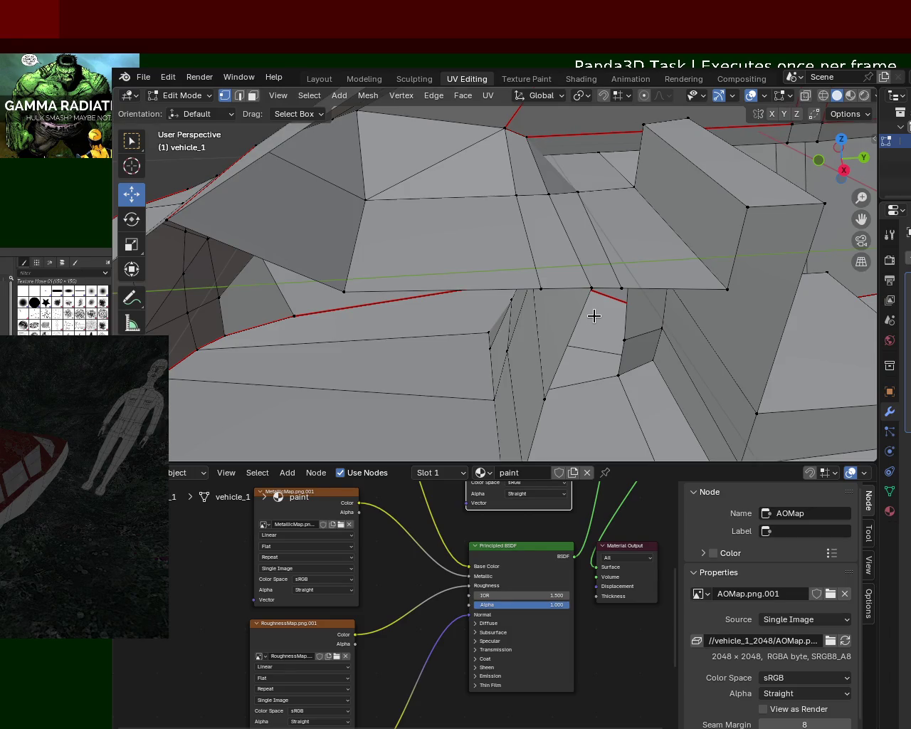
# Delete the two upper faces beside the raised pillar block, leaving an opening.
pyautogui.moveTo(594, 316)
pyautogui.mouseDown(button='middle')
pyautogui.moveTo(557, 279)
pyautogui.moveTo(567, 254)
pyautogui.moveTo(548, 292)
pyautogui.moveTo(568, 267)
pyautogui.moveTo(553, 244)
pyautogui.mouseUp(button='middle')
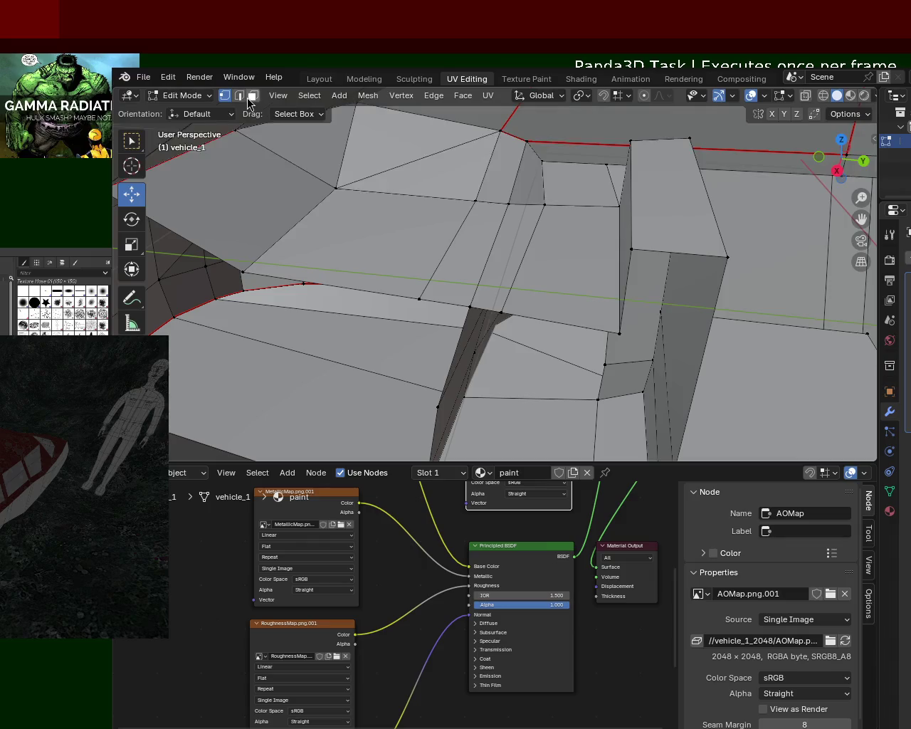
pyautogui.press('x')
pyautogui.click(520, 186)
pyautogui.moveTo(520, 187)
pyautogui.mouseDown(button='middle')
pyautogui.moveTo(502, 163)
pyautogui.moveTo(508, 156)
pyautogui.moveTo(540, 197)
pyautogui.moveTo(544, 235)
pyautogui.moveTo(563, 181)
pyautogui.mouseUp(button='middle')
pyautogui.press('x')
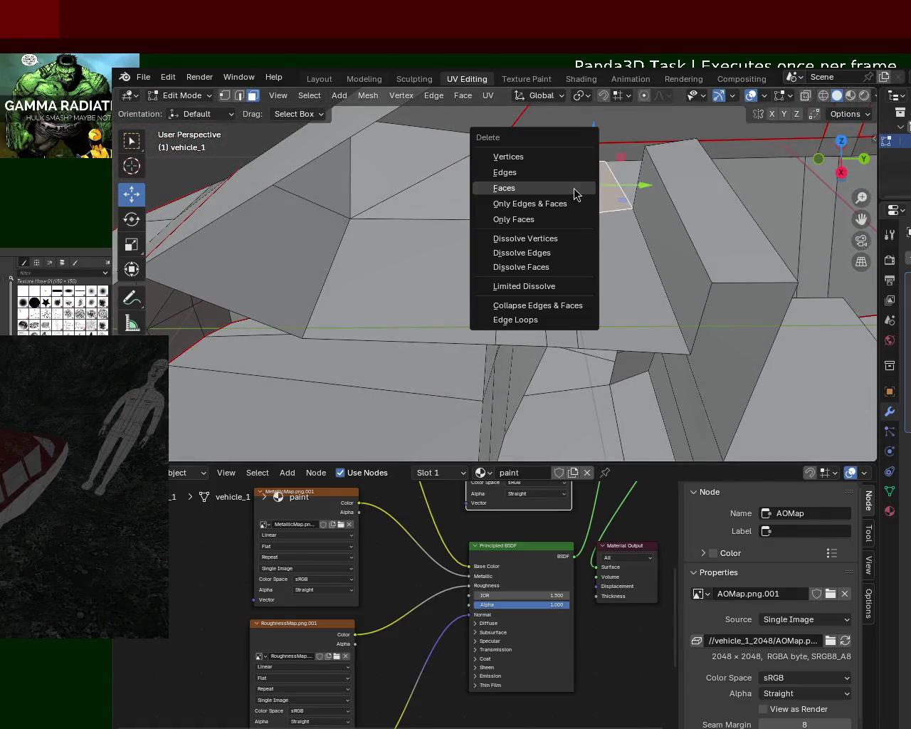
pyautogui.click(582, 197)
pyautogui.moveTo(659, 267)
pyautogui.mouseDown(button='middle')
pyautogui.moveTo(639, 242)
pyautogui.moveTo(650, 285)
pyautogui.moveTo(656, 271)
pyautogui.moveTo(600, 259)
pyautogui.moveTo(563, 268)
pyautogui.moveTo(574, 258)
pyautogui.moveTo(604, 263)
pyautogui.moveTo(529, 227)
pyautogui.mouseUp(button='middle')
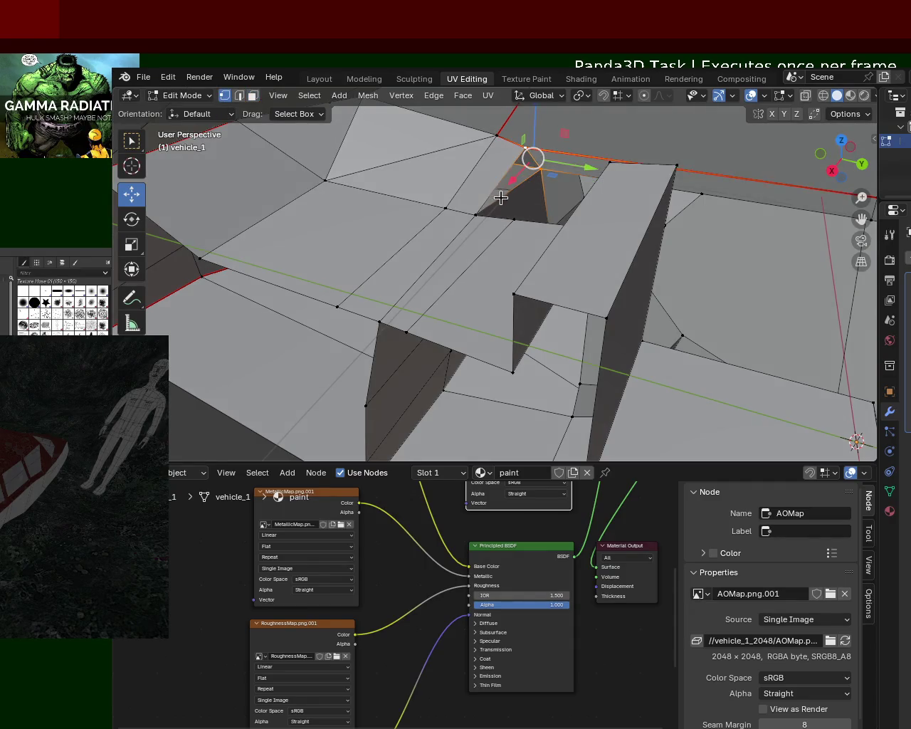
pyautogui.moveTo(479, 260); pyautogui.dragTo(512, 267, button='middle')
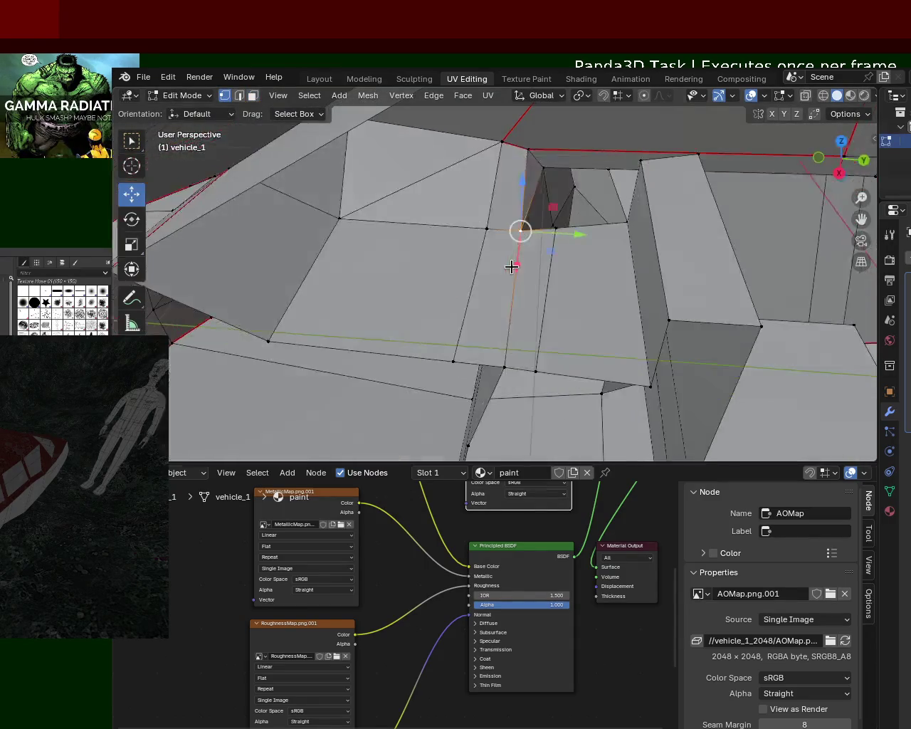